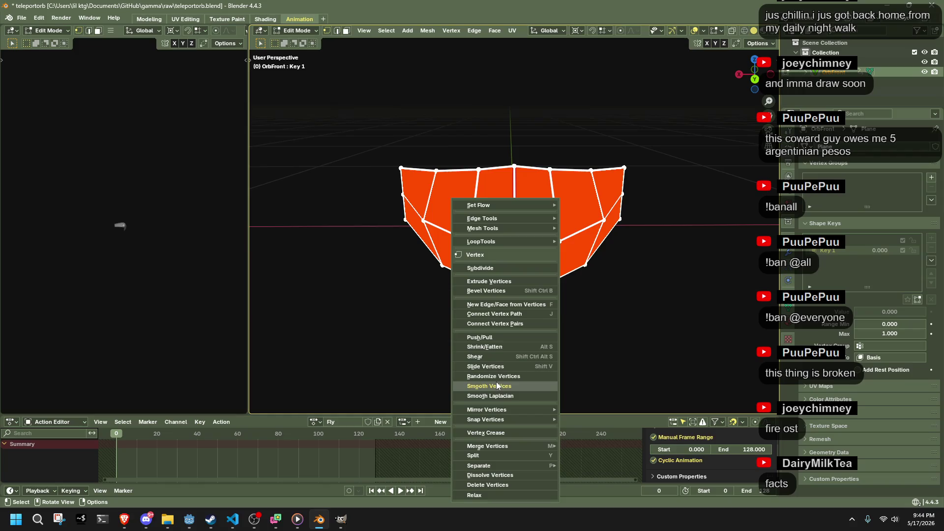
Step: Randomize Key 1's selected vertices with an Amount of 0.05 m
click(495, 381)
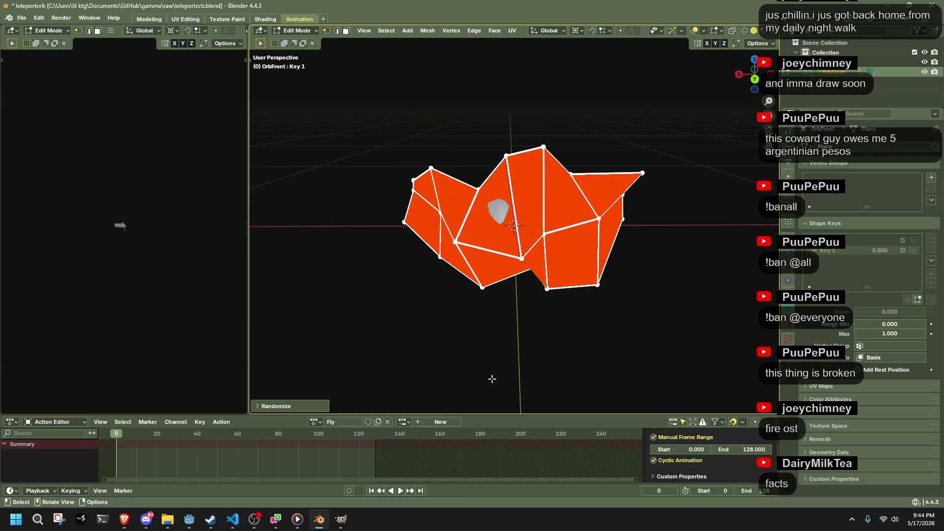
click(291, 404)
click(342, 371)
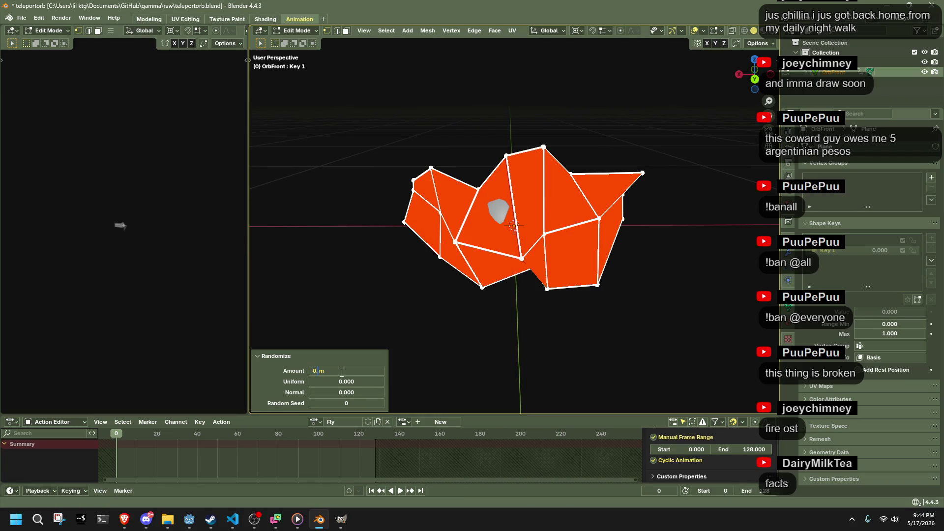
text(5)
key(Return)
Step: Inspect the jittered mesh shaded, move to frame 29, and return to Object Mode
mouse_move(570, 259)
middle_down()
mouse_move(686, 258)
mouse_move(724, 243)
mouse_move(675, 235)
mouse_move(581, 252)
middle_up()
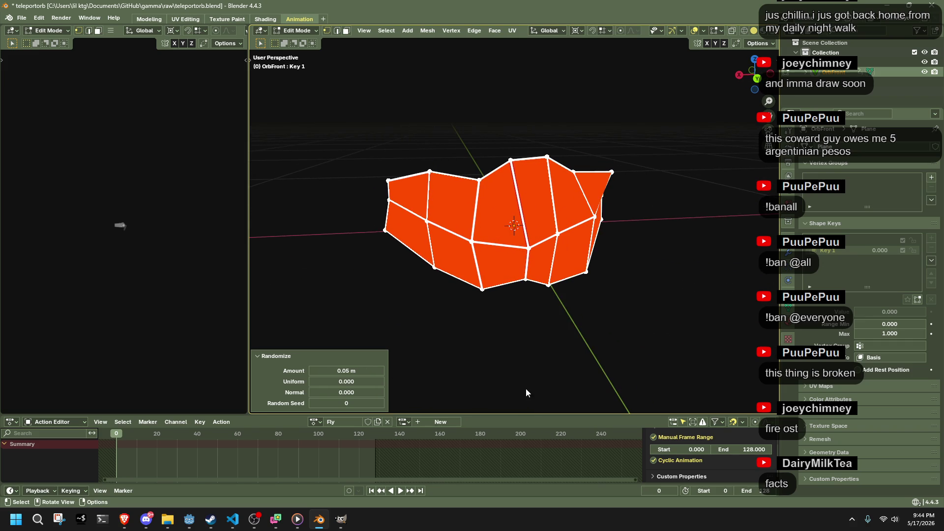
key(1)
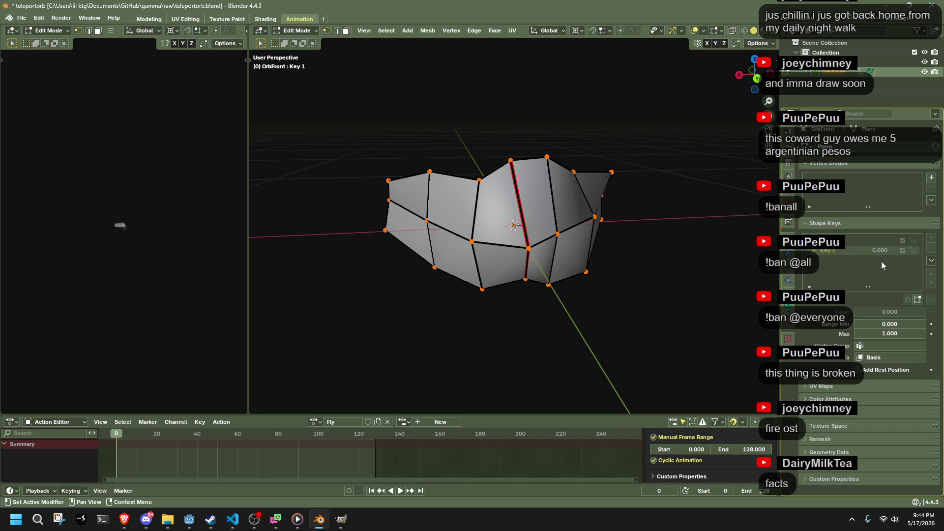
key(3)
key(1)
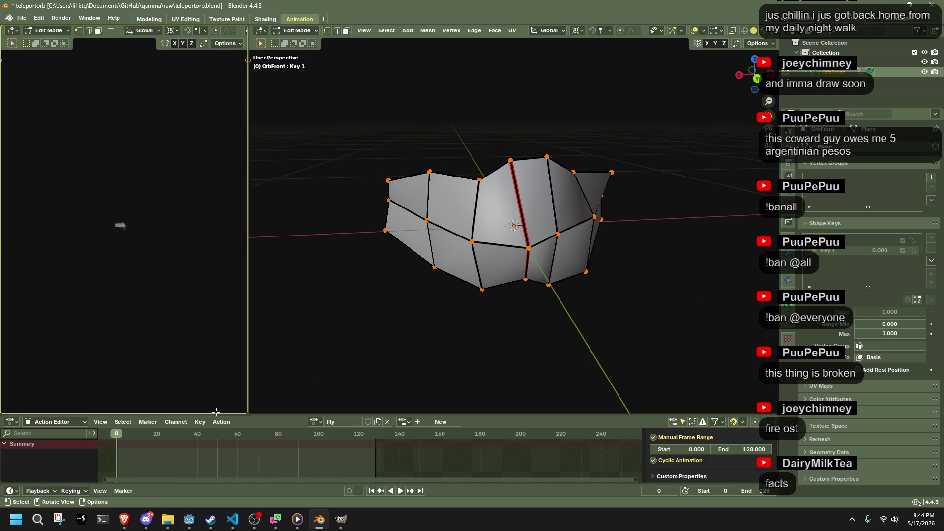
drag(145, 436, 176, 436)
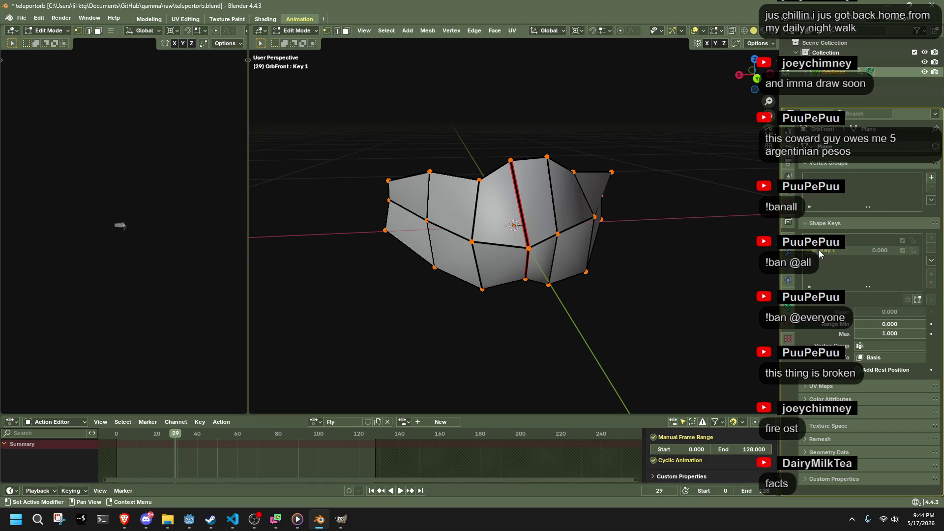
key(Tab)
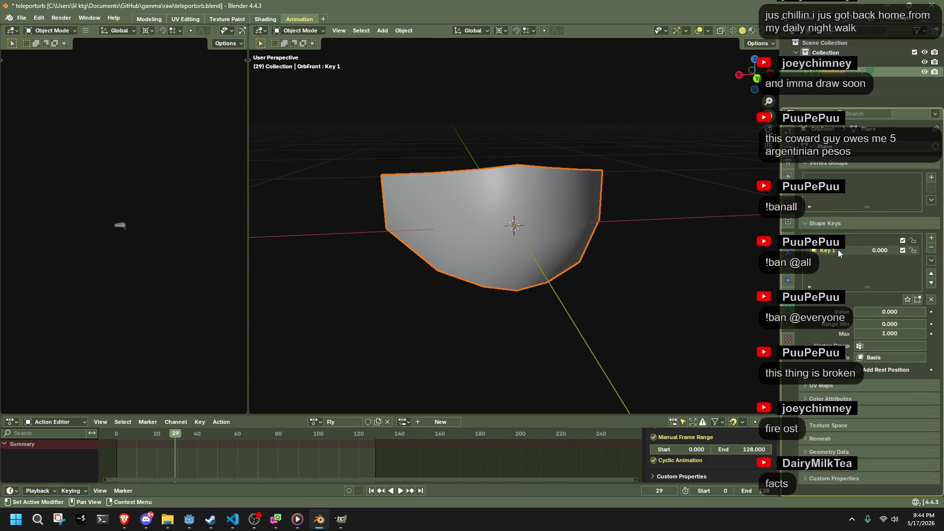
Step: Raise Key 1's influence to full and compare the deformed mesh against the basis shape
key(Tab)
key(Tab)
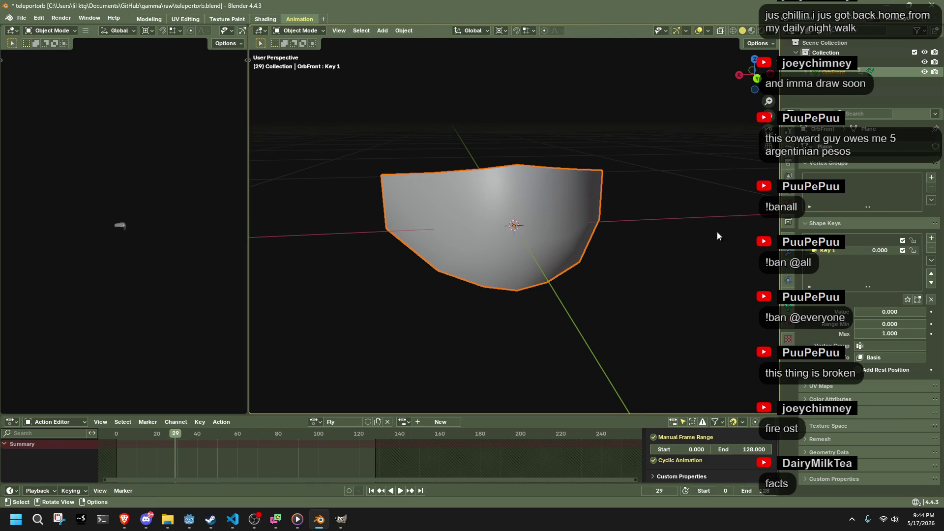
key(Tab)
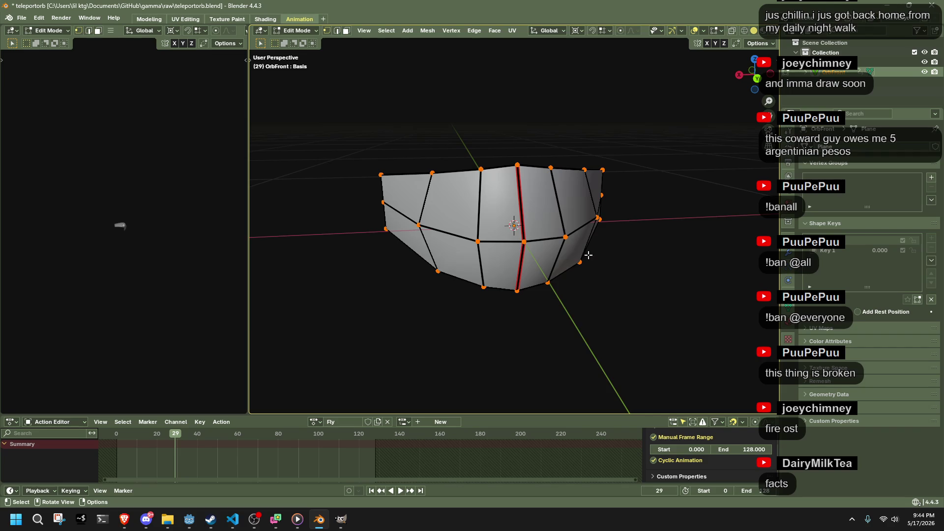
middle_drag(588, 255, 640, 260)
key(Tab)
click(872, 251)
drag(872, 251, 905, 251)
key(ctrl+z)
key(ctrl+z)
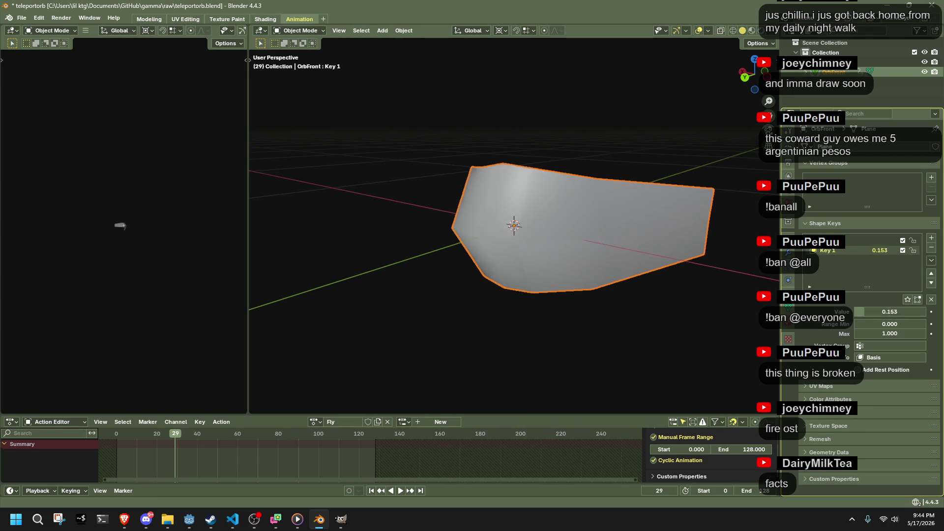
key(ctrl+shift+z)
key(ctrl+shift+z)
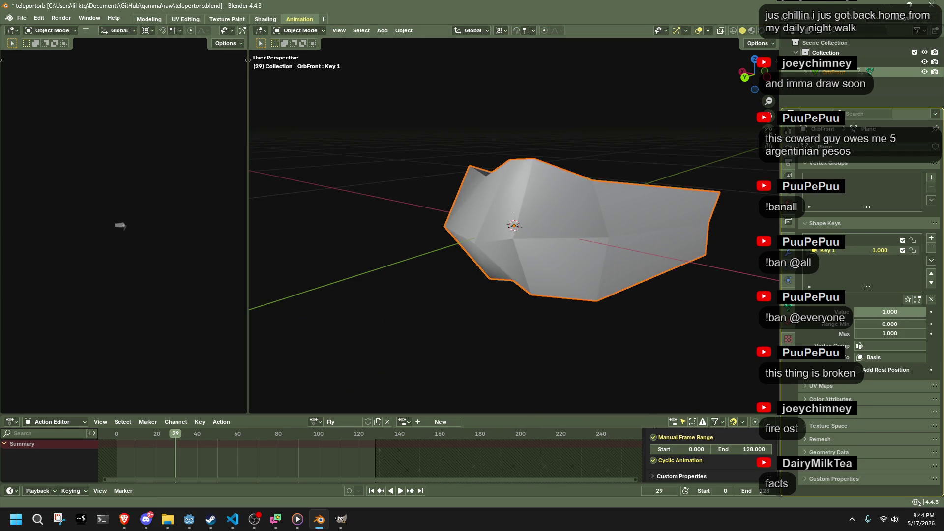
key(ctrl+z)
key(ctrl+shift+z)
mouse_move(723, 241)
middle_down()
mouse_move(732, 216)
mouse_move(635, 175)
mouse_move(533, 293)
mouse_move(689, 351)
middle_up()
Step: Add a new shape key, Key 2, to the OrbFront mesh
key(Tab)
key(Tab)
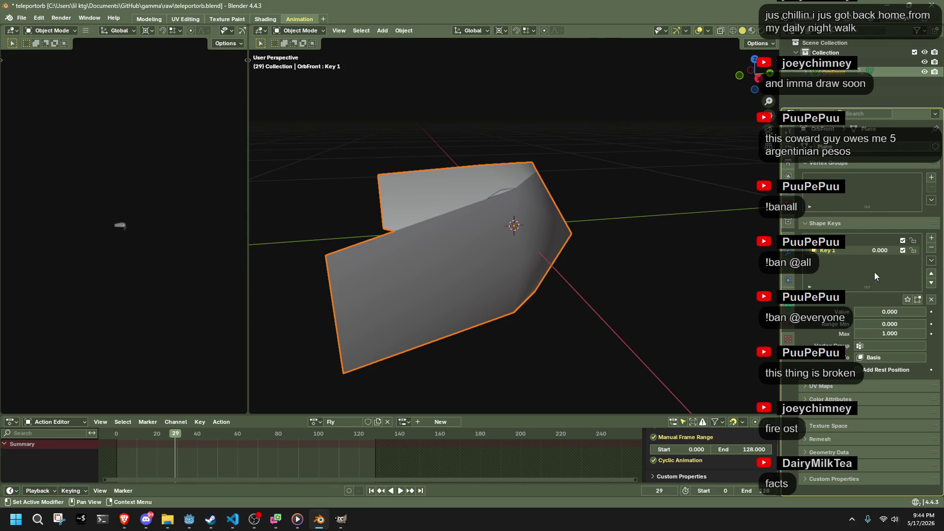
click(932, 239)
key(Tab)
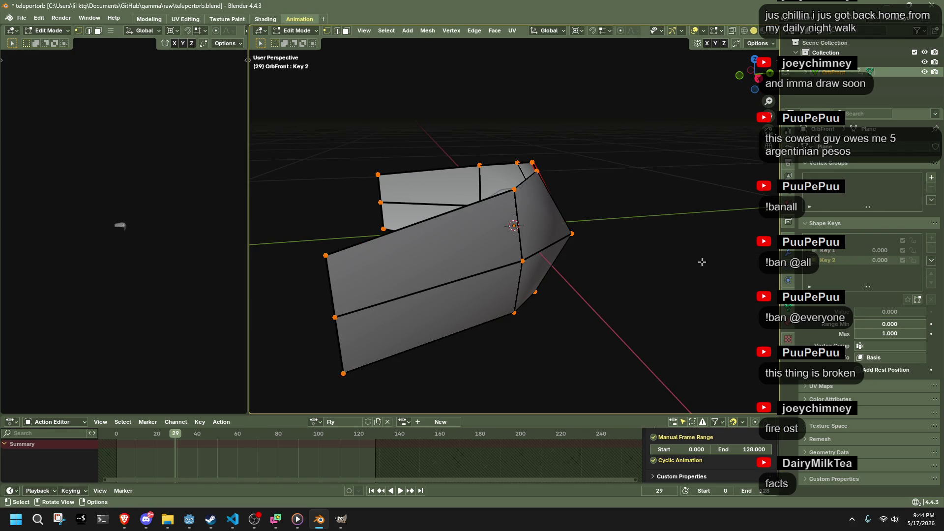
middle_drag(702, 262, 575, 253)
Step: Randomize all of Key 2's vertices by 0.05 m with random seed 1, then exit Edit Mode
key(a)
right_click(599, 286)
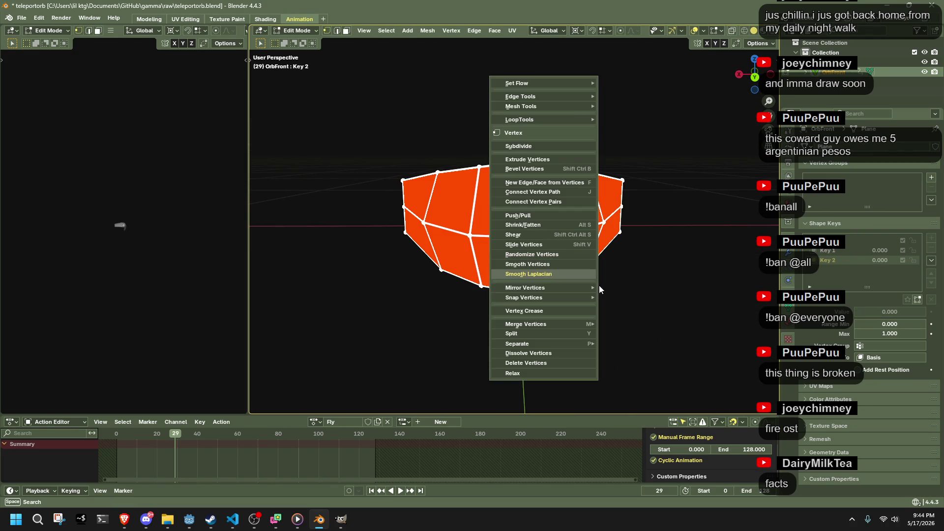
click(560, 256)
click(346, 372)
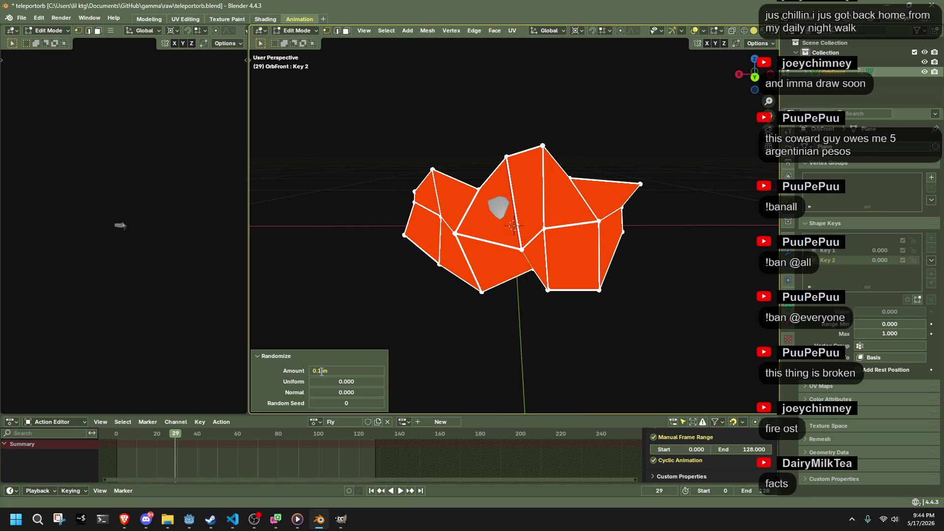
key(Return)
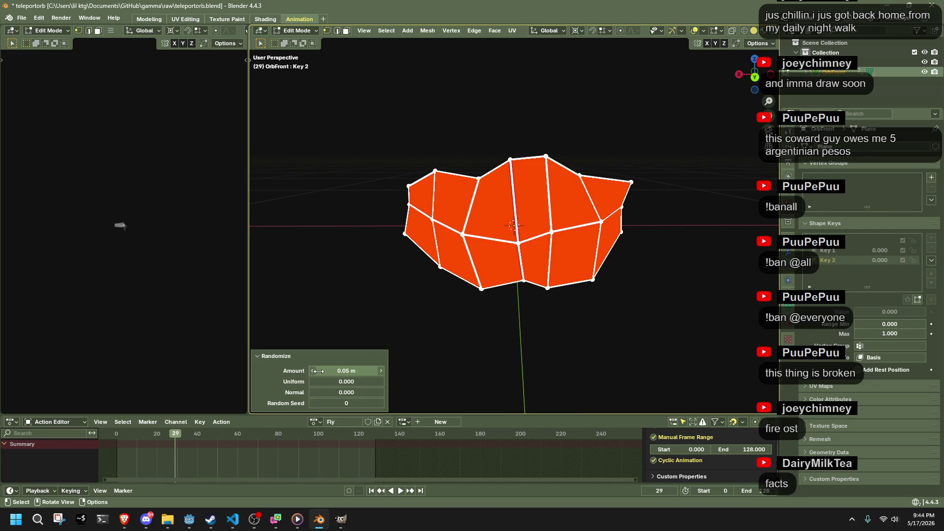
click(380, 404)
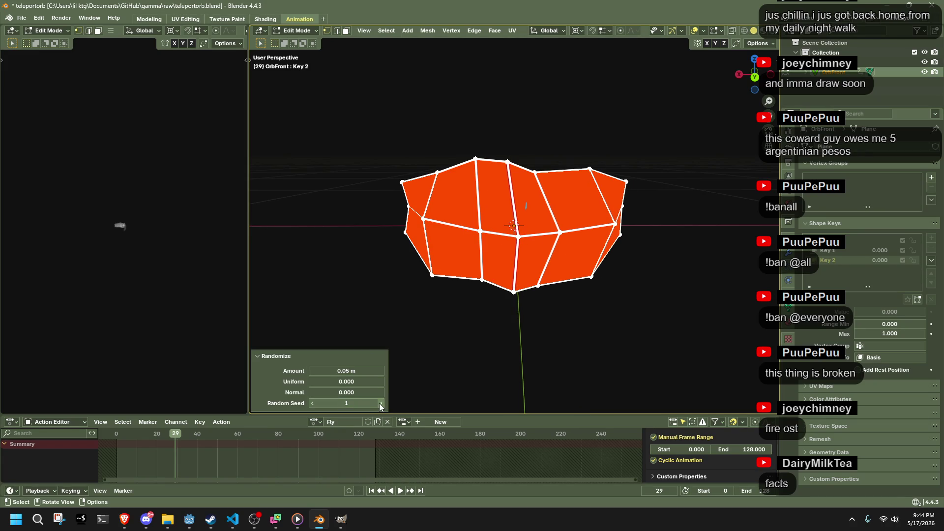
click(603, 339)
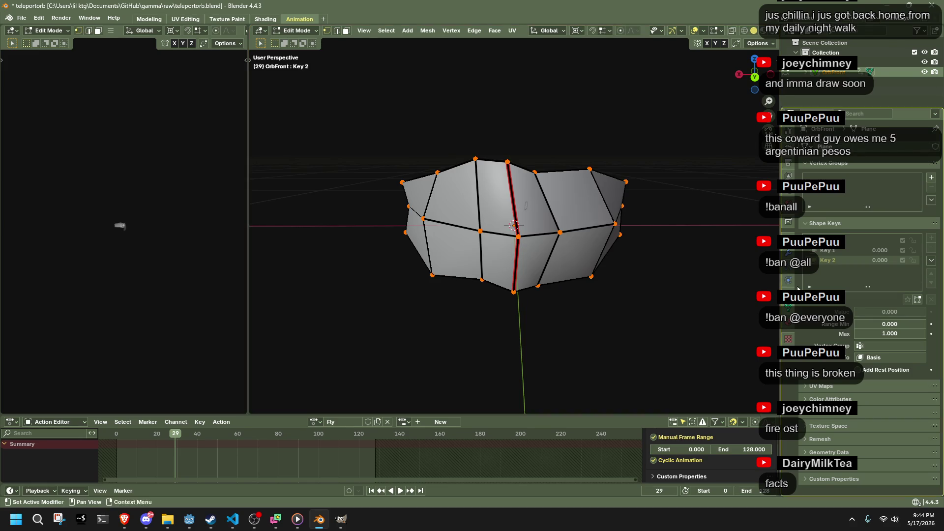
key(Tab)
click(829, 252)
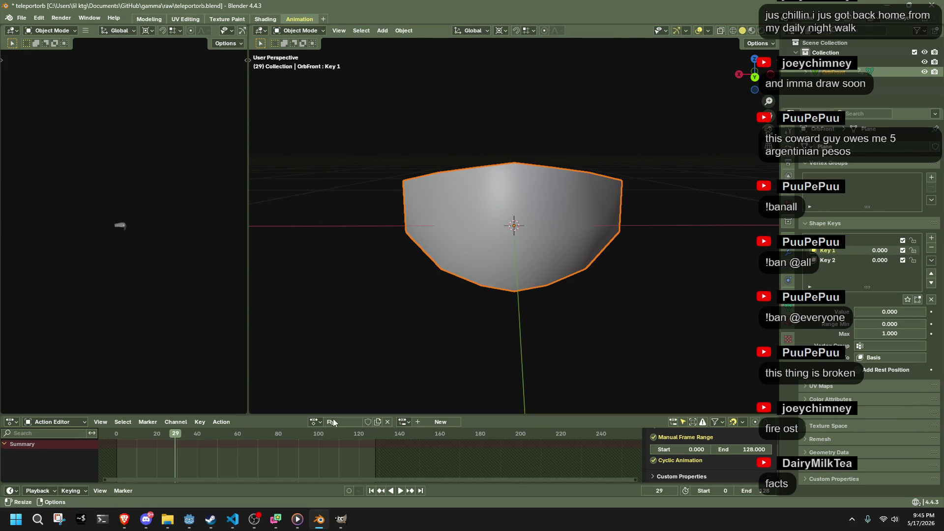
Step: At frame 0, make the Basis shape key active and insert keyframes
click(117, 438)
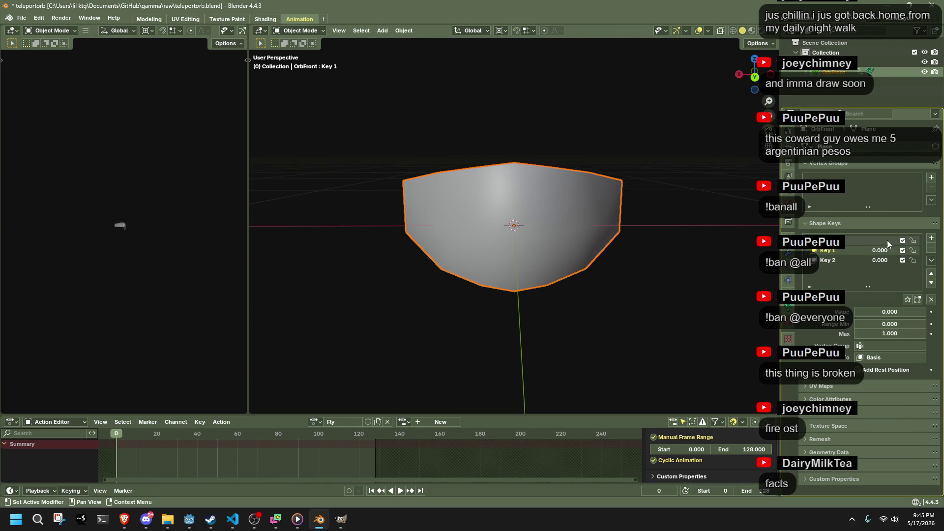
click(854, 238)
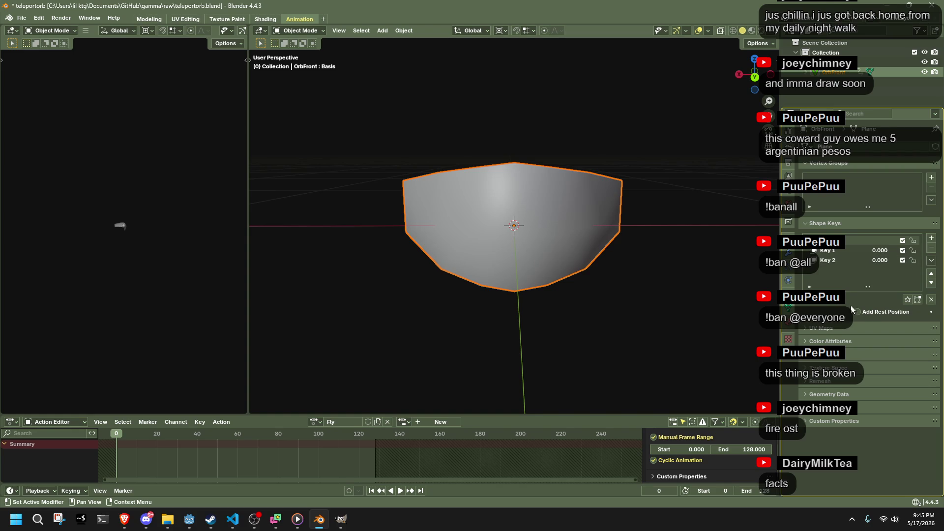
click(870, 313)
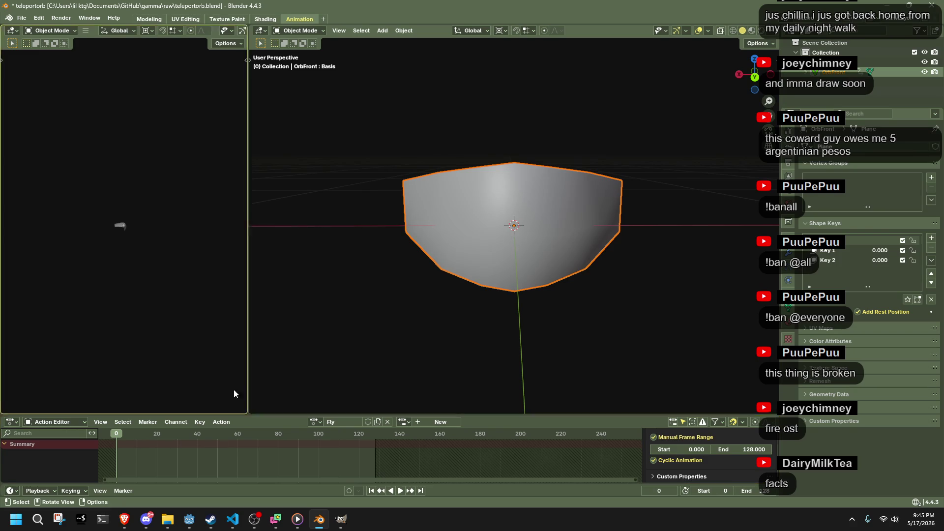
key(i)
Step: Insert a keyframe at frame 128–129 and play back the animation
click(376, 436)
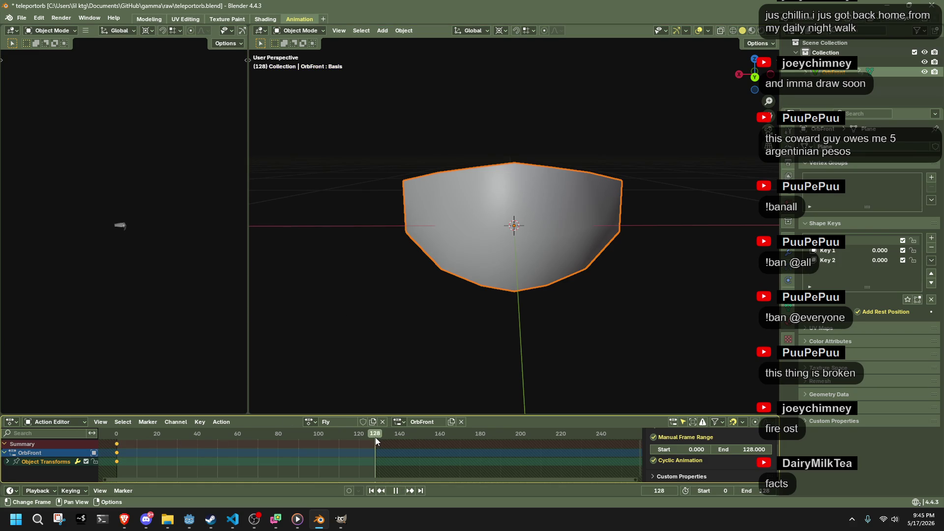
key(i)
key(i)
click(377, 433)
key(space)
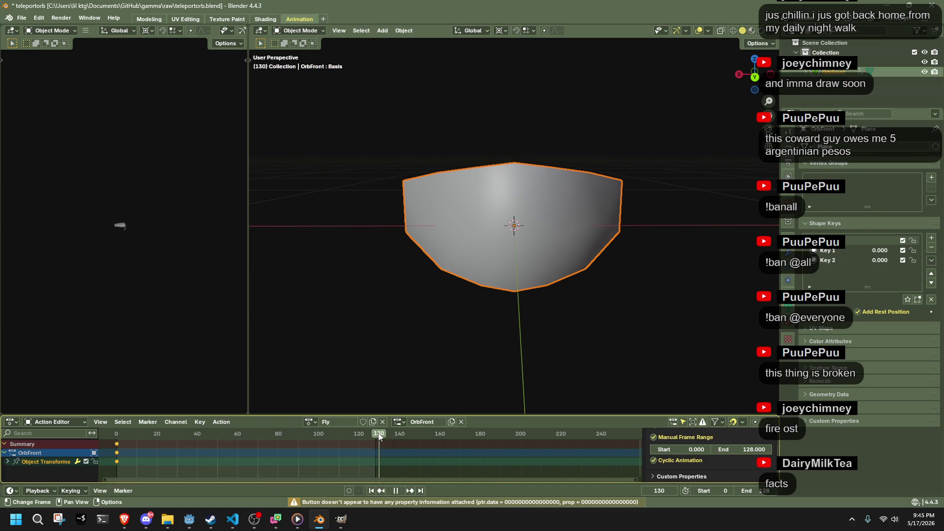
key(space)
key(i)
key(space)
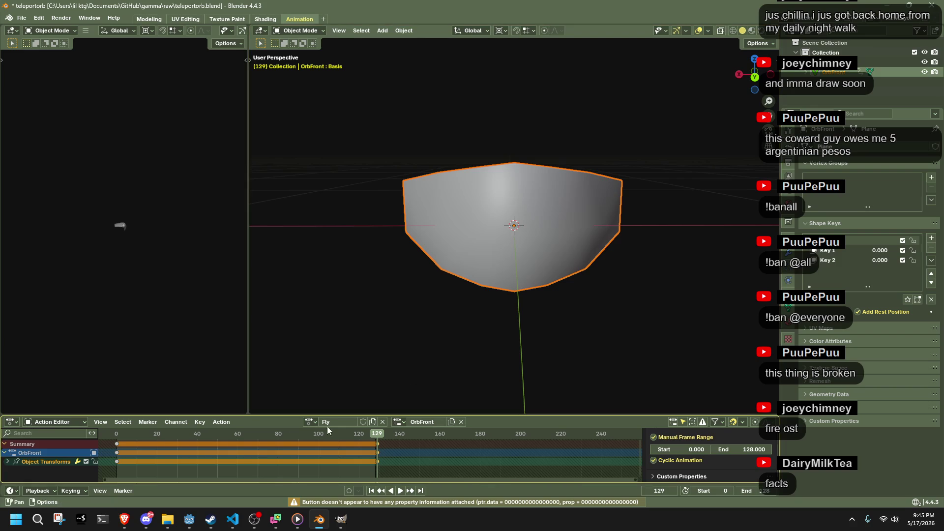
Step: Increase Key 1's influence and preview the morph around frame 64
drag(118, 438, 245, 458)
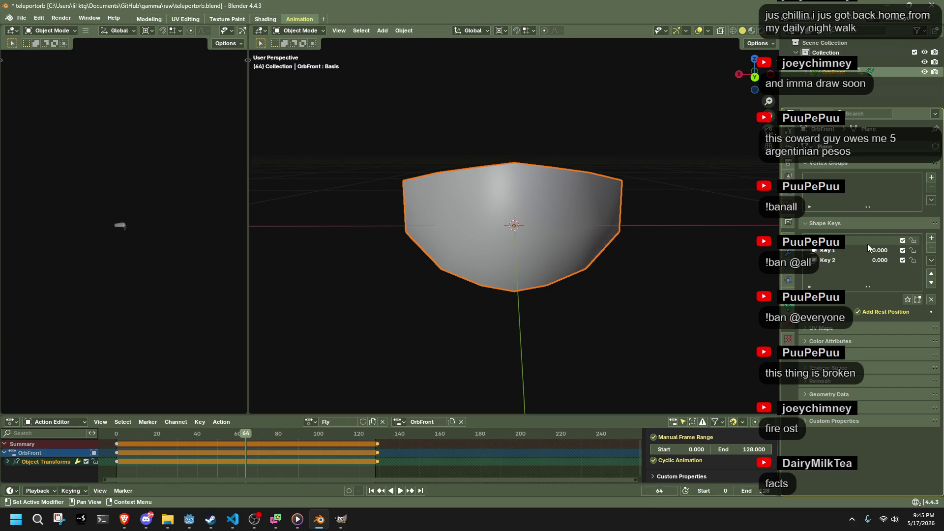
click(852, 252)
drag(878, 251, 925, 251)
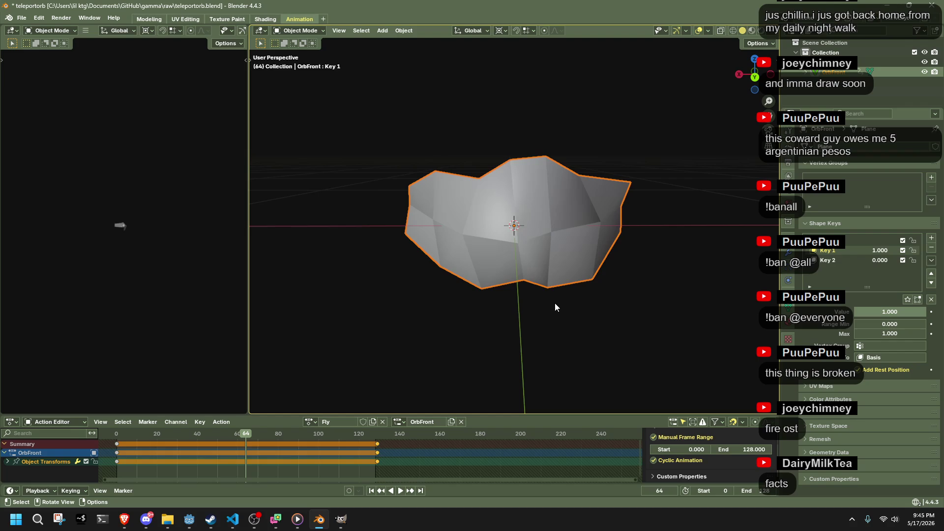
key(space)
click(115, 436)
drag(115, 436, 246, 444)
key(space)
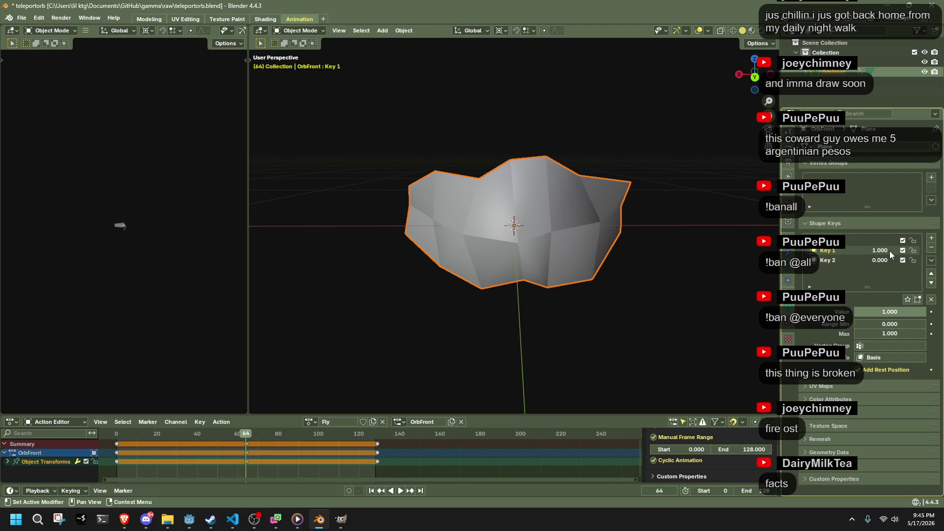
Step: Uncheck Key 1's shape-key effect and open its keyframing menu
click(903, 252)
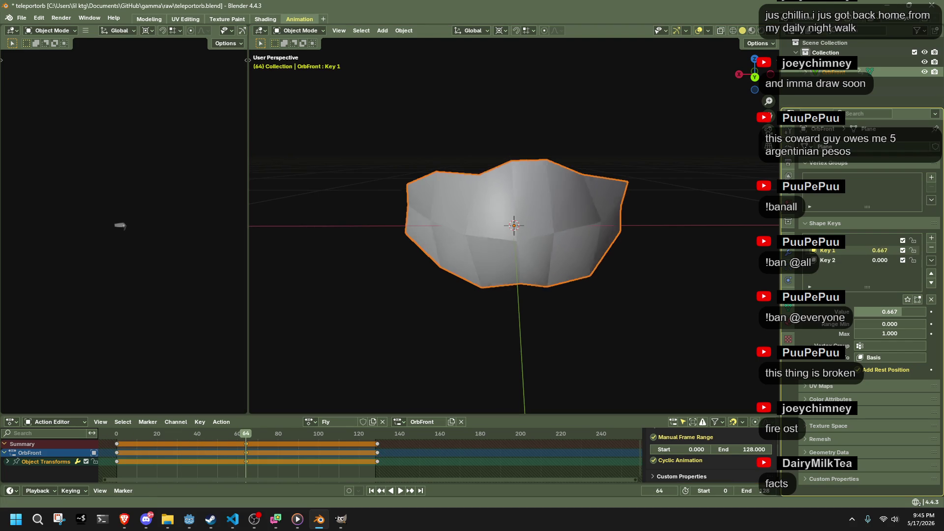
click(903, 251)
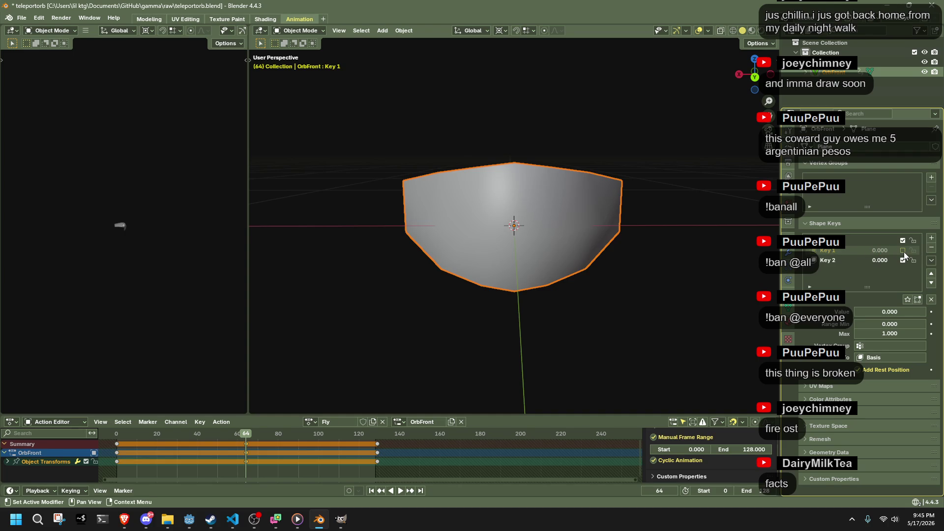
right_click(896, 251)
Step: Set Key 1 to 1.000 and keyframe it at frame 64
drag(888, 252, 900, 252)
right_click(883, 247)
click(877, 250)
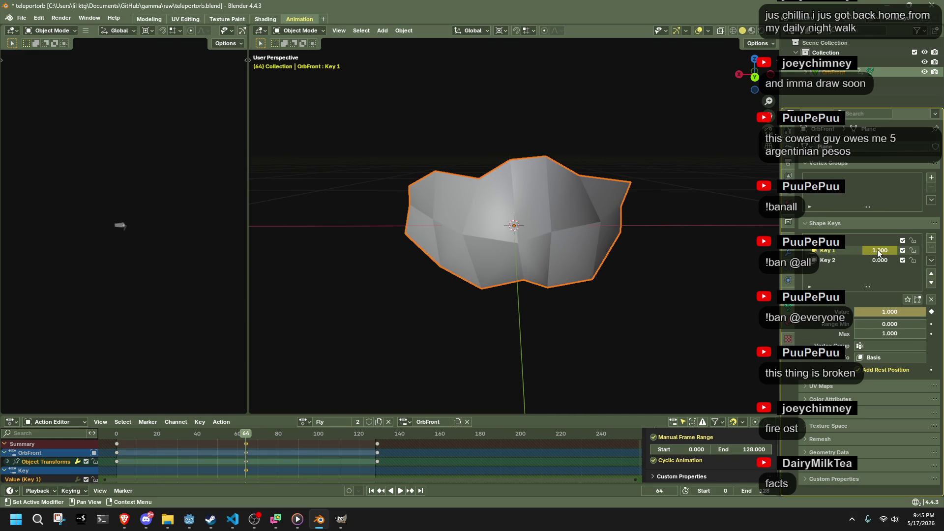
scroll(162, 470, down, 2)
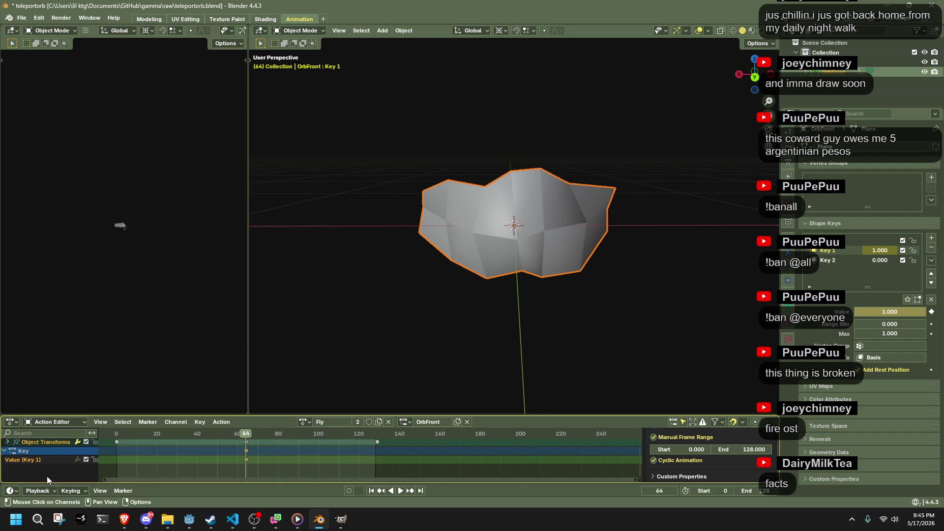
click(198, 472)
Step: Play from frame 0 and toggle Key 1 off and on to compare the lumpy and smooth bowl
drag(229, 435, 114, 434)
key(space)
key(space)
click(863, 240)
right_click(874, 241)
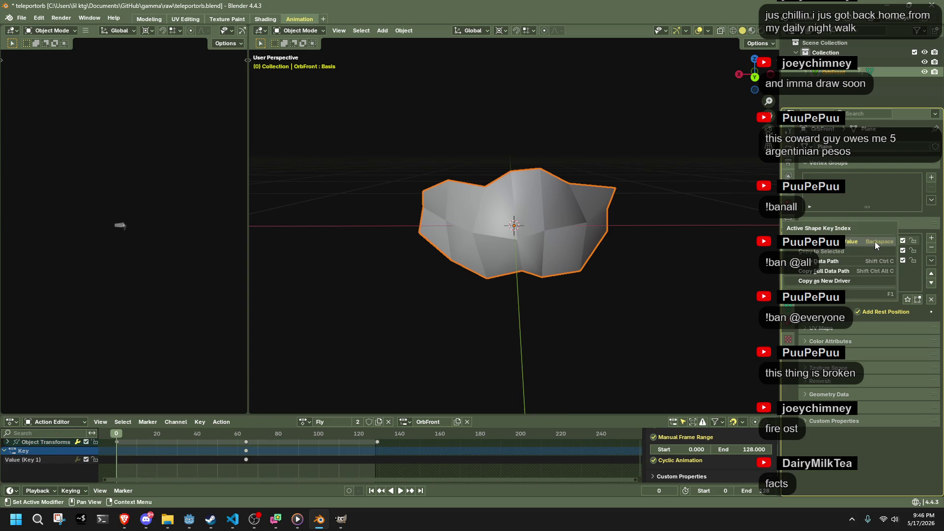
click(903, 250)
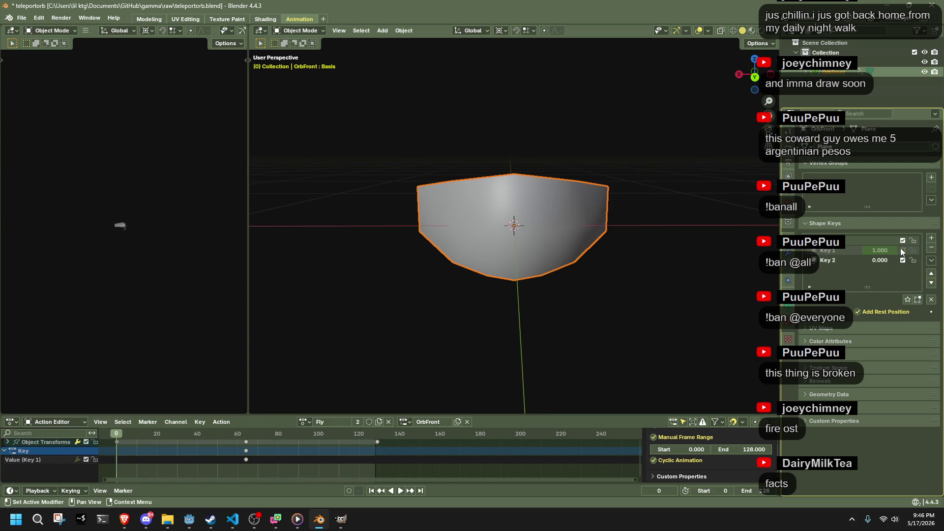
click(903, 251)
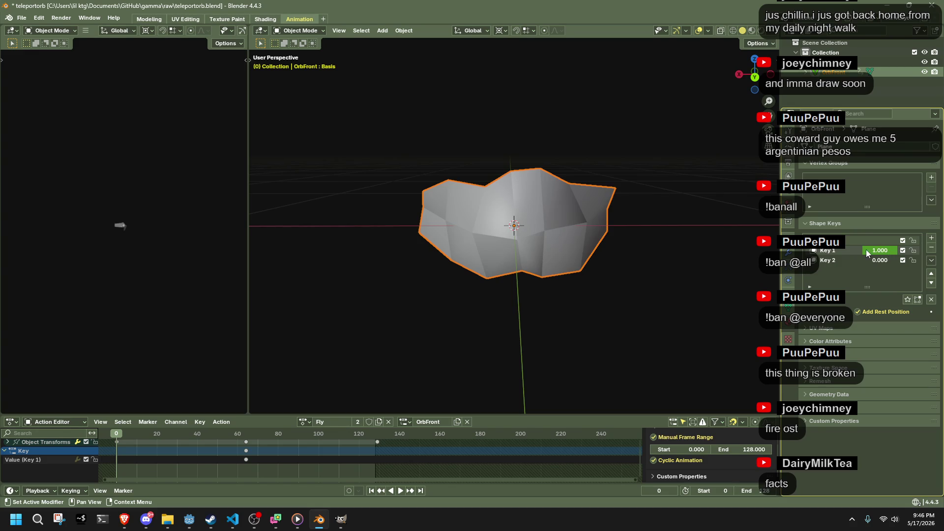
Step: Set Key 1's value to 0.000 and keyframe it at frame 129
click(888, 251)
text(1)
key(Return)
drag(881, 252, 851, 252)
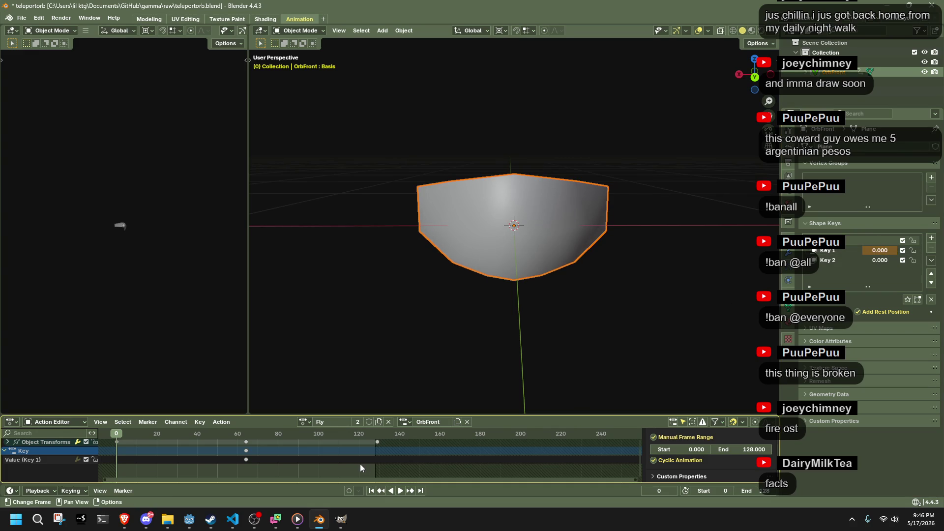
click(378, 436)
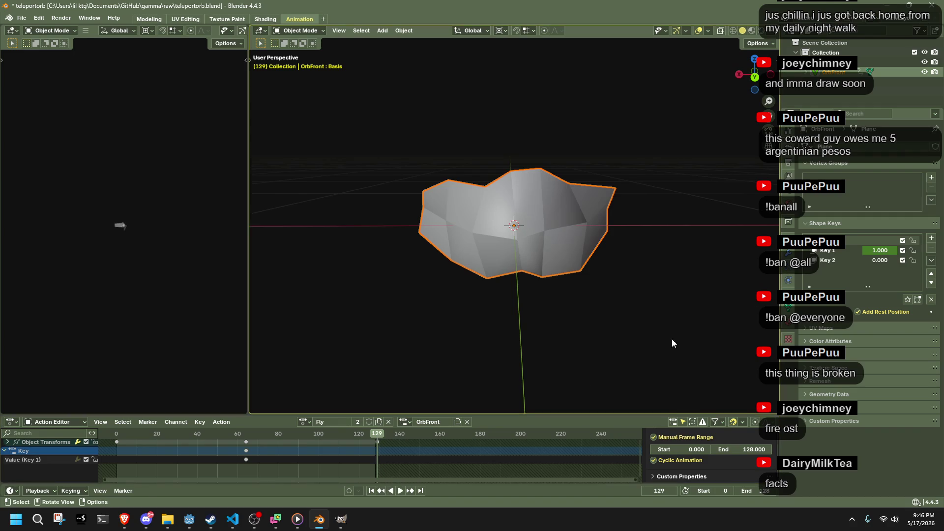
drag(877, 253, 851, 254)
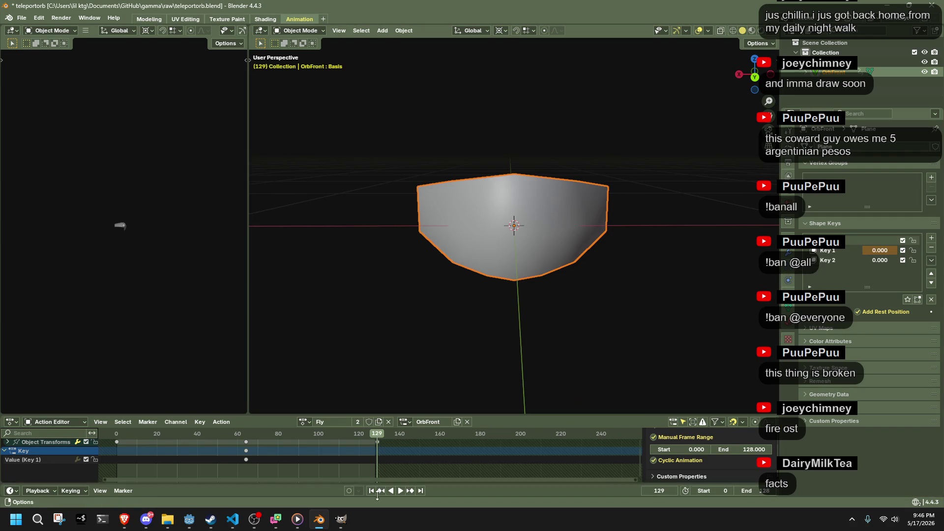
key(i)
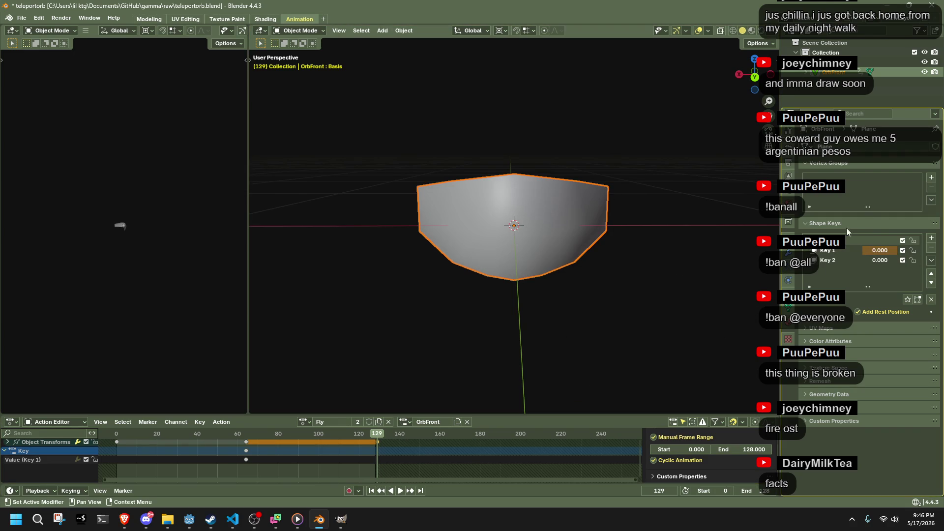
right_click(877, 251)
click(877, 251)
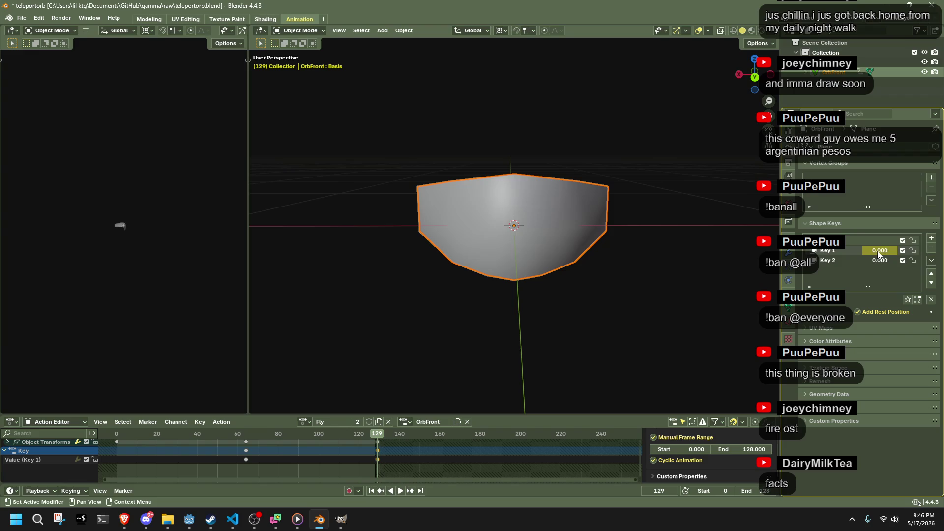
Step: Keyframe Key 1 at 0.000 on frame 0 and scrub the timeline to preview the morph
click(117, 434)
key(space)
key(Escape)
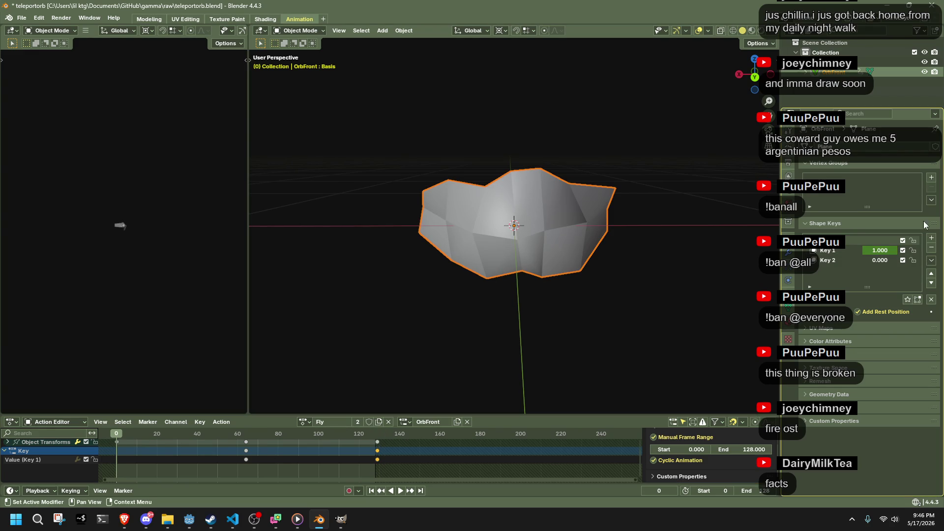
key(BackSpace)
key(i)
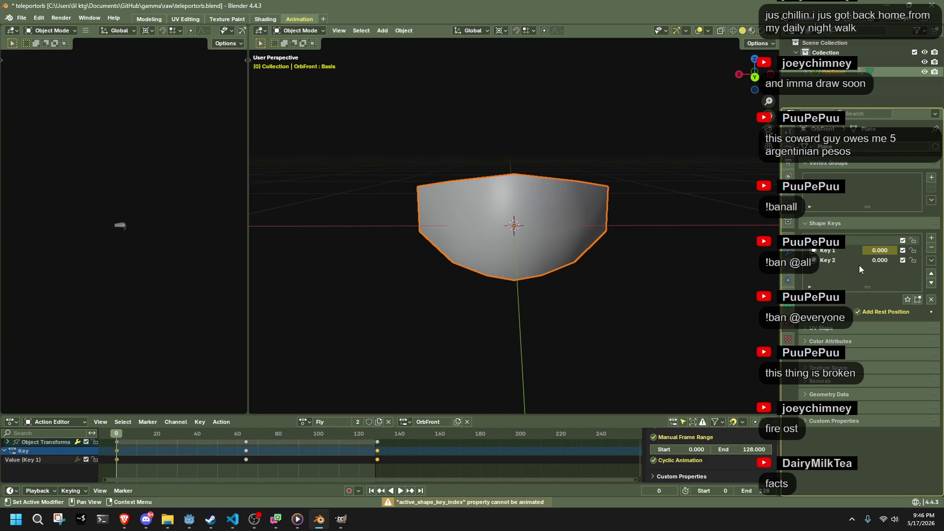
mouse_move(111, 428)
mouse_down()
mouse_move(380, 459)
mouse_move(300, 470)
mouse_move(244, 455)
mouse_move(375, 466)
mouse_move(246, 463)
mouse_up()
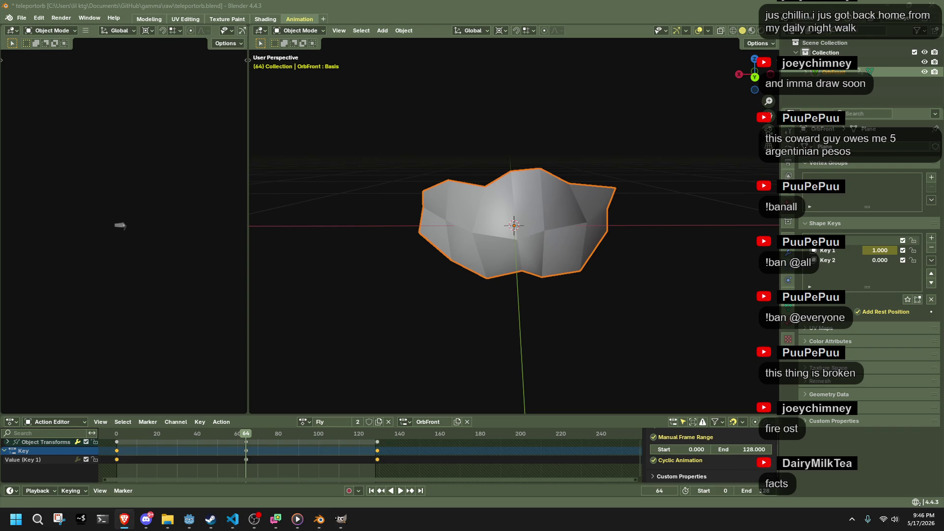
Step: At frame 96, set Key 1 to 0 and Key 2 to 1 and keyframe them
drag(306, 434, 311, 435)
middle_drag(351, 304, 438, 315)
mouse_move(873, 252)
mouse_down()
mouse_move(851, 252)
mouse_move(889, 262)
mouse_up()
key(i)
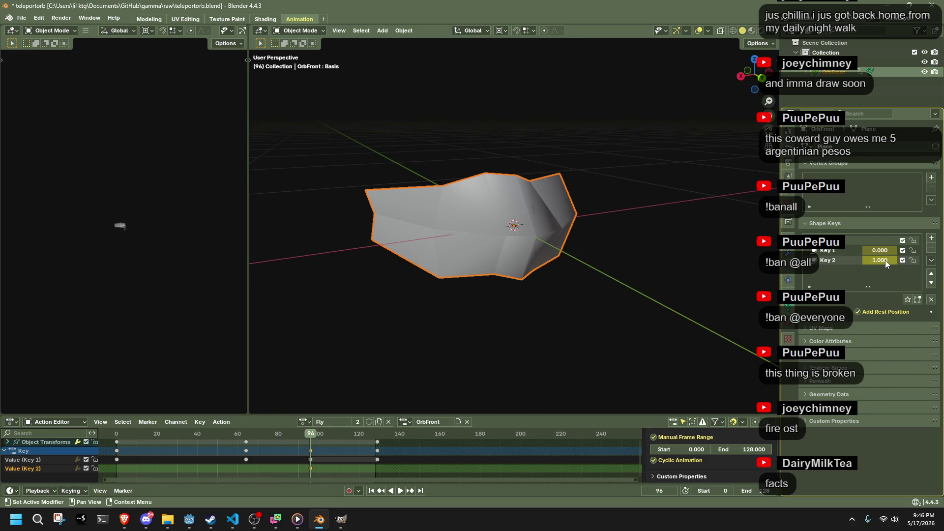
Step: Keyframe Key 2's value at frame 30
mouse_move(180, 434)
mouse_down()
mouse_move(119, 436)
mouse_move(178, 458)
mouse_up()
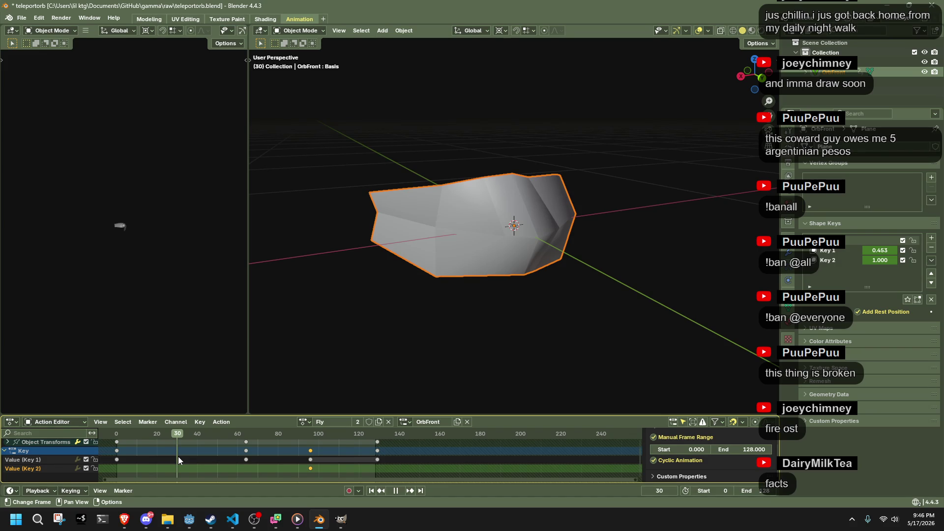
drag(178, 456, 178, 456)
right_click(175, 437)
mouse_move(176, 437)
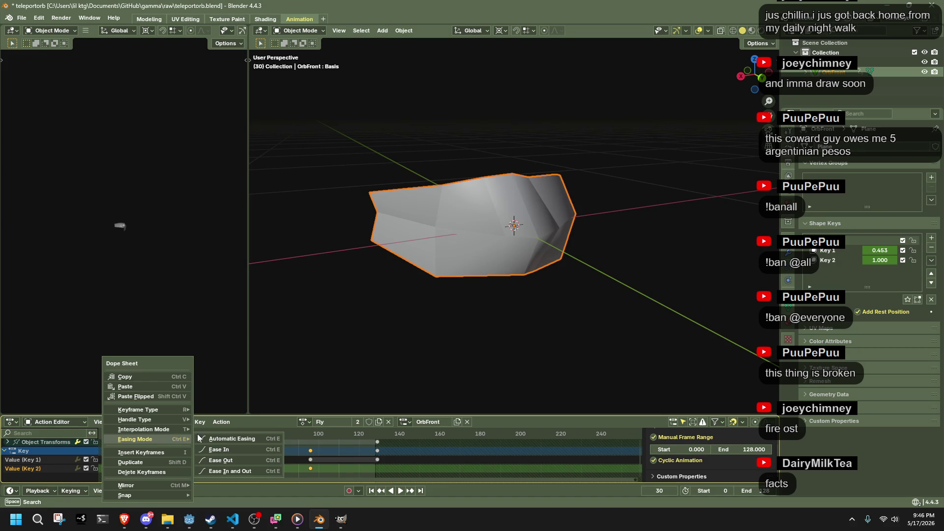
right_click(878, 261)
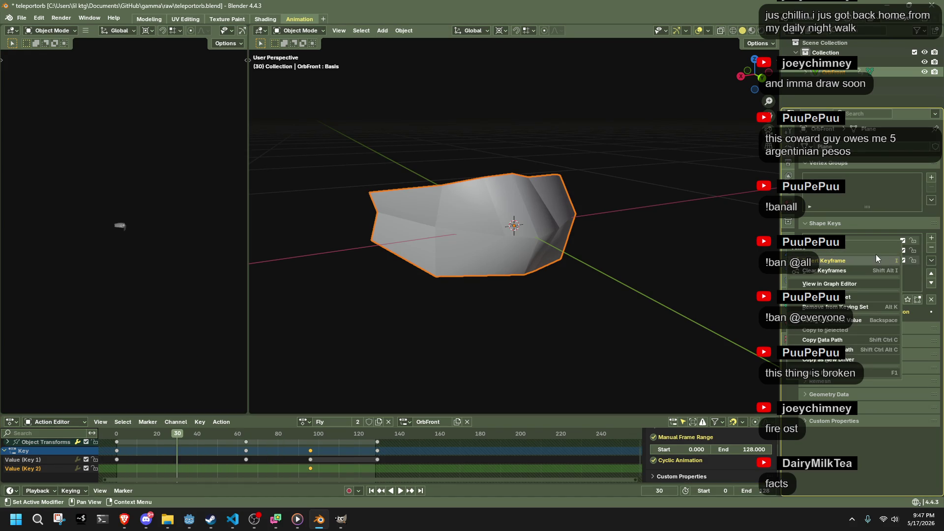
click(875, 258)
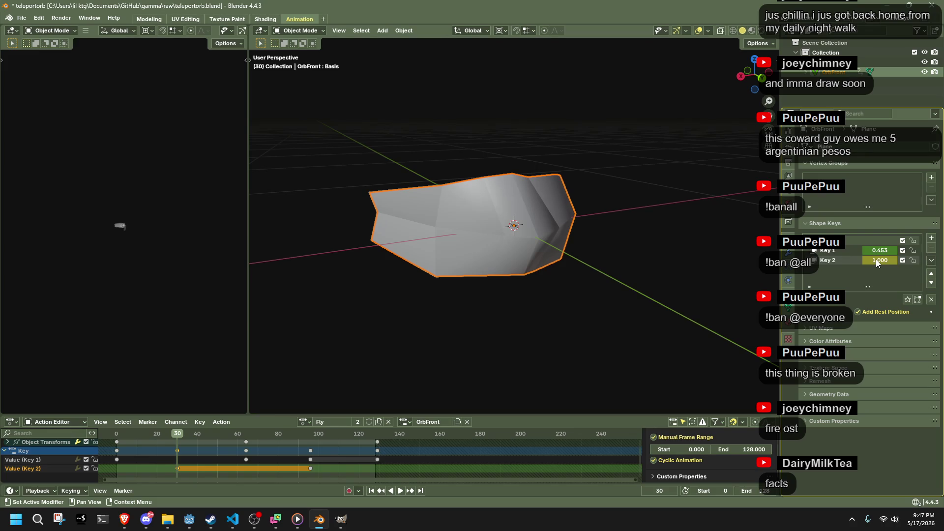
Step: Play the animation, then shift Key 1's first keyframe from frame 0 to frame 9
click(117, 435)
key(space)
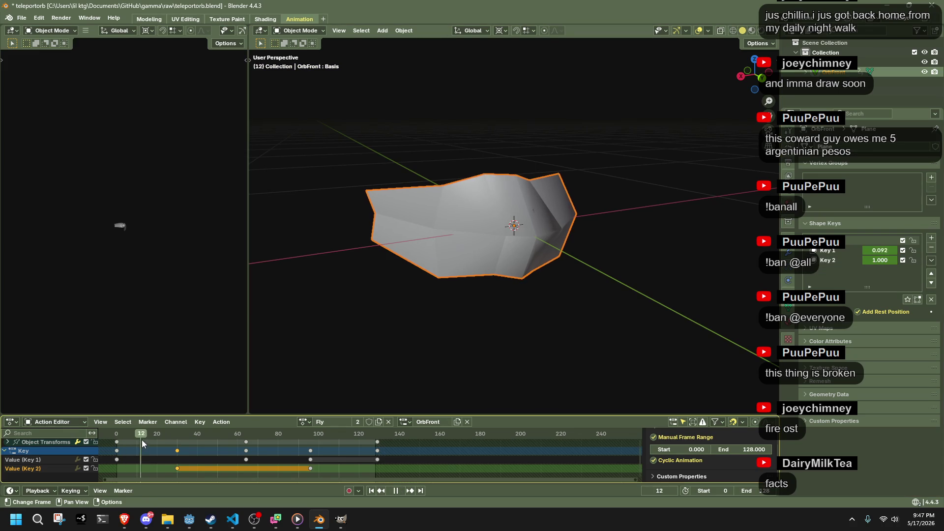
key(space)
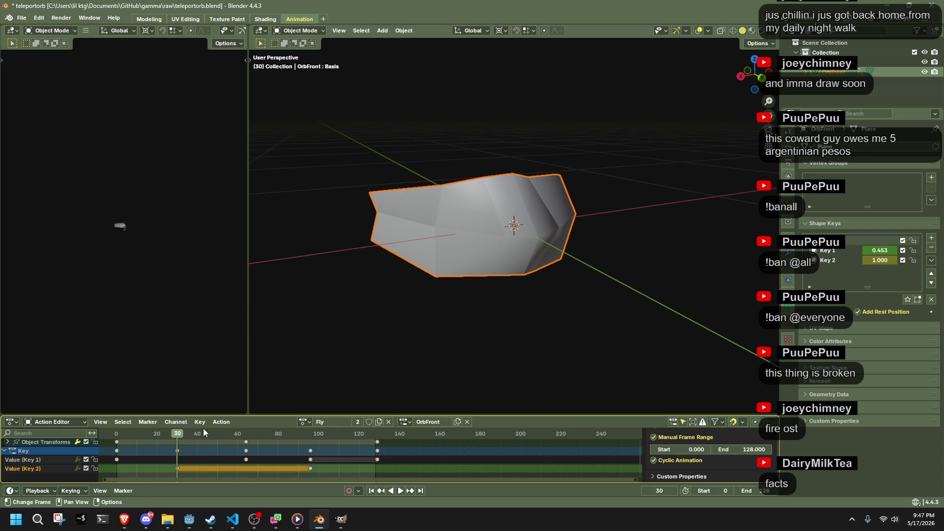
key(shift+Left)
click(114, 459)
drag(112, 460, 130, 464)
Step: Rearrange Key 1's keyframes: move its first to frame 30 and copy the frame-0 key to frames 30 and 96
key(ctrl+z)
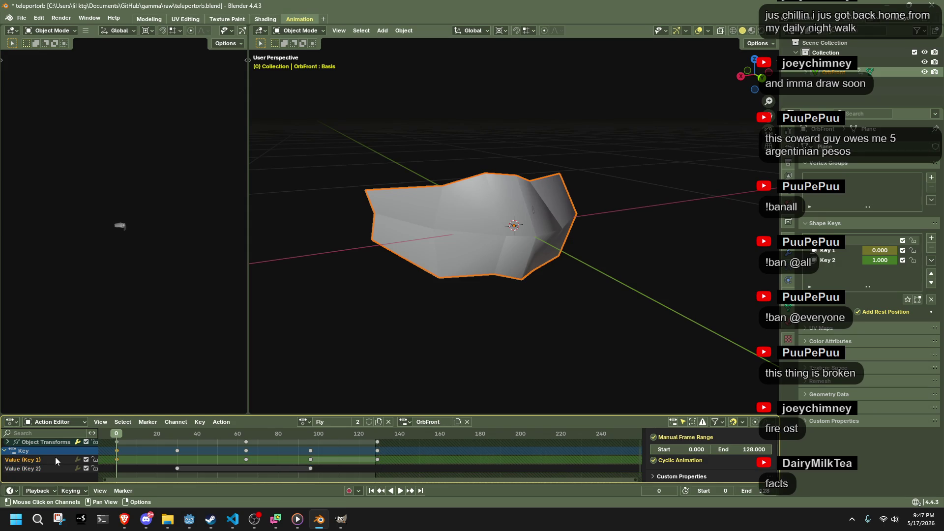
drag(118, 460, 183, 463)
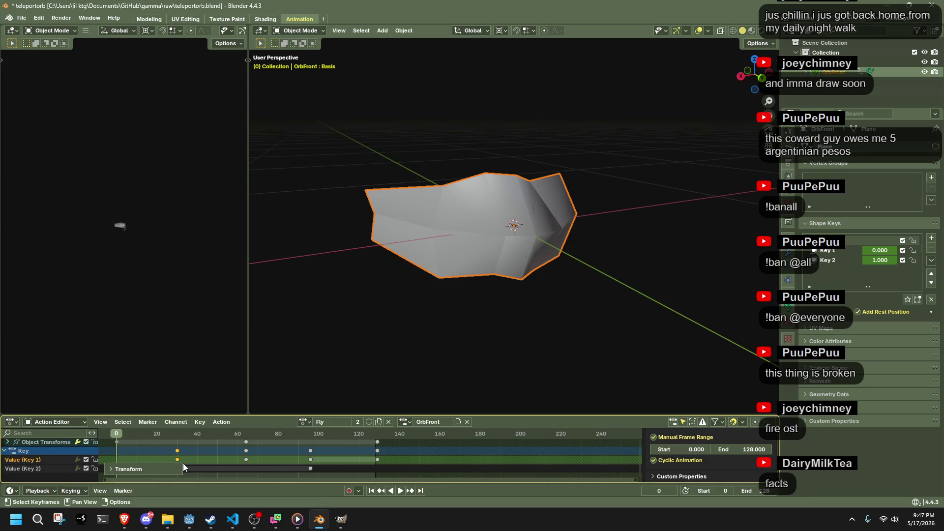
drag(377, 461, 309, 460)
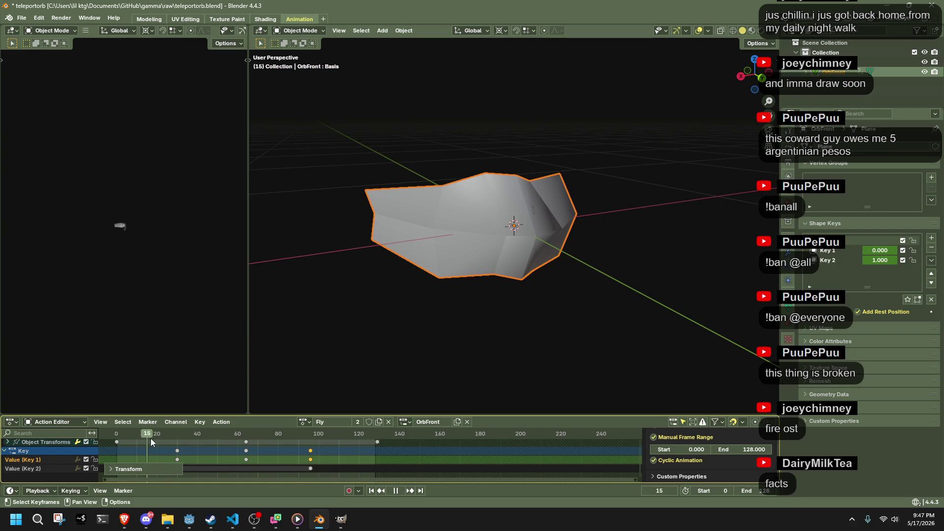
key(Escape)
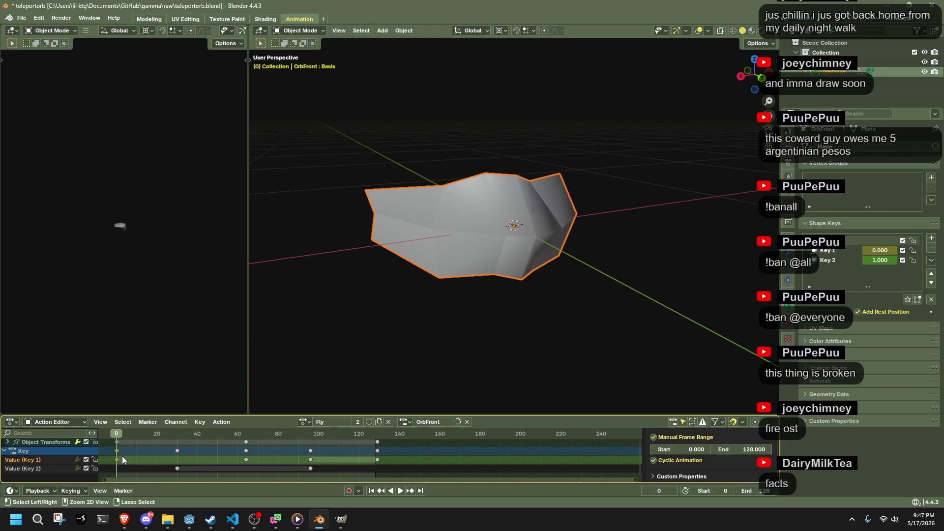
key(shift+d)
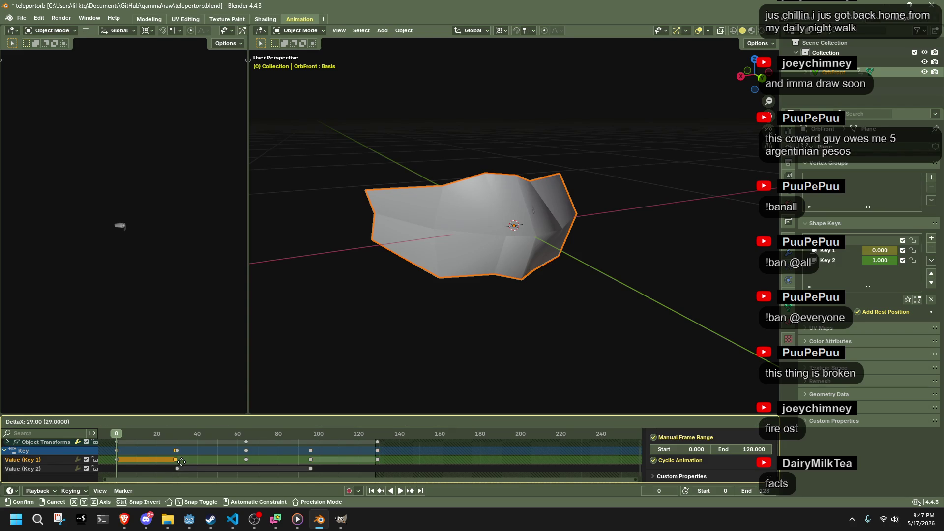
click(183, 465)
key(shift+d)
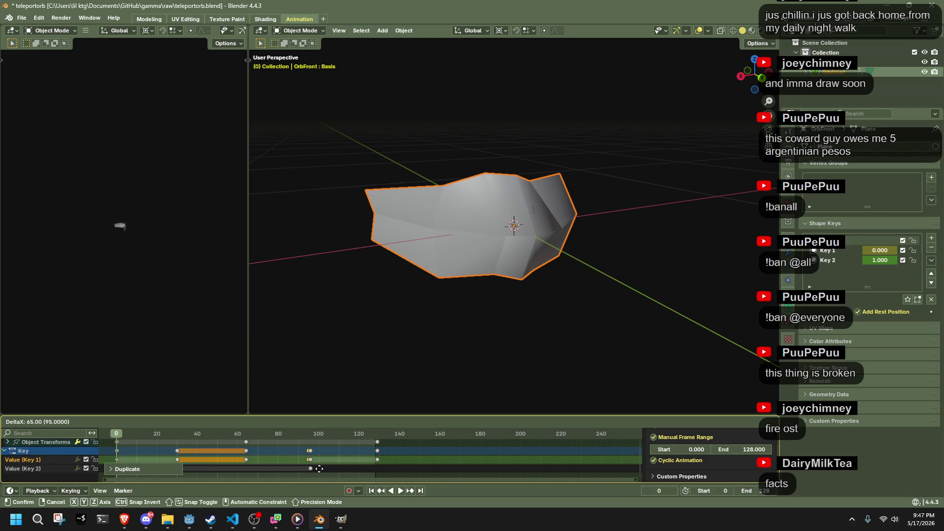
click(320, 469)
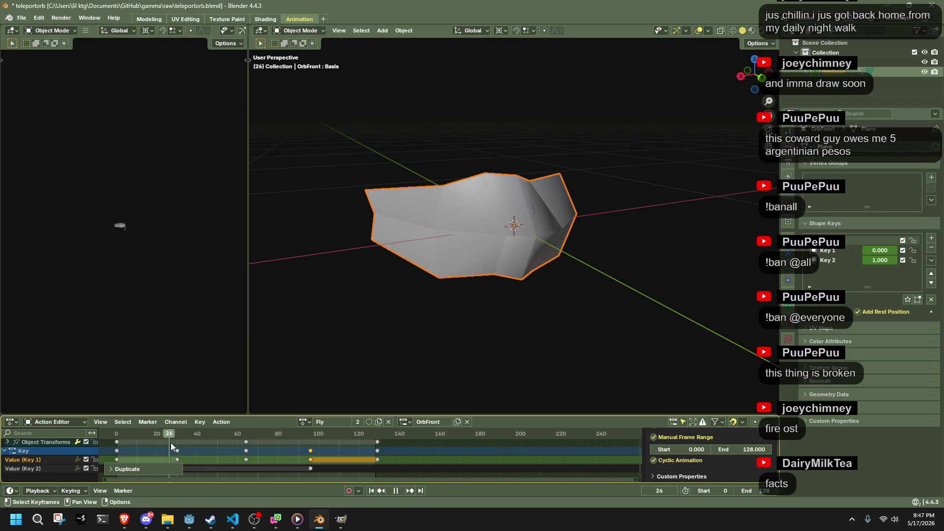
Step: Set Key 2 to 0.000 and keyframe it at frame 129
key(Escape)
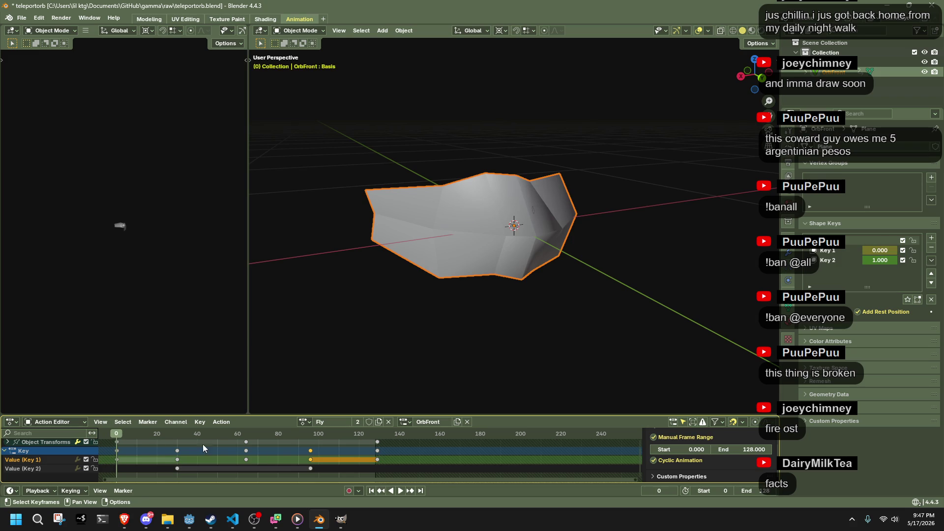
drag(887, 260, 858, 261)
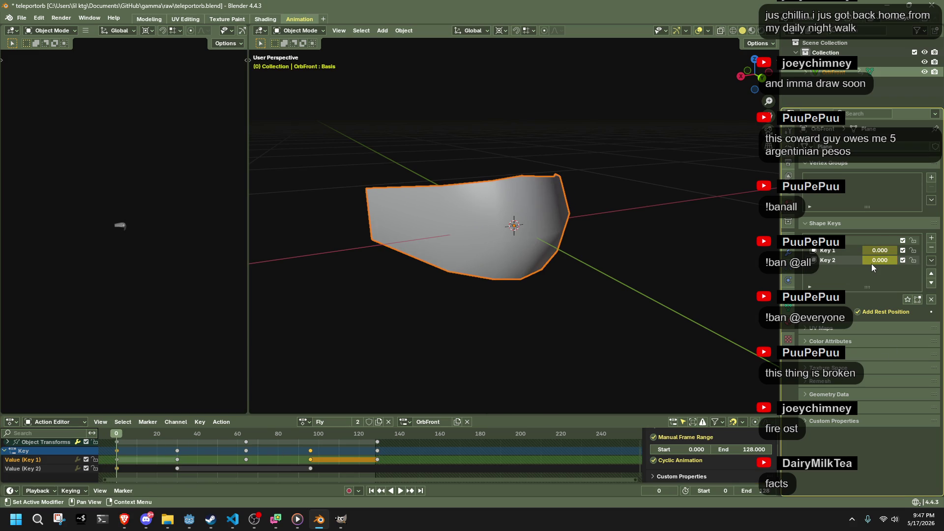
click(377, 435)
drag(881, 261, 859, 260)
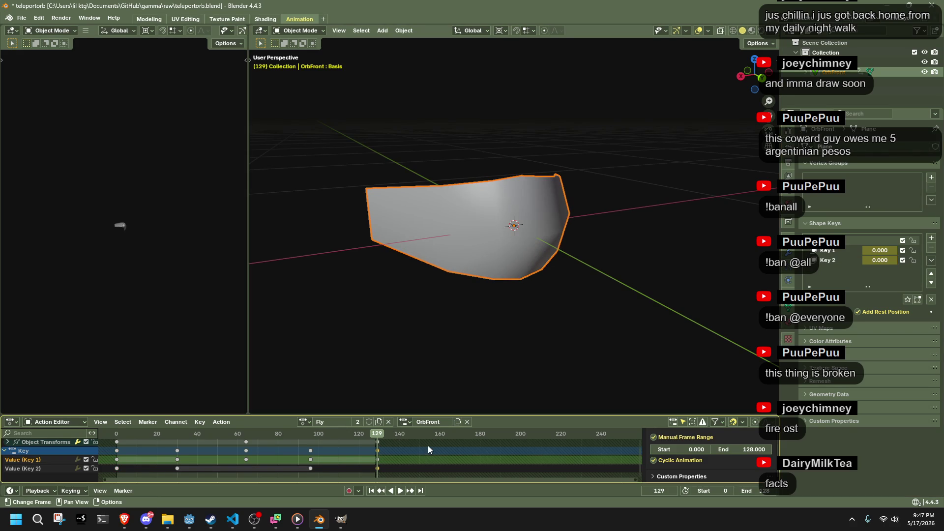
Step: Set both the scene and action end frames to 32
key(space)
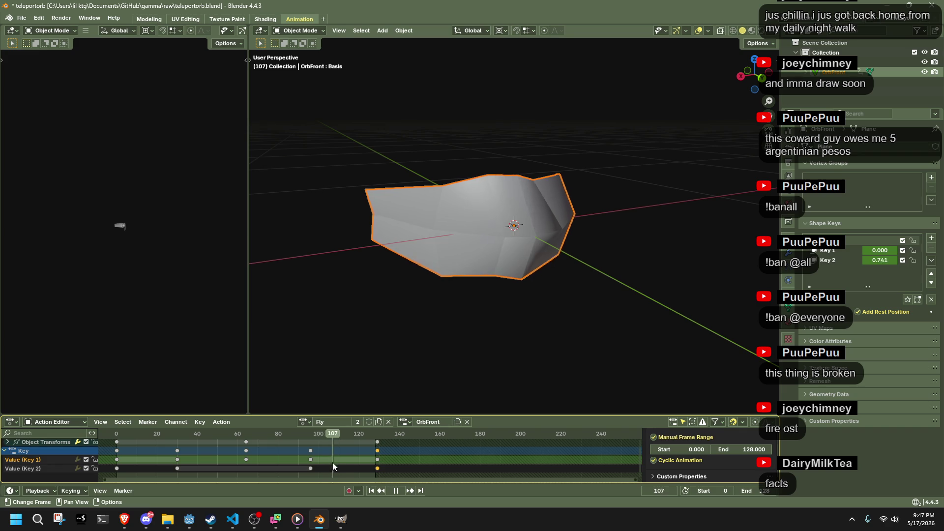
drag(149, 459, 149, 459)
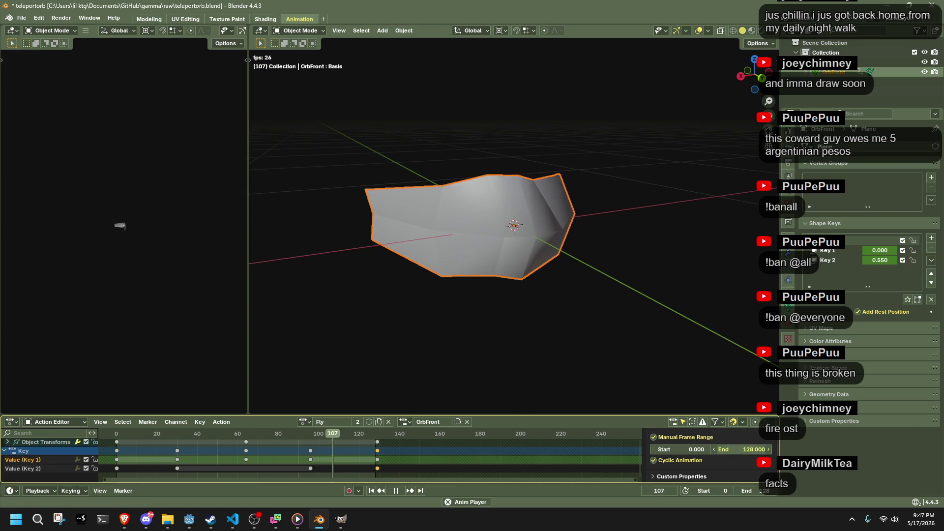
click(761, 491)
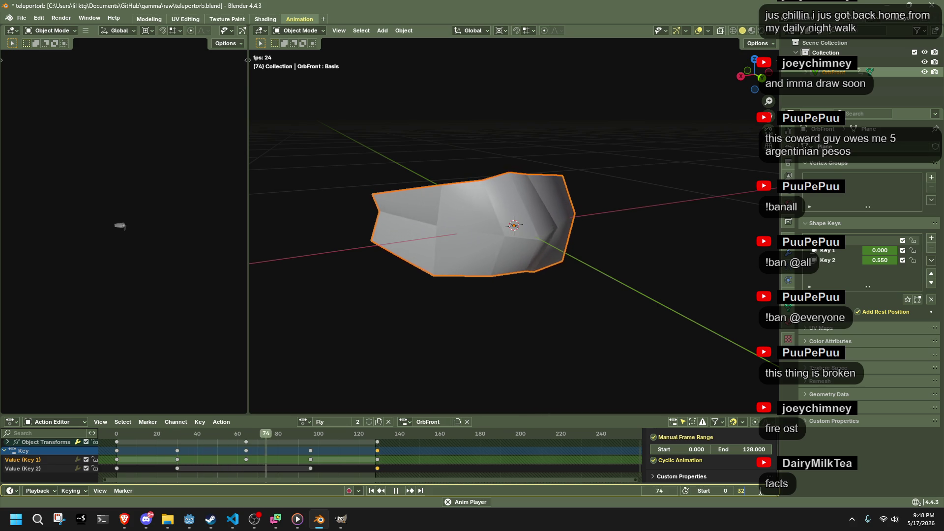
key(Return)
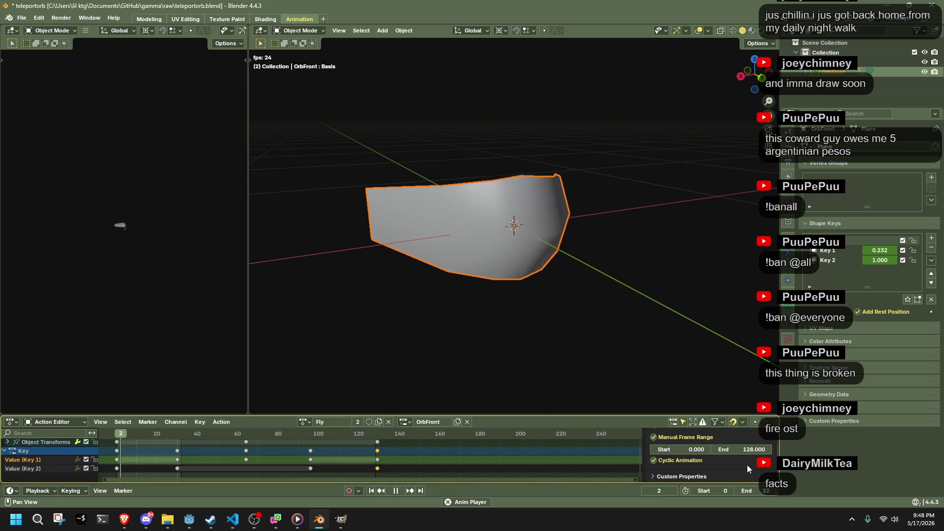
click(745, 449)
text(32)
key(Return)
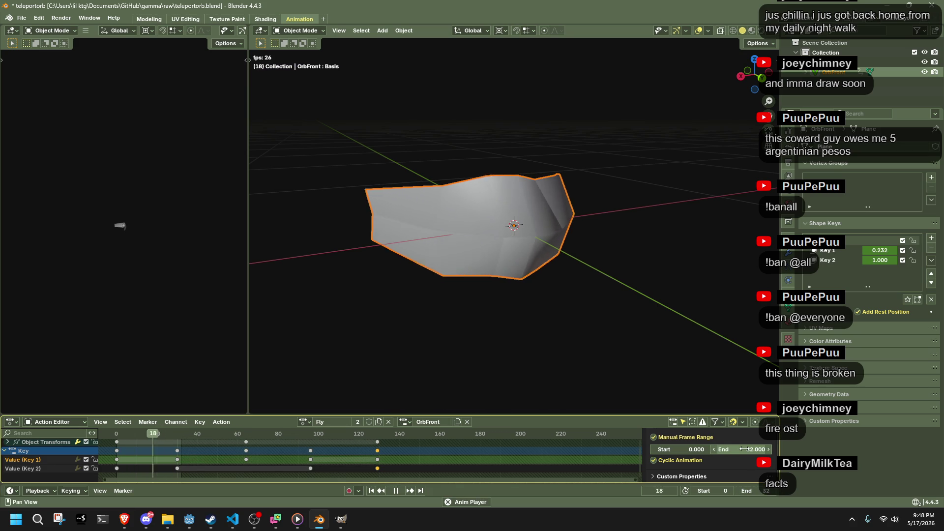
Step: Select all keyframes and scale them toward frame 0 to fit the 32-frame loop
key(space)
drag(119, 432, 115, 434)
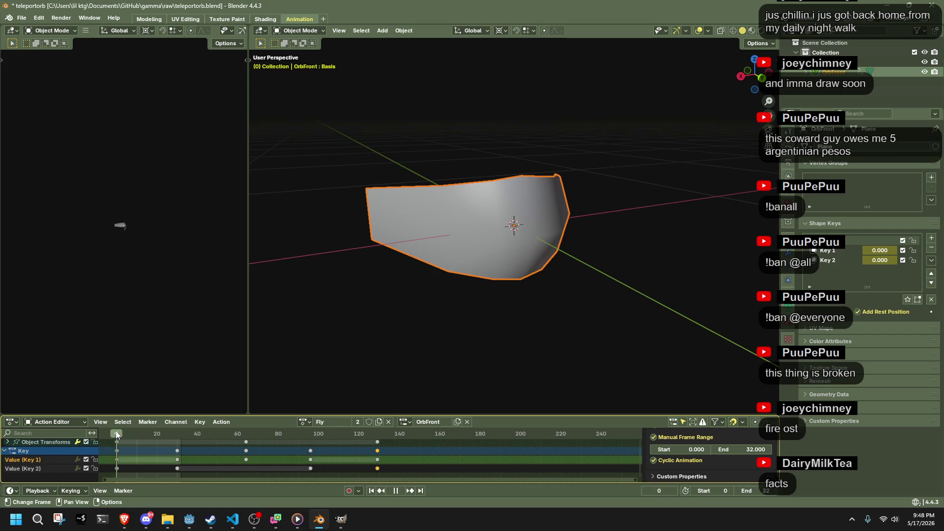
key(a)
key(s)
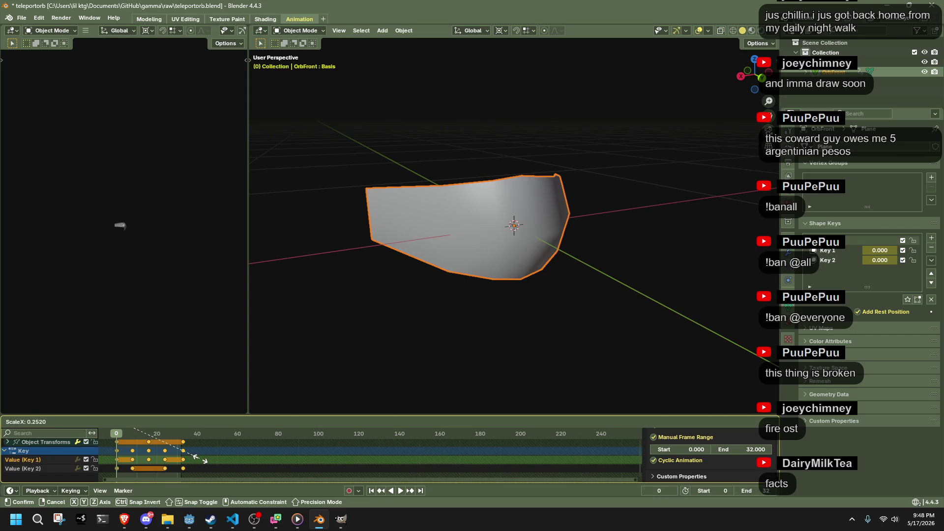
click(202, 459)
Step: Play the shortened animation from a low, level view and select the shape-key keyframes
key(space)
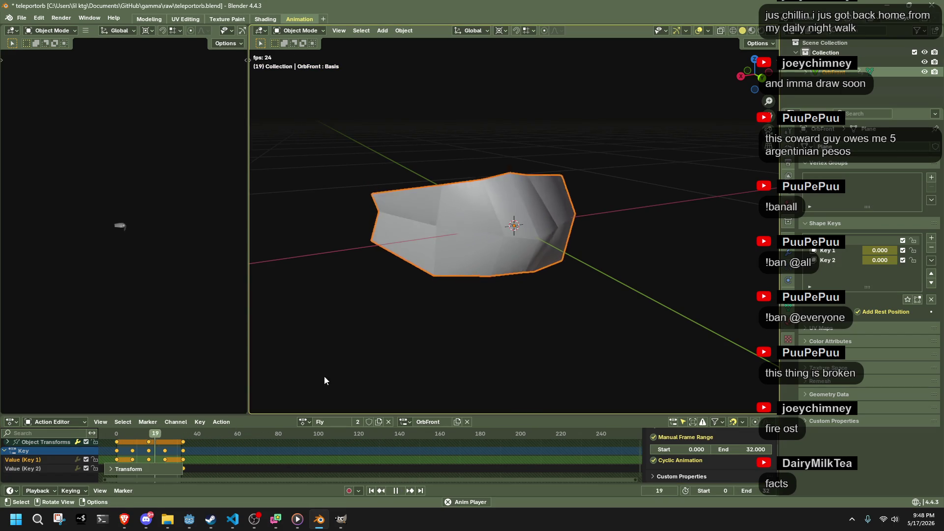
click(419, 324)
middle_drag(418, 323, 557, 302)
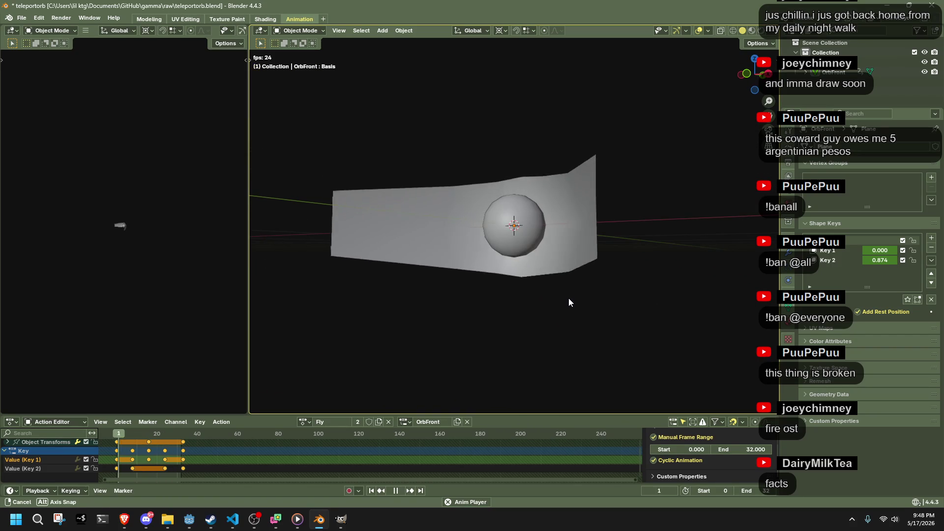
key(space)
drag(205, 468, 98, 438)
Step: Try Bounce, then another dynamic easing, on the shape-key keyframes, previewing each with playback
right_click(117, 451)
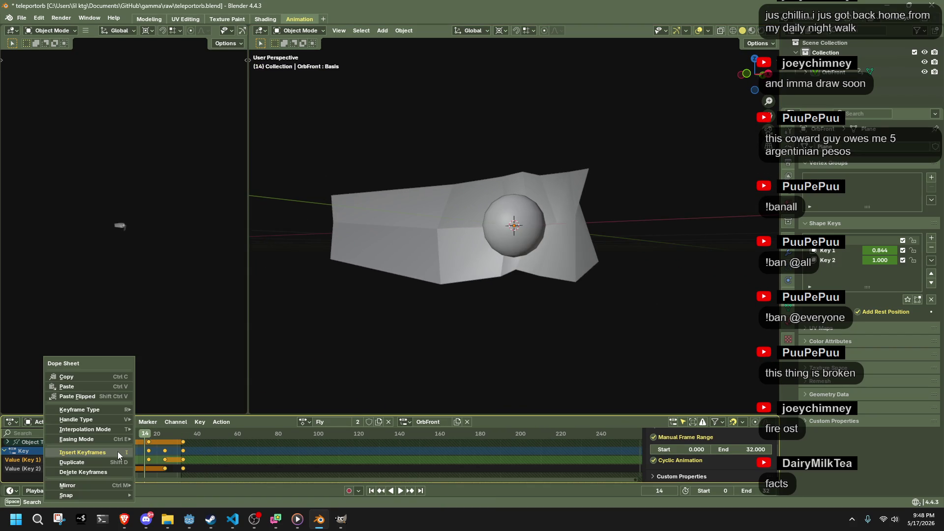
mouse_move(95, 429)
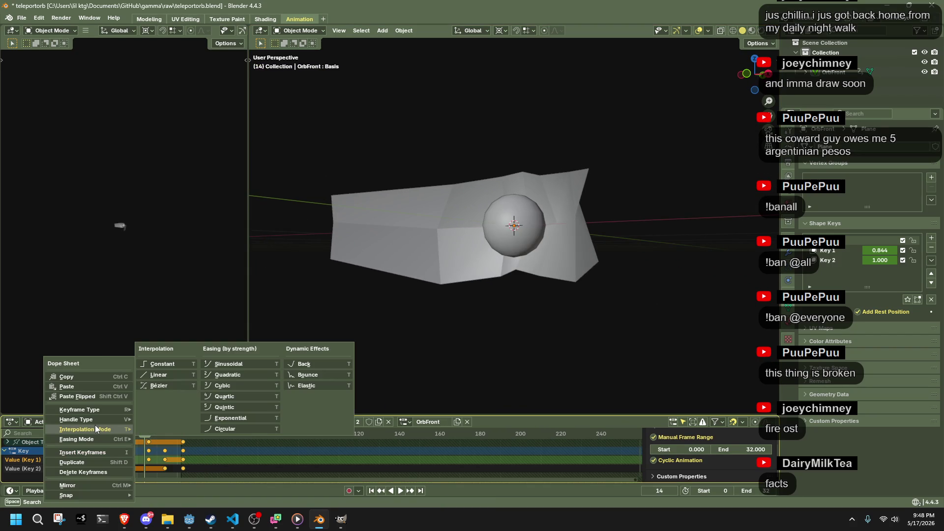
click(296, 374)
key(space)
key(space)
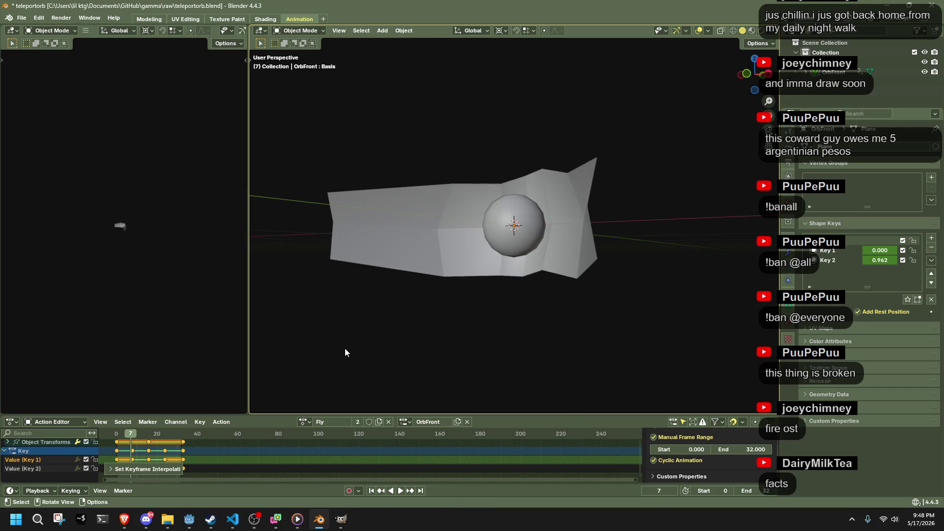
right_click(217, 447)
mouse_move(199, 430)
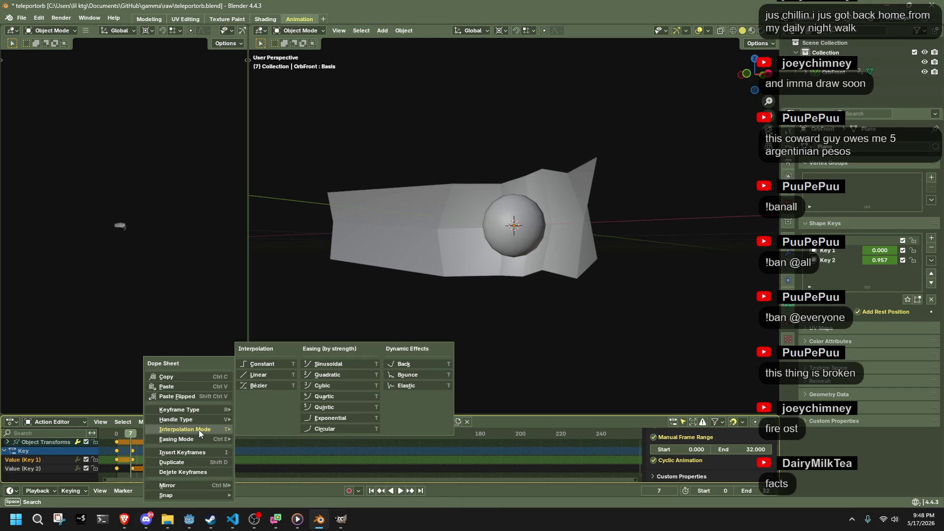
click(418, 389)
key(space)
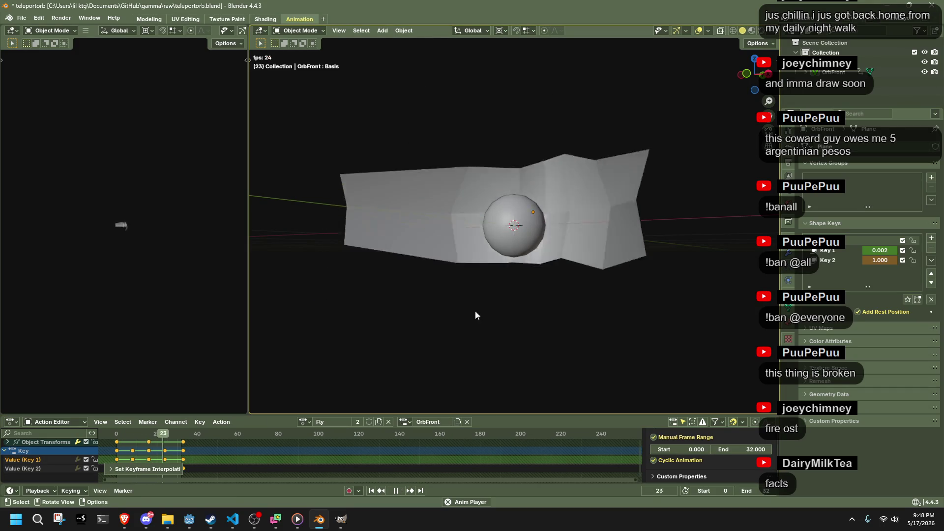
key(space)
Step: Switch the keyframes to Back interpolation and preview the result
right_click(168, 456)
mouse_move(158, 428)
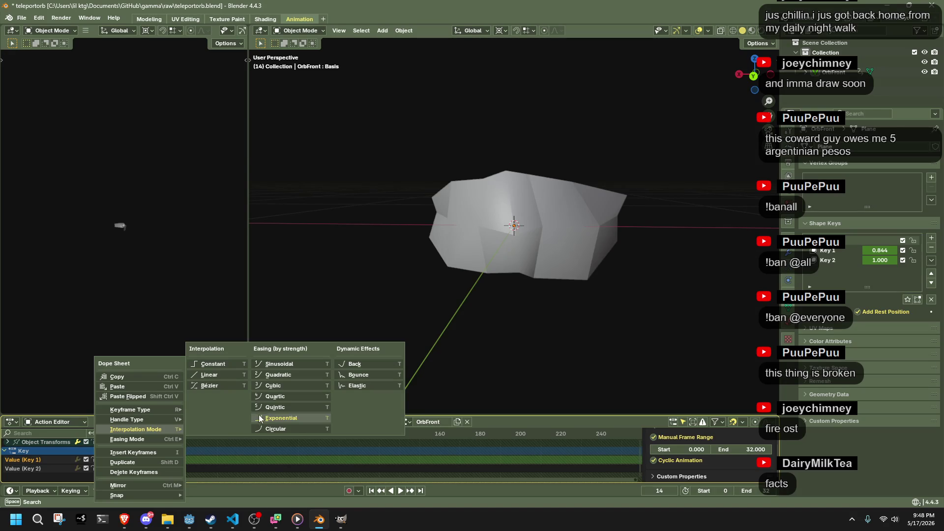
click(364, 364)
key(space)
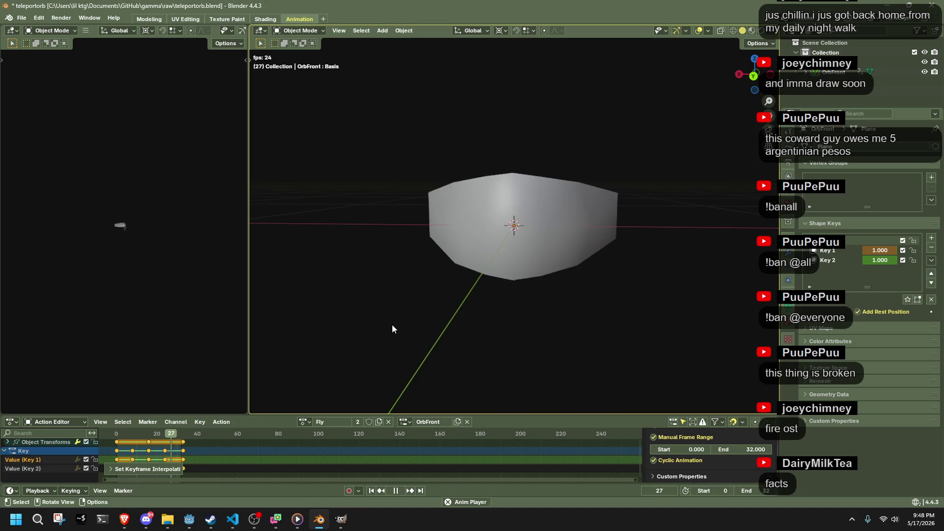
key(space)
Step: Switch the keyframes to Bézier interpolation and preview the animation
right_click(154, 449)
mouse_move(151, 438)
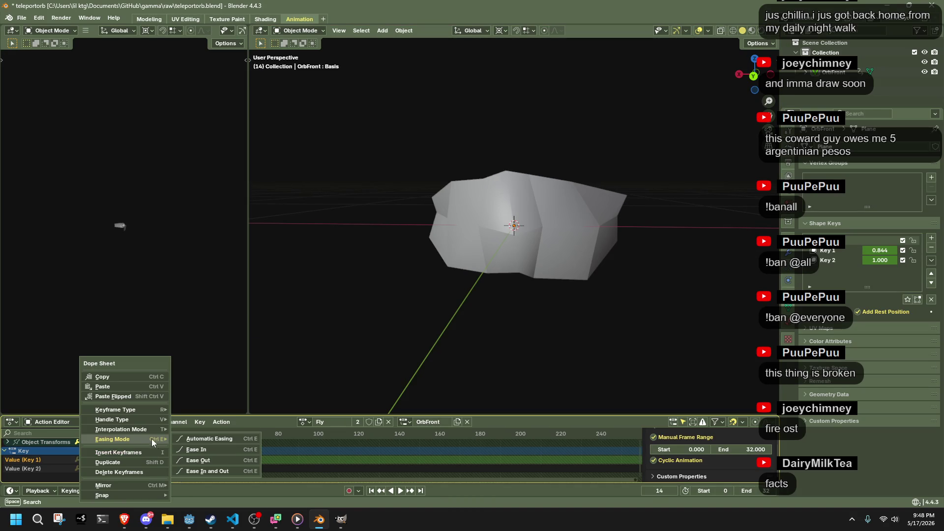
click(197, 448)
right_click(122, 430)
mouse_move(122, 430)
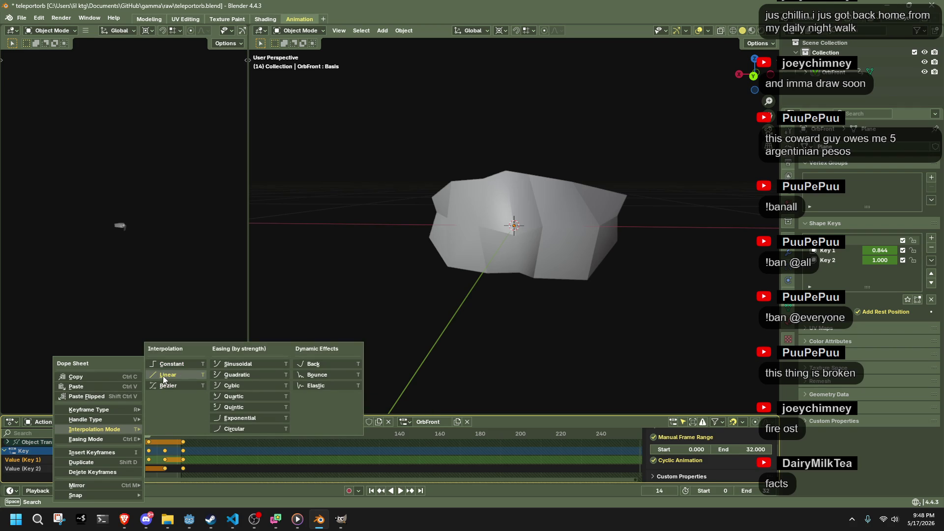
click(172, 386)
key(space)
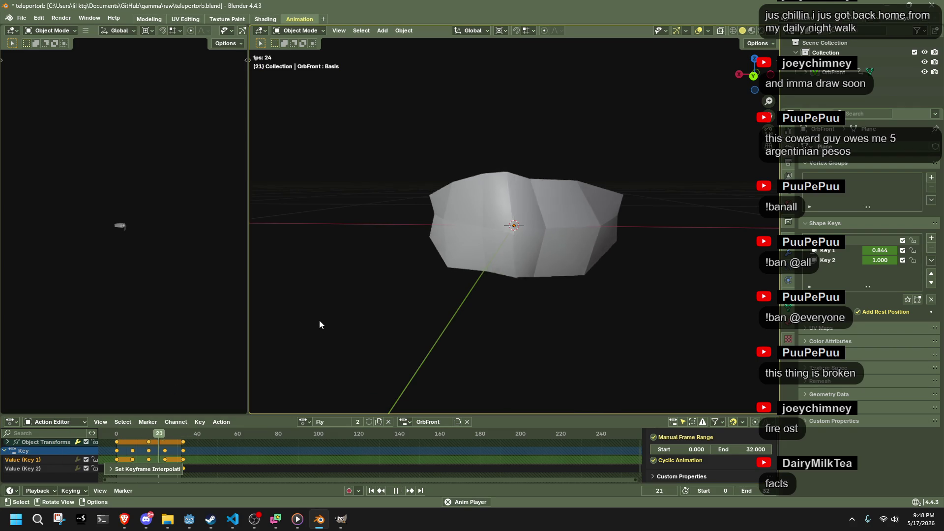
key(space)
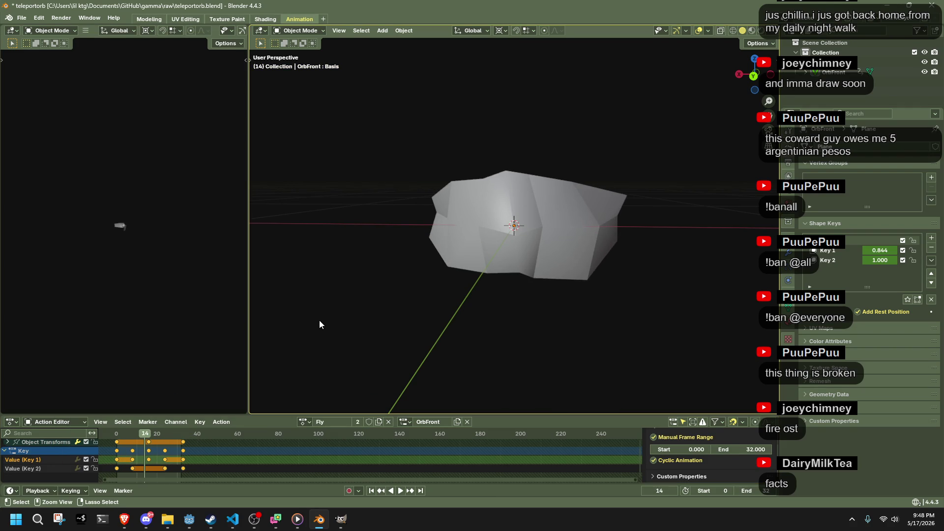
Step: Try Circular interpolation on the keyframes and preview it
right_click(217, 440)
mouse_move(216, 441)
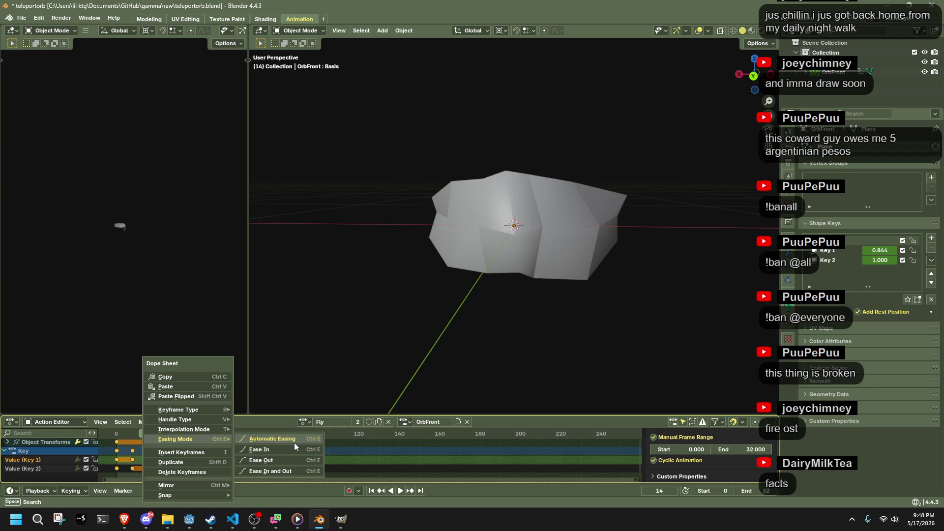
mouse_move(168, 428)
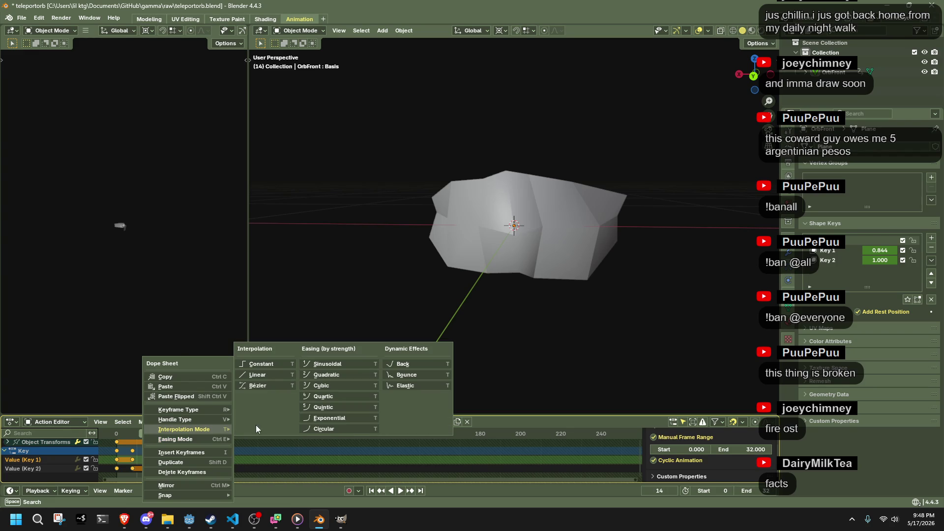
click(342, 429)
key(space)
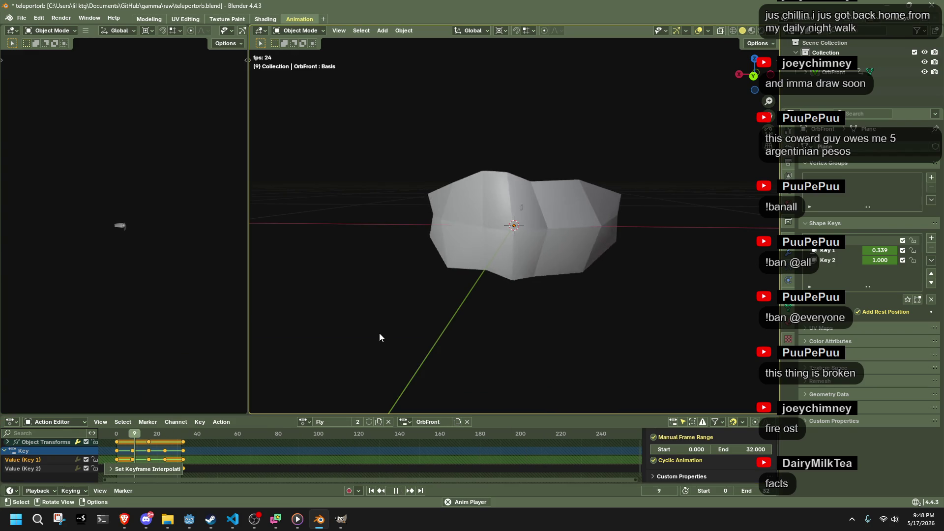
key(space)
key(space)
key(space)
Step: Settle on Linear interpolation for the keyframes and play the animation
right_click(136, 458)
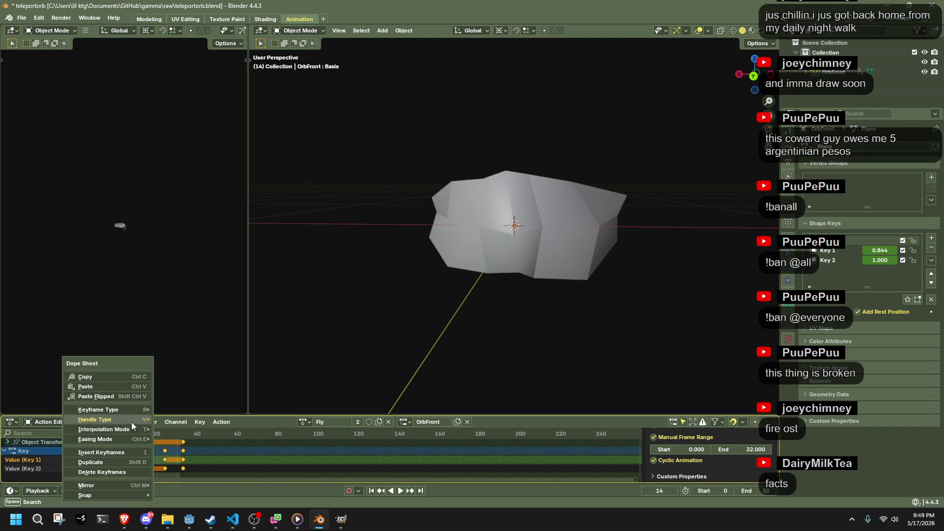
mouse_move(122, 431)
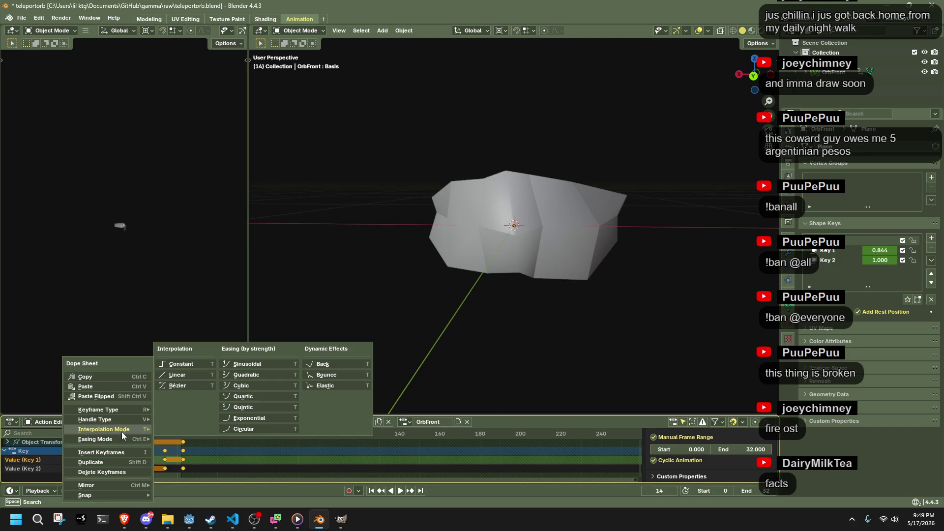
click(196, 373)
key(space)
Step: Switch the viewport to material preview and select the OrbFront mesh
mouse_move(415, 300)
middle_down()
mouse_move(562, 314)
mouse_move(601, 300)
middle_up()
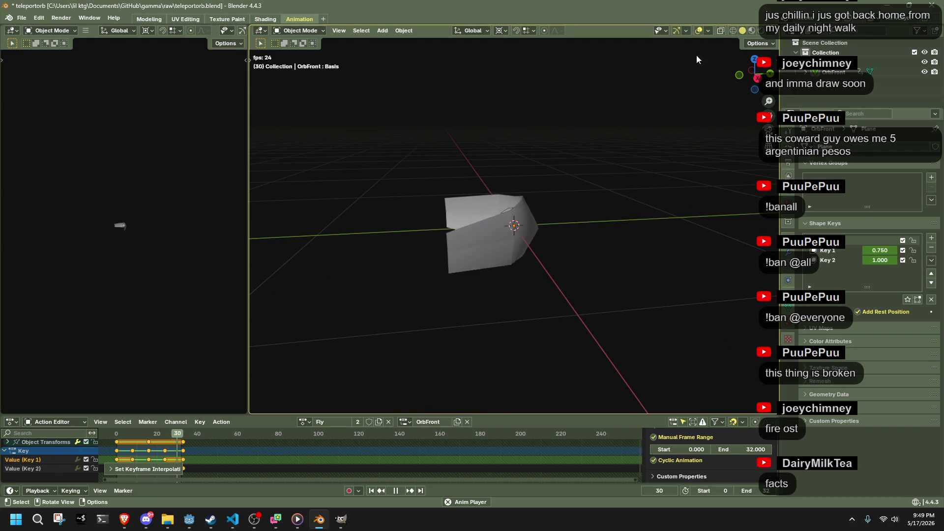
click(752, 31)
mouse_move(614, 212)
middle_down()
mouse_move(630, 268)
mouse_move(546, 272)
mouse_move(577, 249)
middle_up()
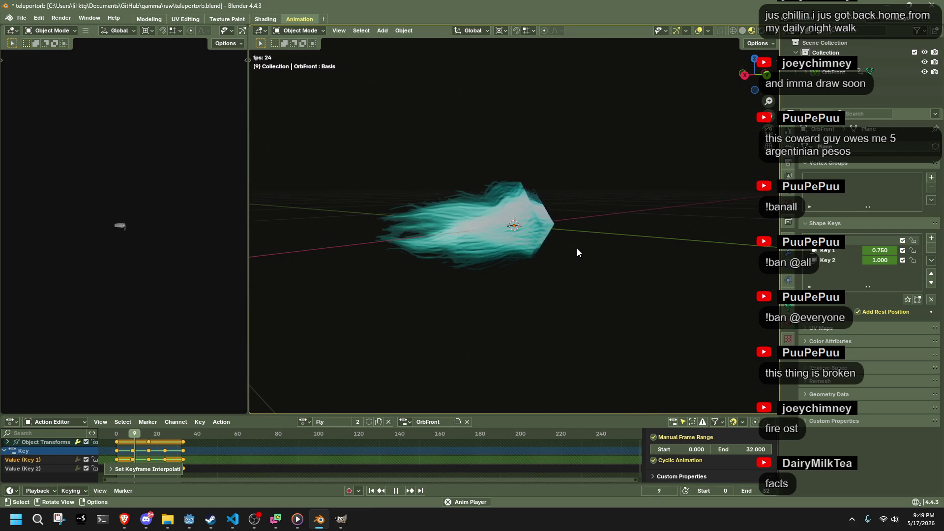
click(475, 239)
Step: Stop playback at frame 3 and make Key 1 OrbFront's active shape key
click(646, 258)
mouse_move(647, 258)
middle_down()
mouse_move(586, 265)
mouse_move(446, 256)
mouse_move(539, 267)
mouse_move(628, 251)
mouse_move(467, 232)
middle_up()
key(space)
click(468, 231)
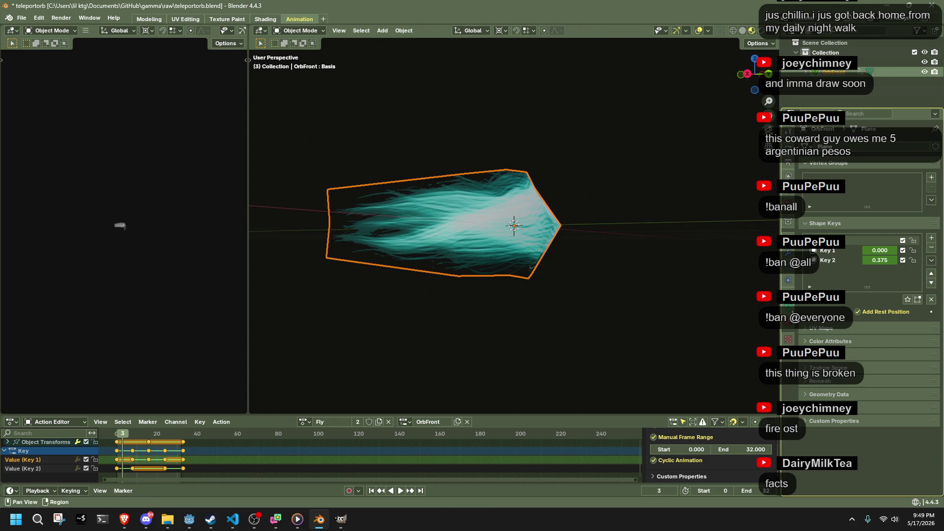
click(829, 251)
Step: In Edit Mode, select Key 1's left-side vertices and randomize them by 0.1 m
key(Tab)
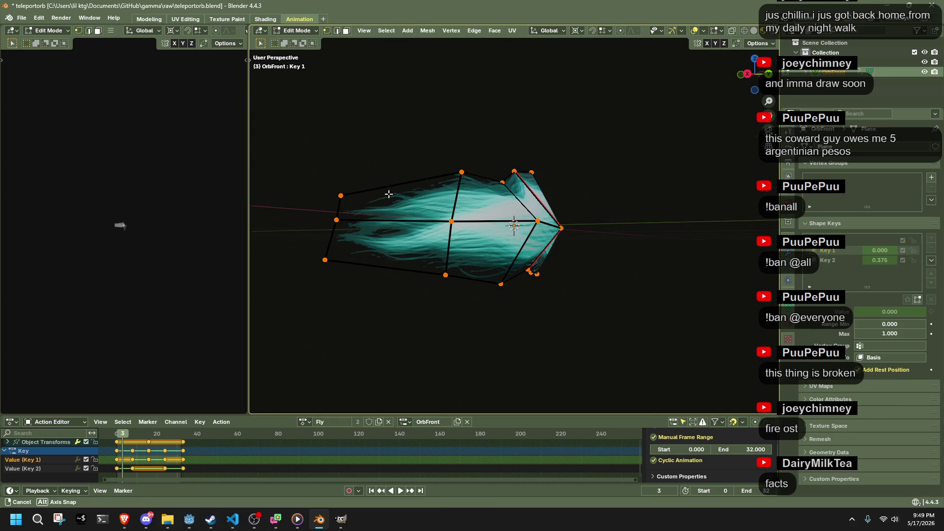
middle_drag(388, 194, 333, 175)
drag(327, 175, 386, 344)
mouse_move(385, 343)
middle_down()
mouse_move(420, 232)
mouse_move(420, 188)
middle_up()
drag(420, 187, 455, 242)
right_click(559, 267)
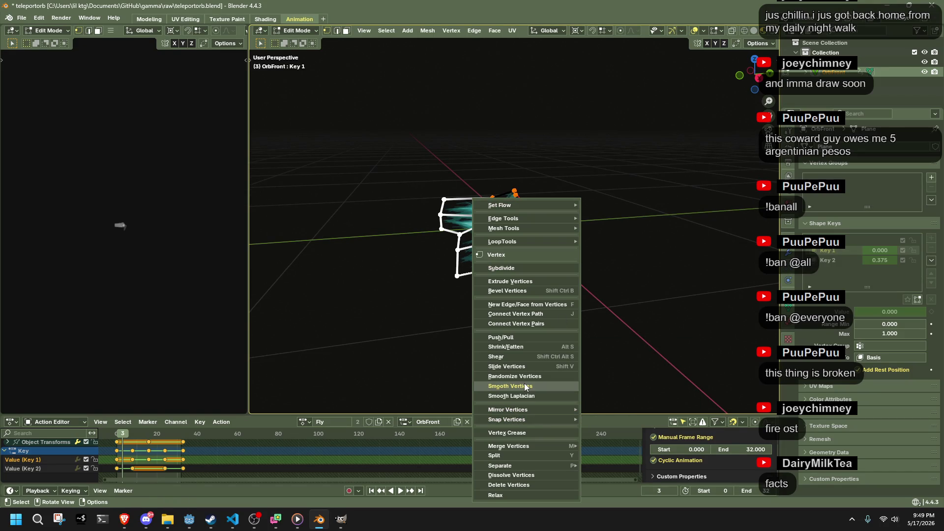
click(540, 378)
mouse_move(580, 285)
middle_down()
mouse_move(552, 287)
mouse_move(553, 276)
middle_up()
Step: Stretch the selected vertices 1.353 along Z, return to Object Mode and replay the animation
key(s)
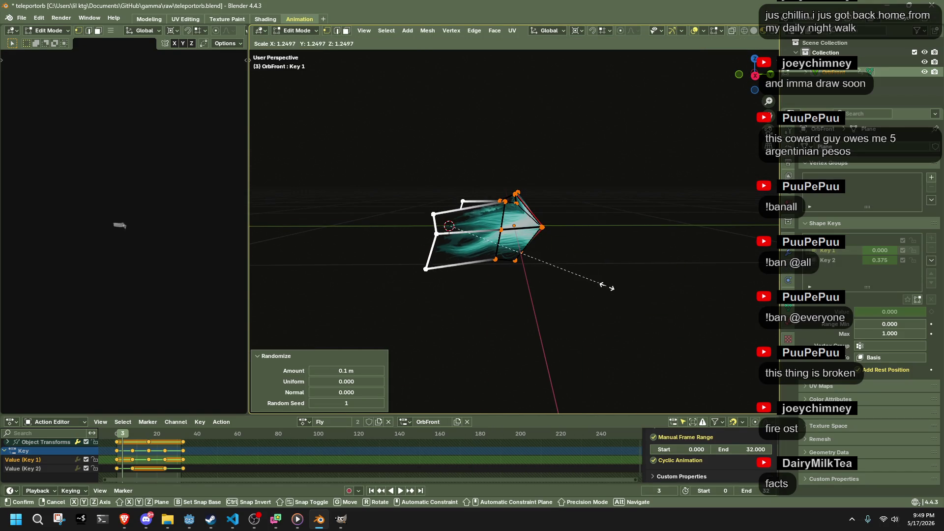
key(shift+z)
key(shift+z)
key(z)
click(630, 256)
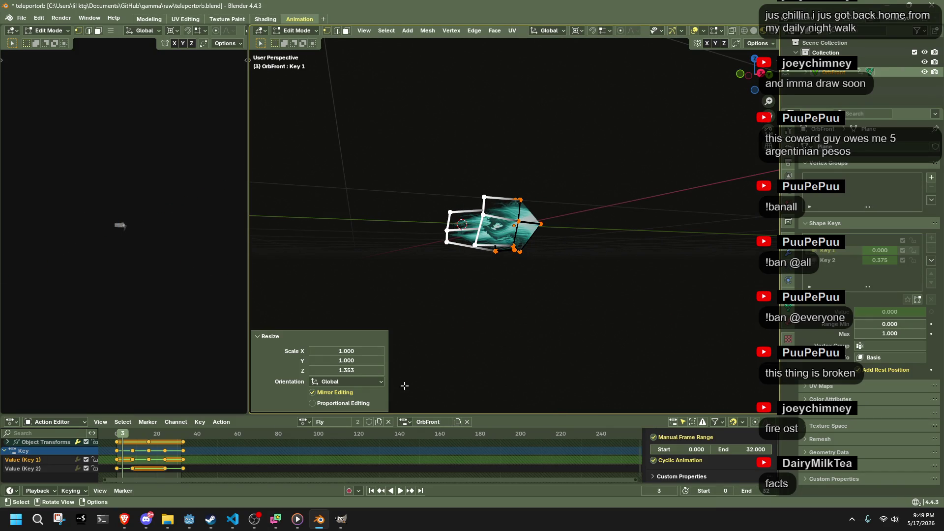
key(Left)
key(Left)
key(Left)
key(Tab)
key(space)
mouse_move(486, 293)
middle_down()
mouse_move(494, 291)
mouse_move(430, 309)
mouse_move(337, 291)
middle_up()
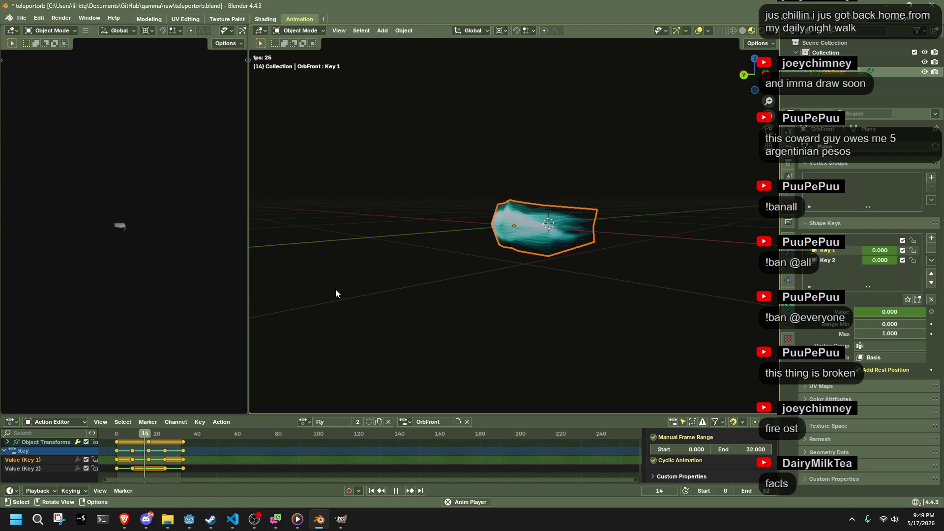
Step: Stop playback at frame 16, make Key 2 active, and enter Edit Mode on OrbFront
mouse_move(463, 295)
middle_down()
mouse_move(385, 306)
mouse_move(492, 308)
mouse_move(482, 286)
mouse_move(442, 279)
mouse_move(420, 309)
mouse_move(388, 327)
mouse_move(384, 385)
mouse_move(363, 375)
mouse_move(570, 182)
mouse_move(753, 66)
mouse_move(692, 114)
middle_up()
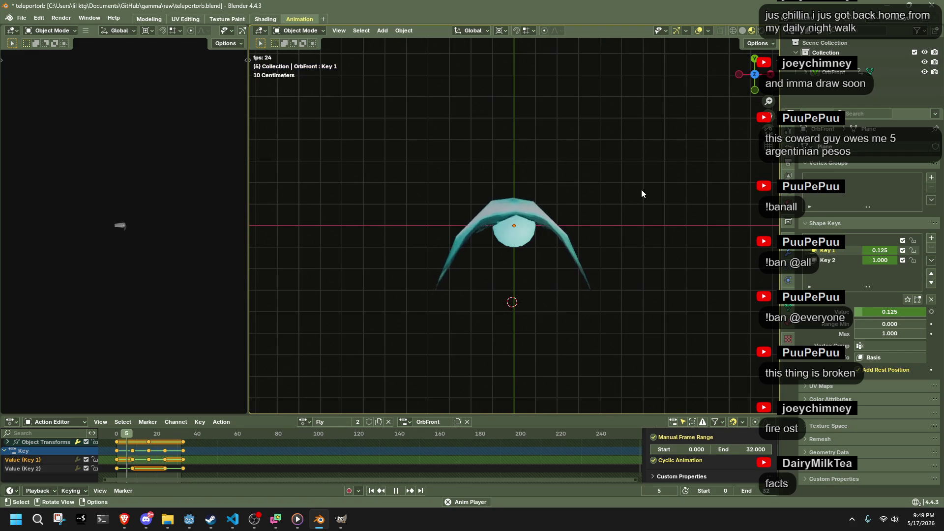
key(space)
click(845, 261)
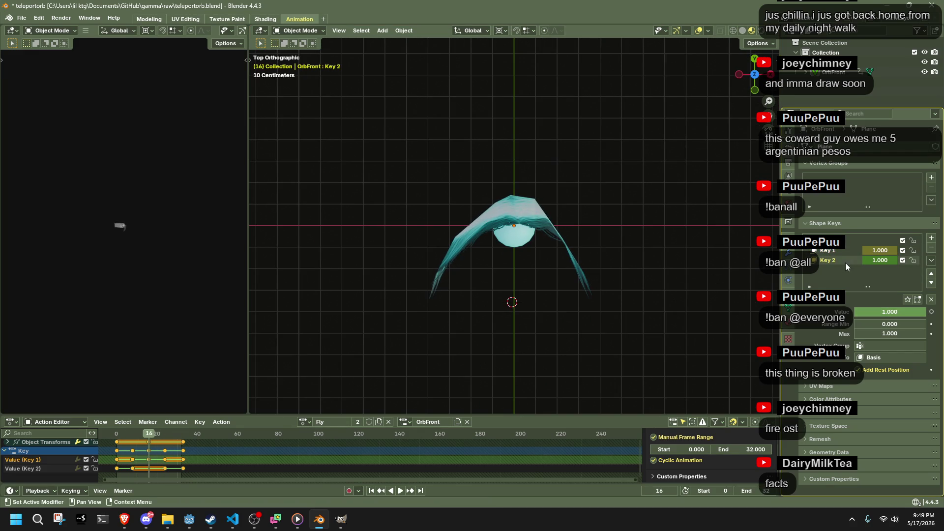
drag(118, 434, 149, 439)
click(571, 263)
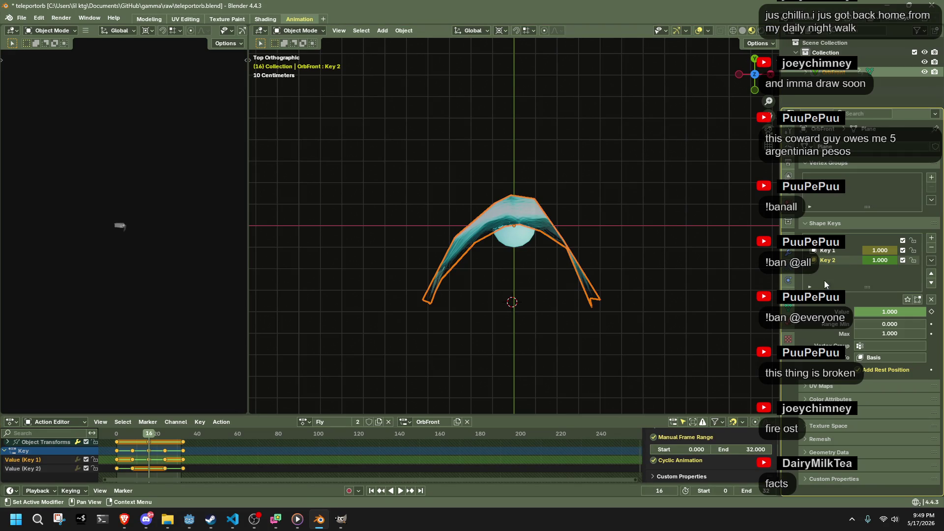
key(Tab)
Step: Scale Key 2's lower wing-tip vertices by 1.093 after snapping the cursor to world origin
mouse_move(393, 283)
mouse_down()
mouse_move(508, 362)
mouse_move(409, 299)
mouse_move(672, 352)
mouse_up()
key(shift+s)
click(635, 378)
key(s)
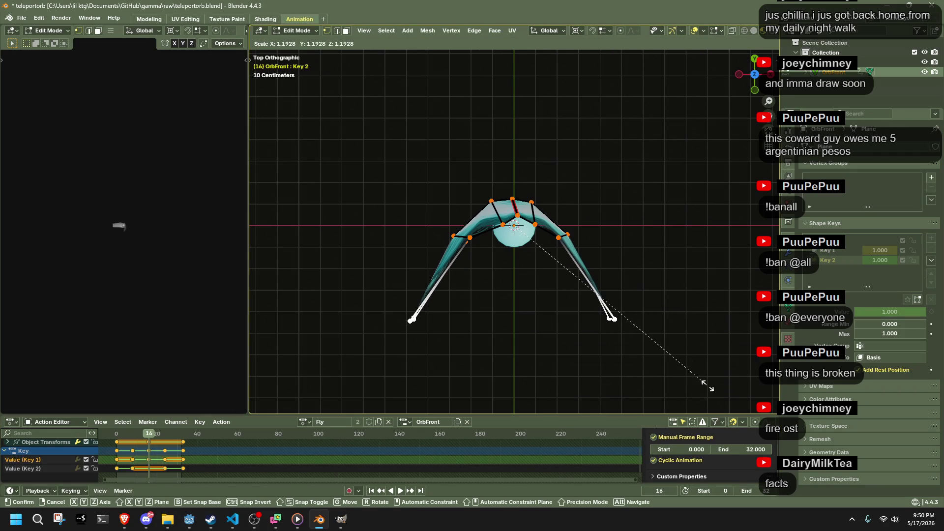
click(701, 386)
key(ctrl+z)
key(s)
click(717, 390)
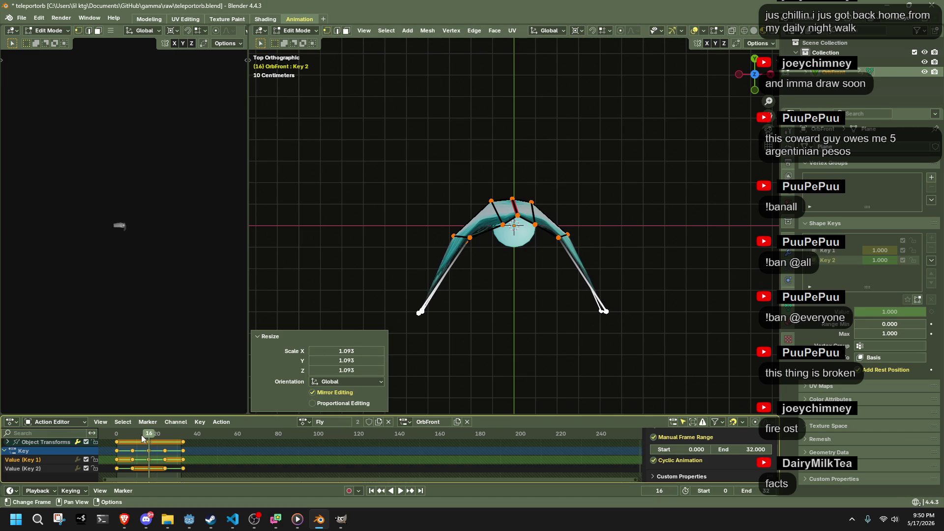
Step: Switch to Key 1, return to Object Mode, and save teleportorb.blend
click(829, 263)
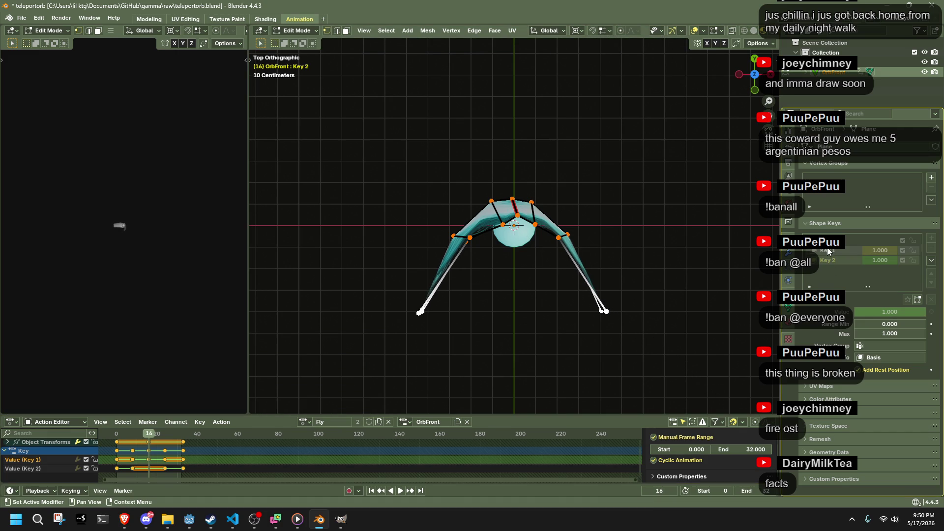
click(829, 251)
key(Tab)
key(Tab)
drag(394, 281, 688, 355)
middle_drag(671, 348, 416, 264)
key(Tab)
click(414, 277)
key(ctrl+s)
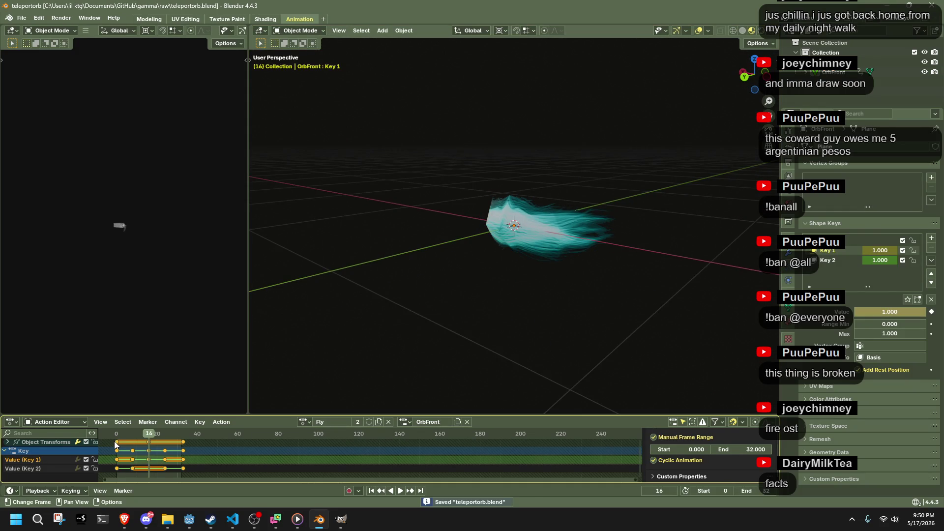
click(117, 437)
key(space)
middle_drag(484, 276, 279, 275)
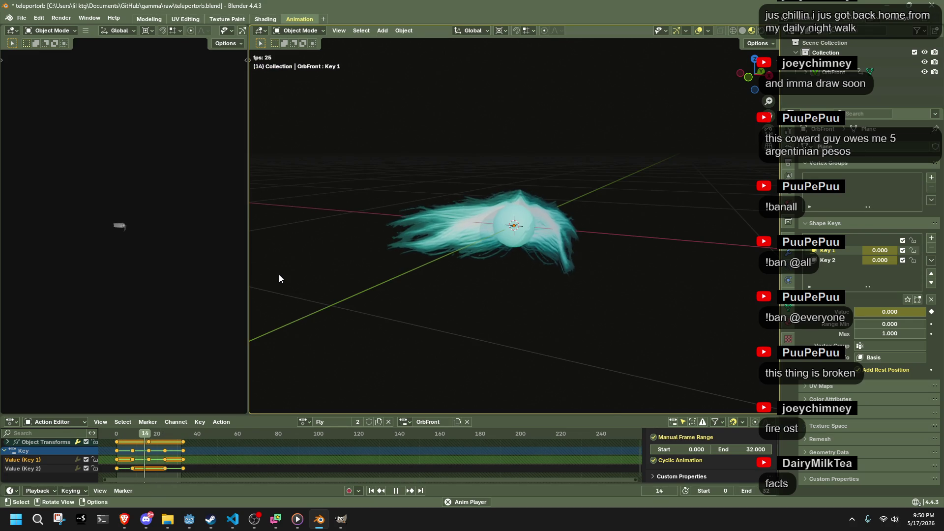
drag(120, 435, 149, 436)
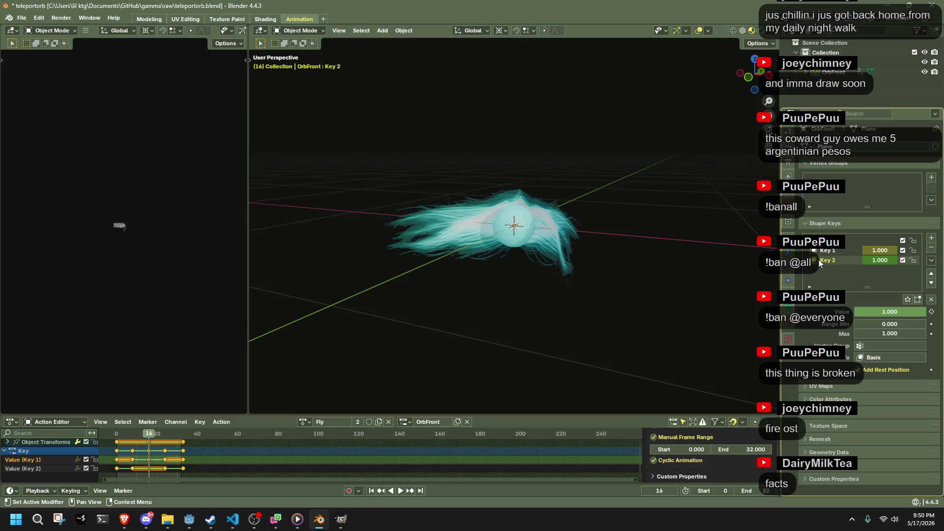
Step: Set the Key 2 value to 0.000 on the timeline and keyframe it
key(space)
drag(143, 435, 132, 435)
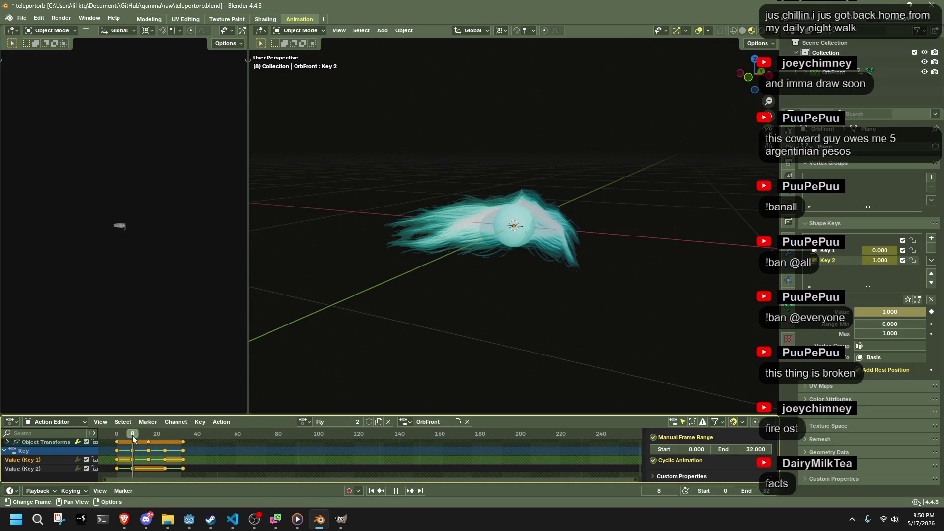
key(Escape)
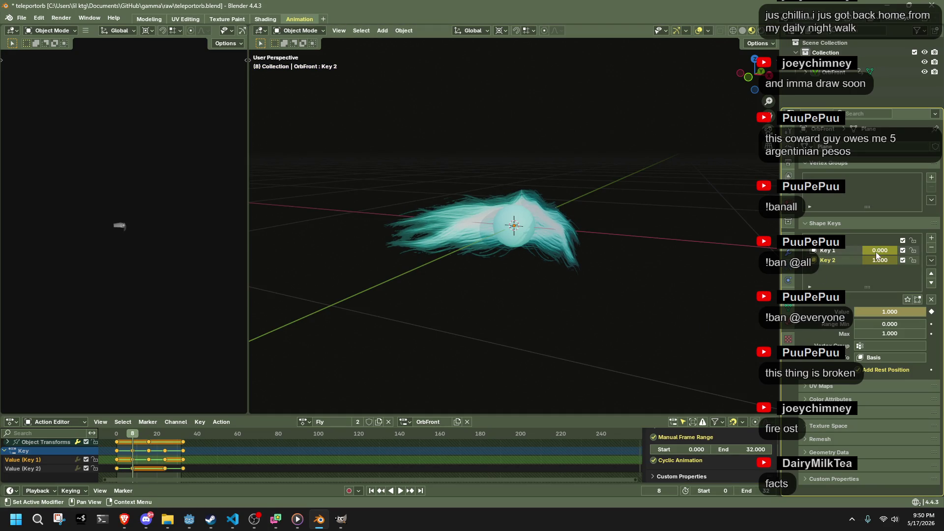
drag(890, 258, 857, 267)
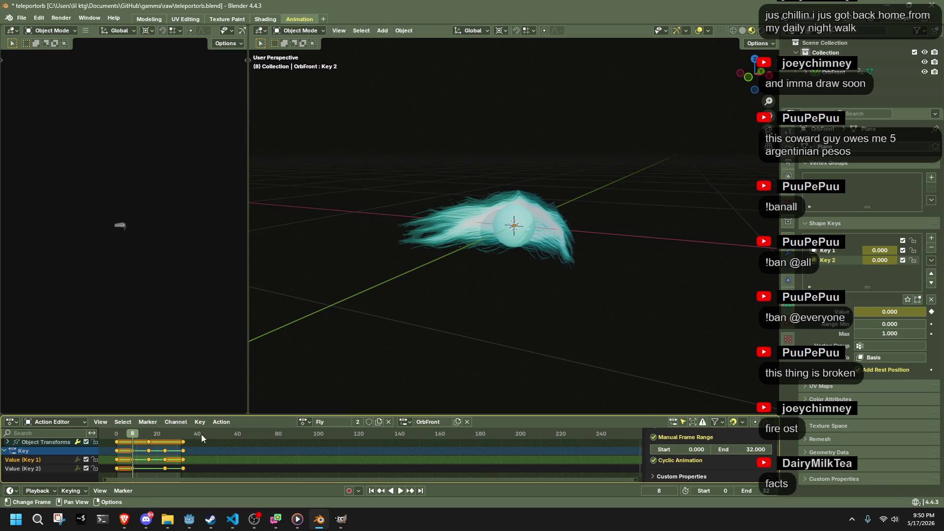
drag(163, 435, 165, 434)
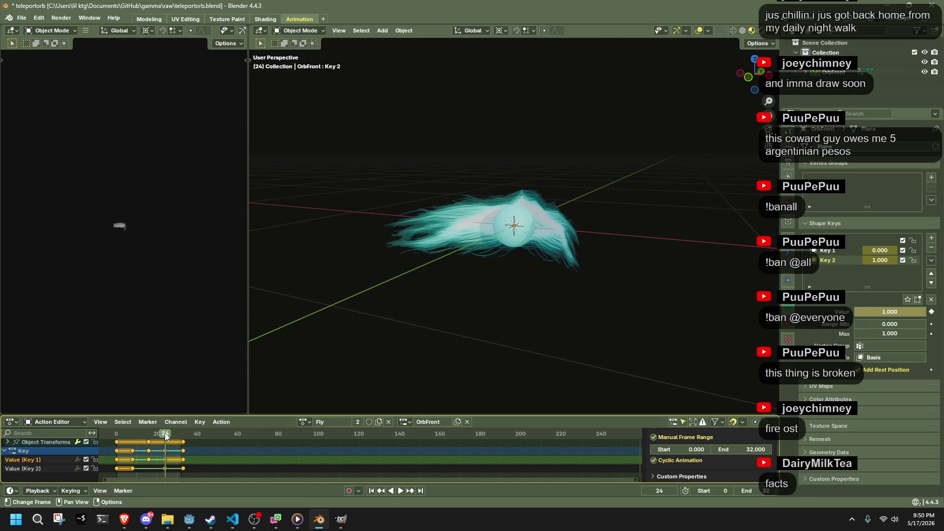
key(ctrl+z)
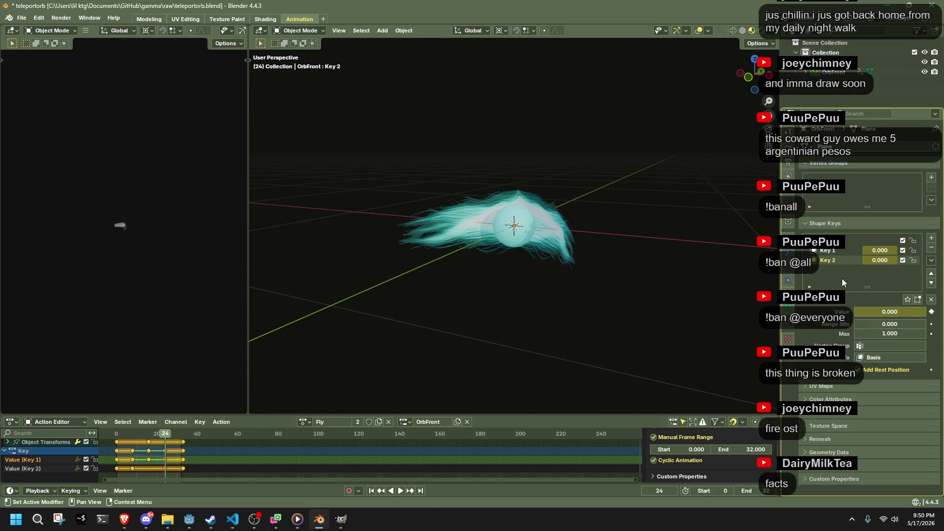
key(i)
Step: At frame 16, set Key 2 to 1.000 and keyframe the shape key values
click(117, 435)
key(space)
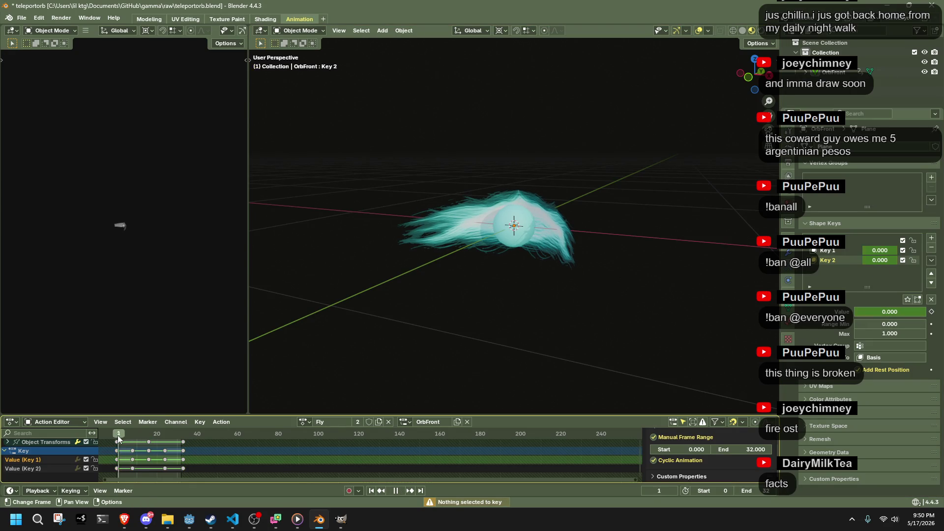
click(118, 438)
key(space)
mouse_move(137, 441)
mouse_down()
mouse_move(145, 441)
mouse_move(116, 439)
mouse_move(133, 444)
mouse_up()
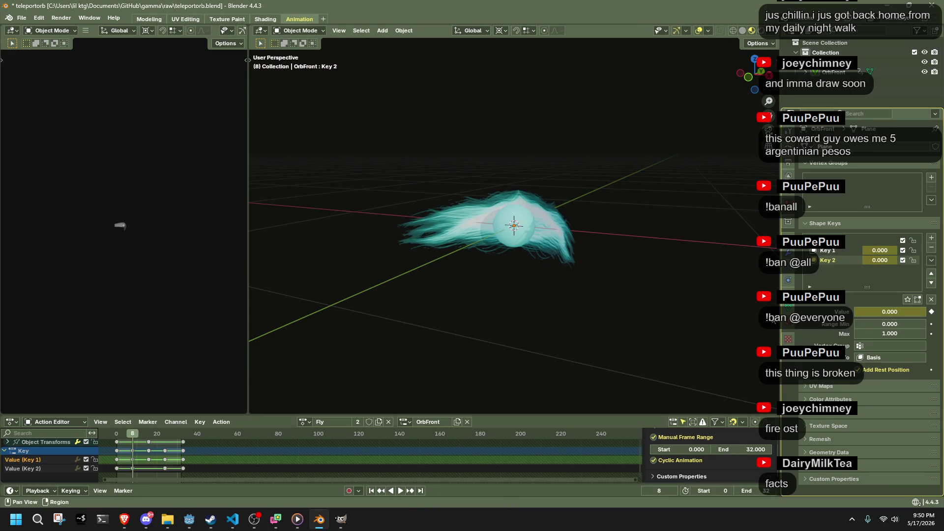
click(149, 435)
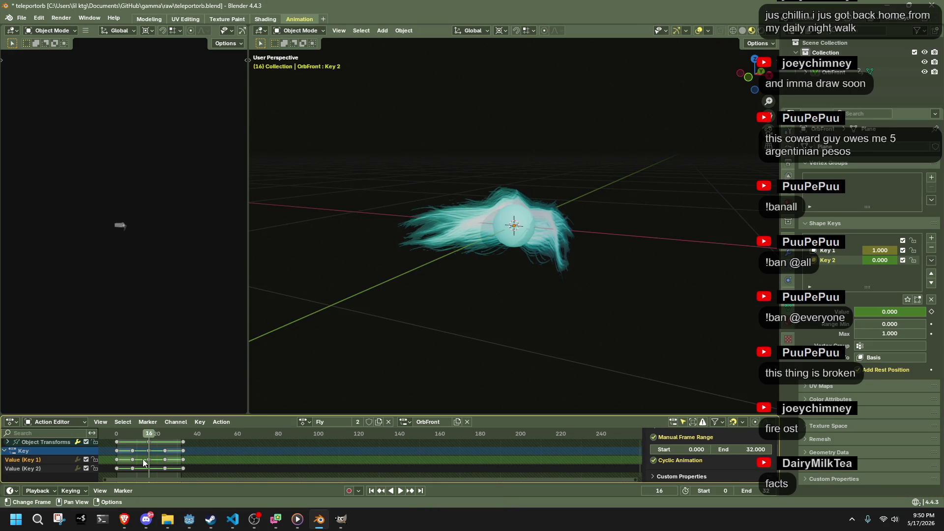
drag(880, 312, 926, 312)
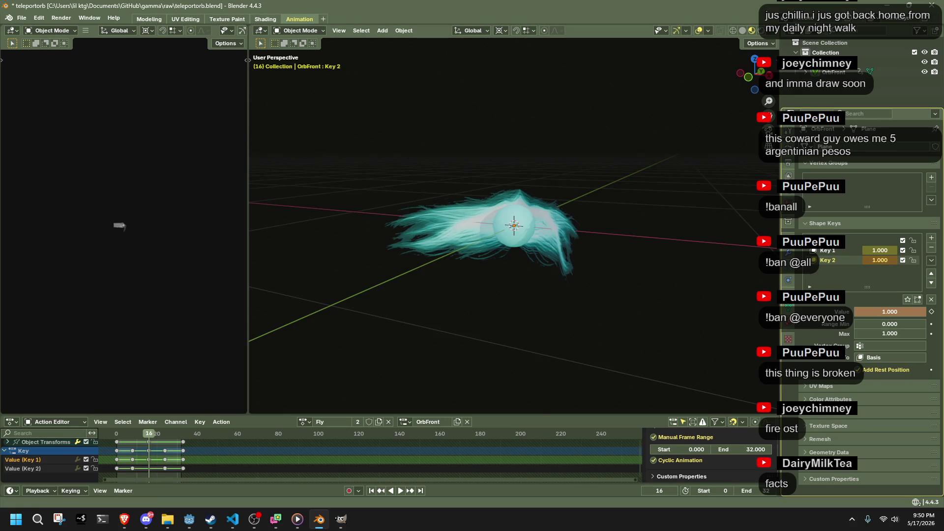
key(i)
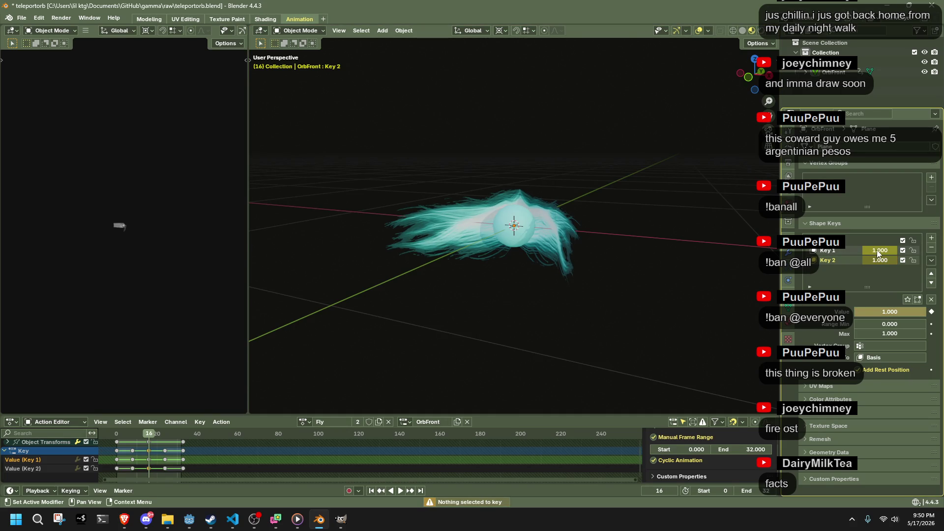
Step: Key Key 1 at 0.000 and at 1.000 on frame 8, then play the loop from the front
drag(878, 249, 846, 250)
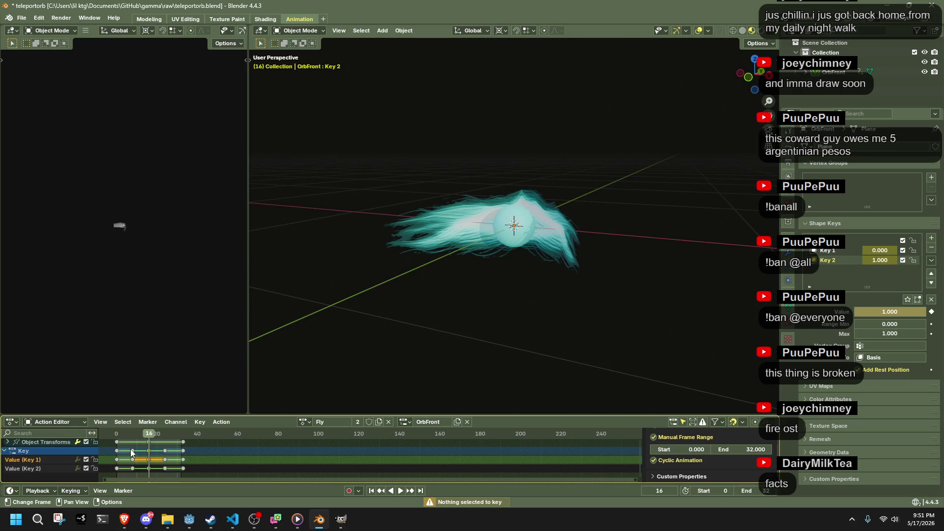
click(131, 432)
drag(880, 250, 910, 250)
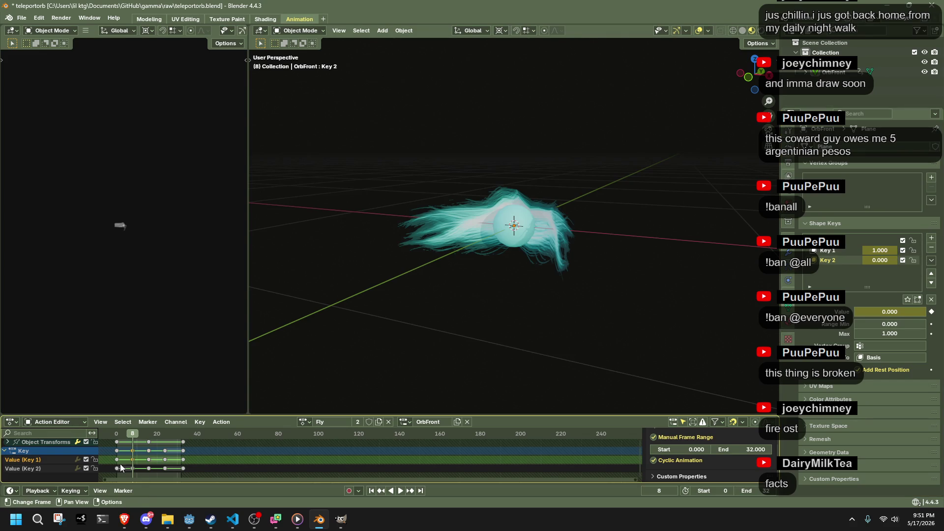
key(space)
click(168, 433)
drag(166, 435, 164, 435)
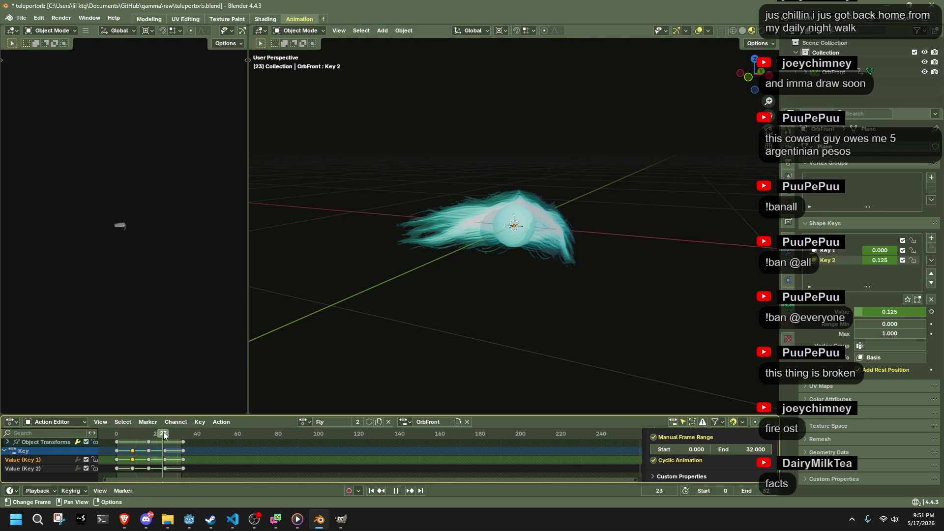
key(space)
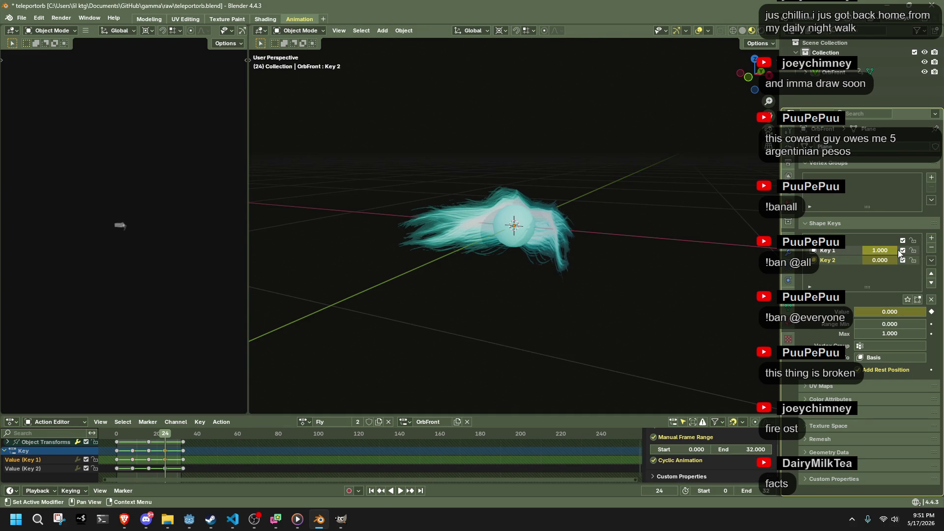
click(185, 435)
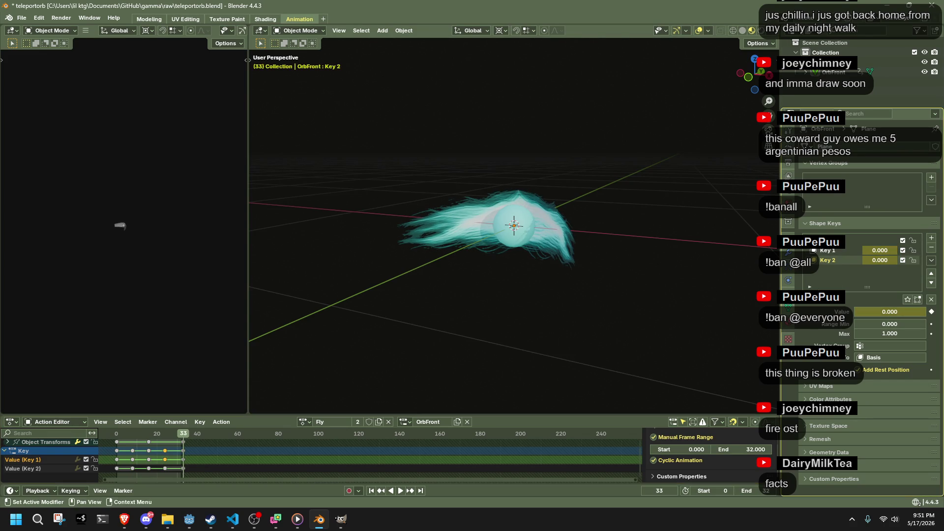
key(space)
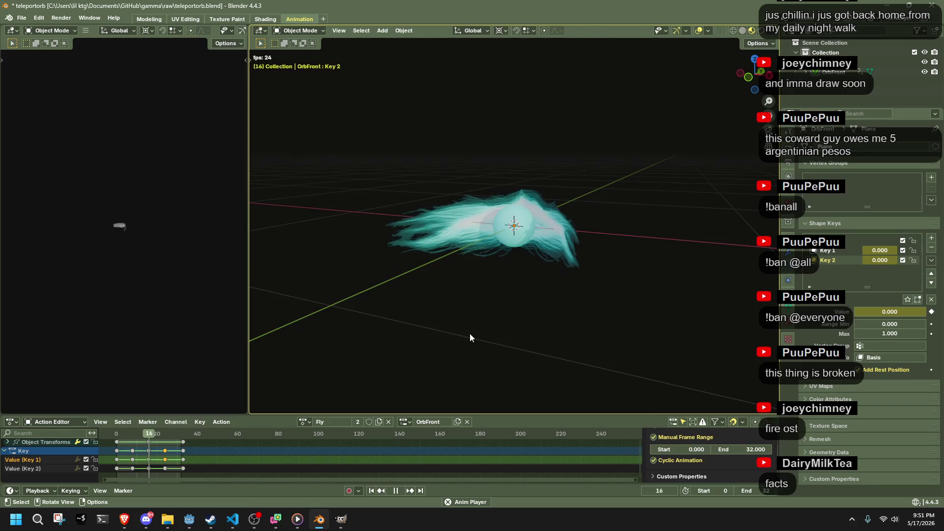
mouse_move(433, 297)
middle_down()
mouse_move(640, 276)
mouse_move(635, 232)
mouse_move(680, 186)
mouse_move(461, 317)
middle_up()
Step: Set the end frame to 16 and scale all keyframes to about half from frame 0
key(space)
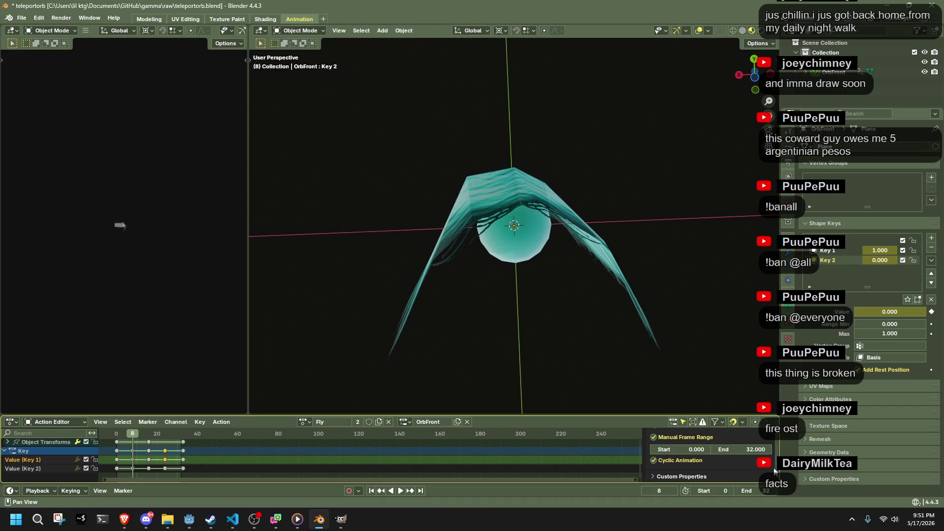
click(757, 491)
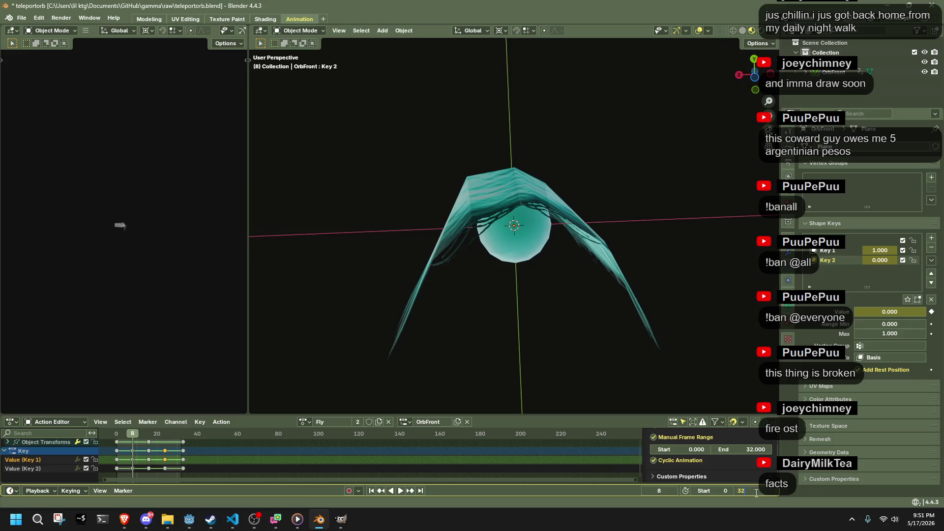
text(16)
key(Return)
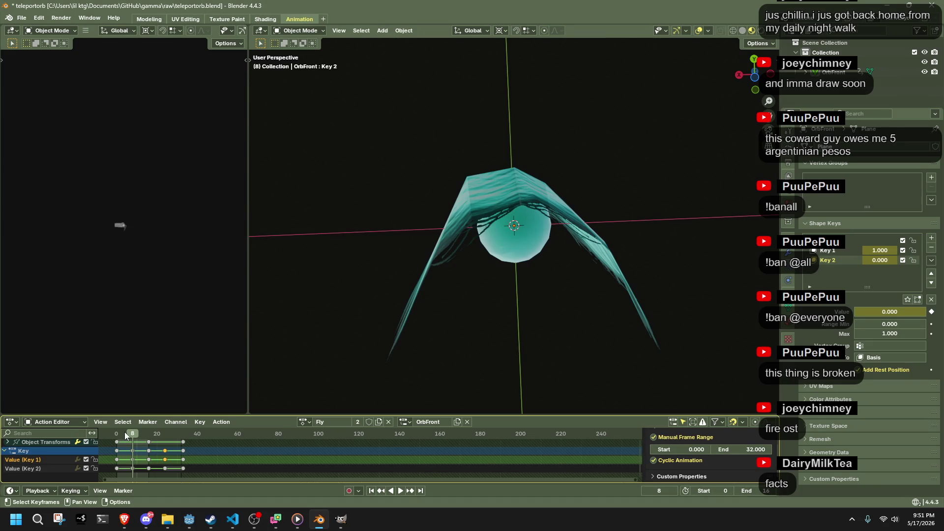
click(118, 432)
key(a)
key(s)
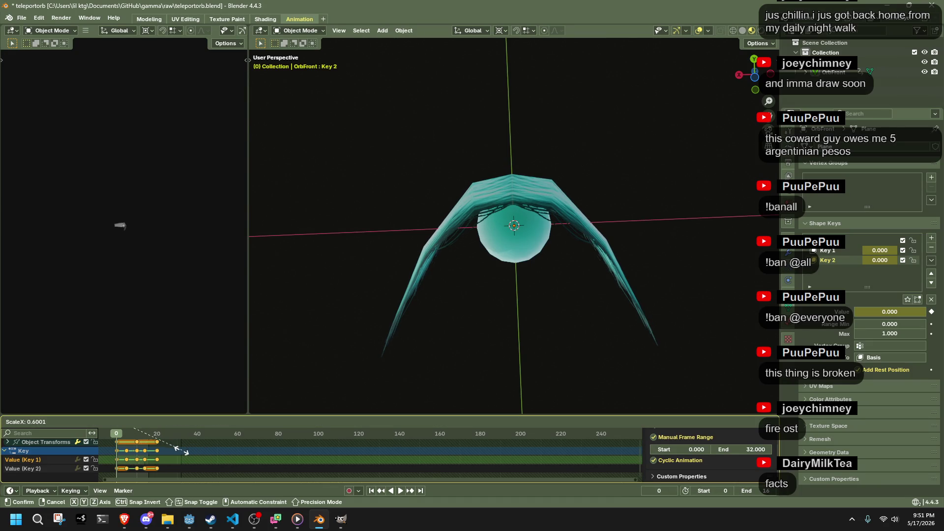
click(176, 454)
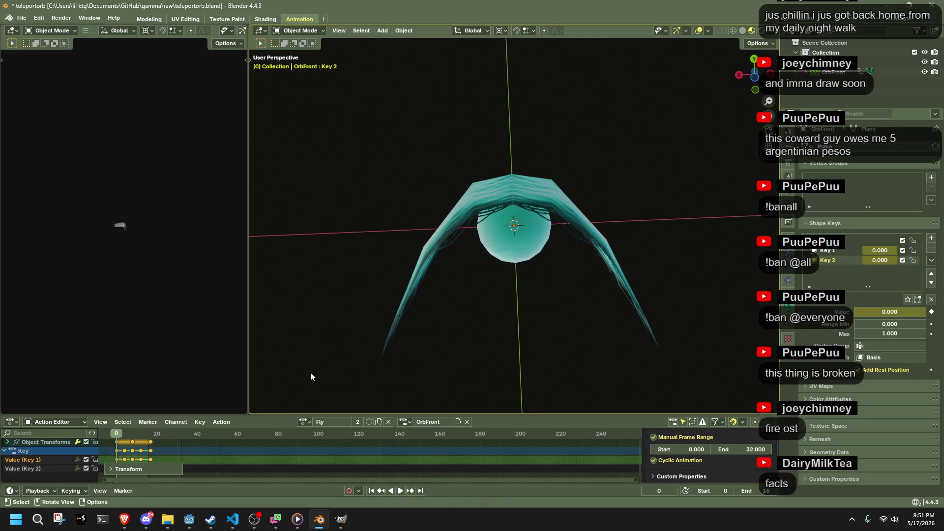
key(space)
mouse_move(382, 315)
middle_down()
mouse_move(614, 367)
mouse_move(606, 338)
mouse_move(586, 351)
mouse_move(473, 361)
mouse_move(320, 360)
mouse_move(403, 379)
mouse_move(510, 356)
mouse_move(441, 323)
middle_up()
Step: Save teleportorb.blend and export the orb as TeleportOrb.gltf
key(ctrl+s)
key(F3)
key(Return)
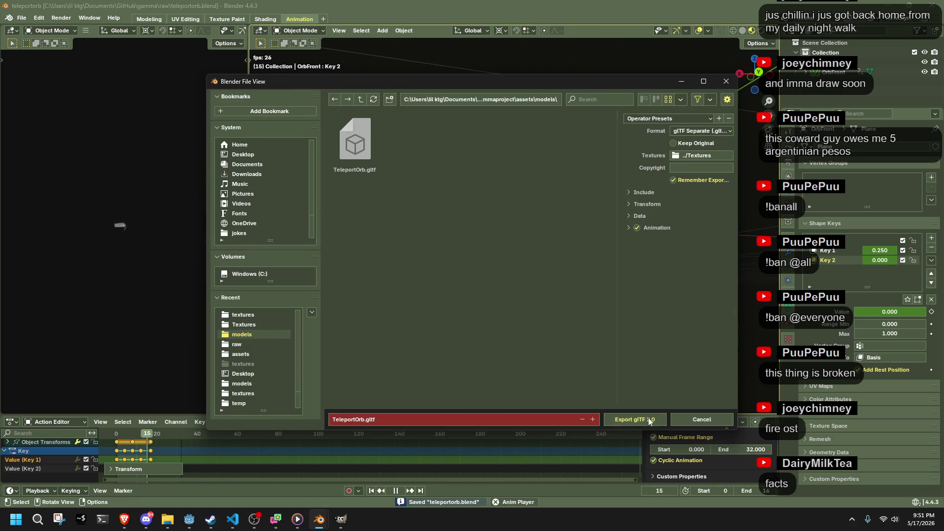
click(648, 418)
Step: In Godot, inspect the updated TeleportOrb, OrbFront and AnimationPlayer nodes of teleport_orb
key(alt+Tab)
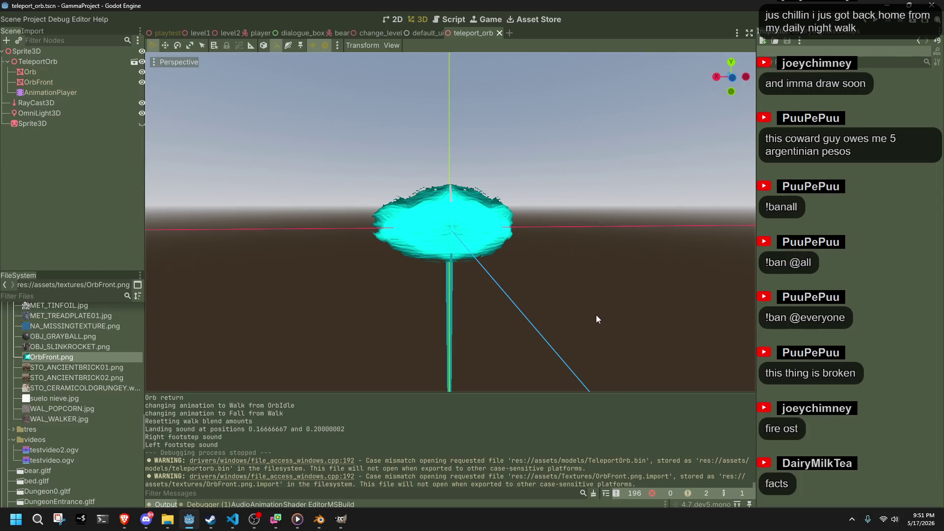
click(37, 92)
click(37, 82)
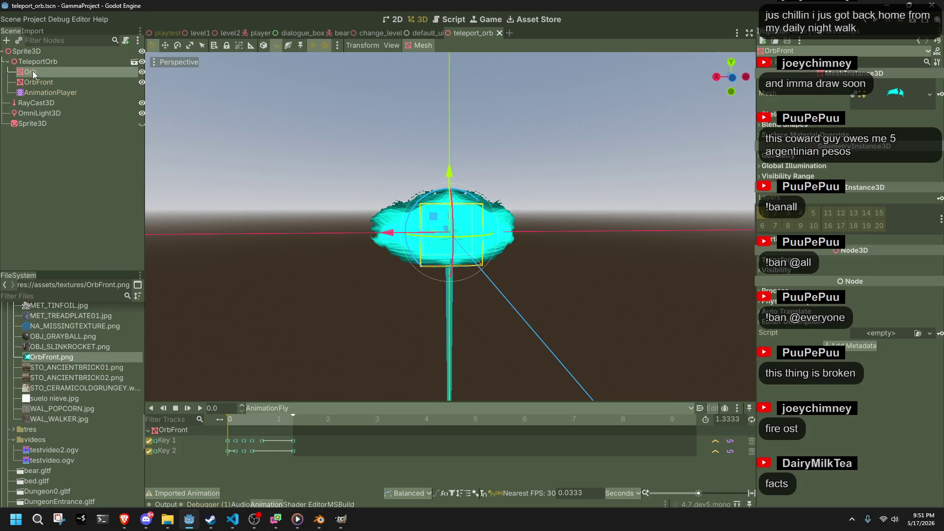
click(29, 62)
click(302, 157)
mouse_move(302, 160)
middle_down()
mouse_move(402, 273)
mouse_move(344, 221)
middle_up()
click(55, 93)
click(46, 64)
key(alt+Tab)
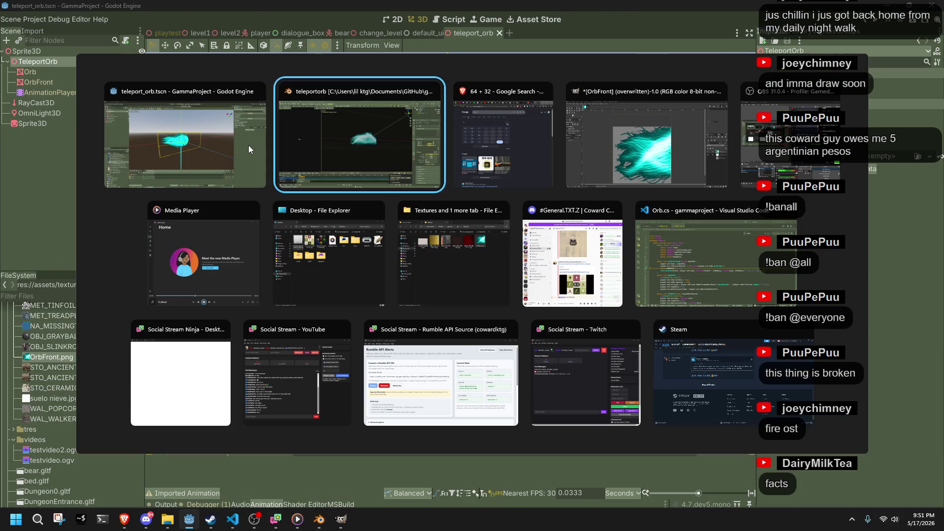
Step: Add a new line 15 in Orb.cs declaring an AnimationPlayer variable named animationPlayer
click(685, 281)
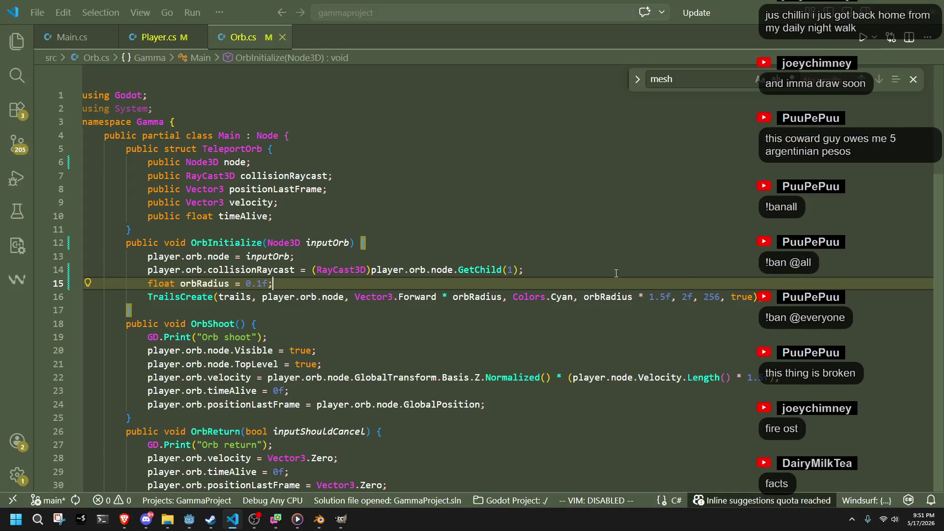
click(551, 262)
click(555, 269)
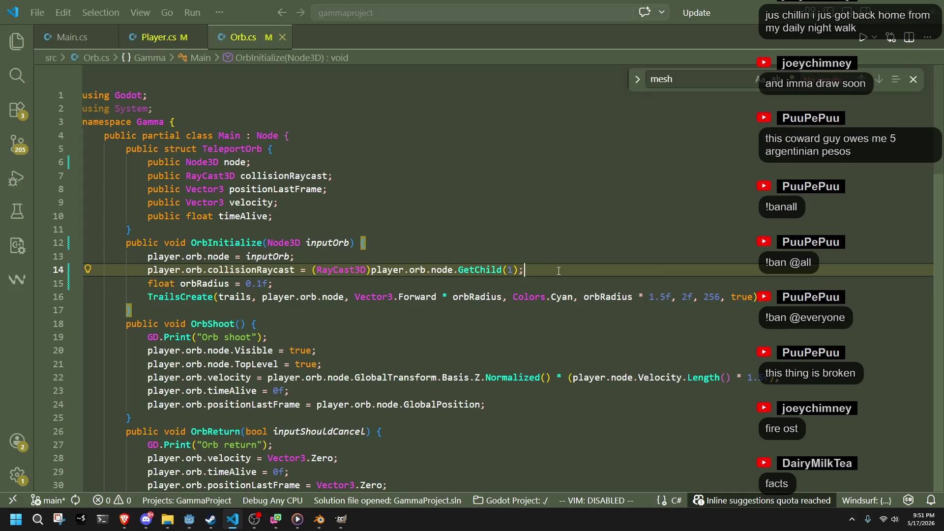
key(Return)
text(Animationpol)
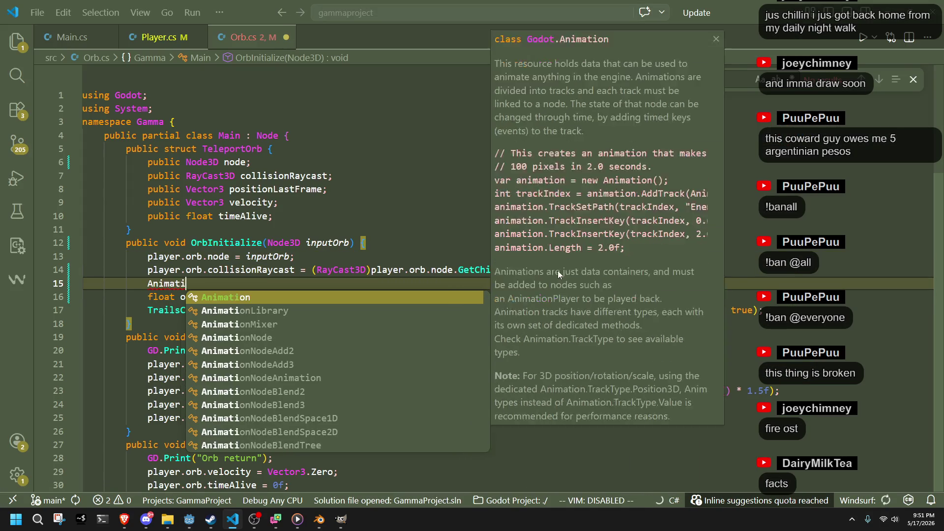
key(BackSpace)
key(BackSpace)
key(BackSpace)
text(play)
key(Tab)
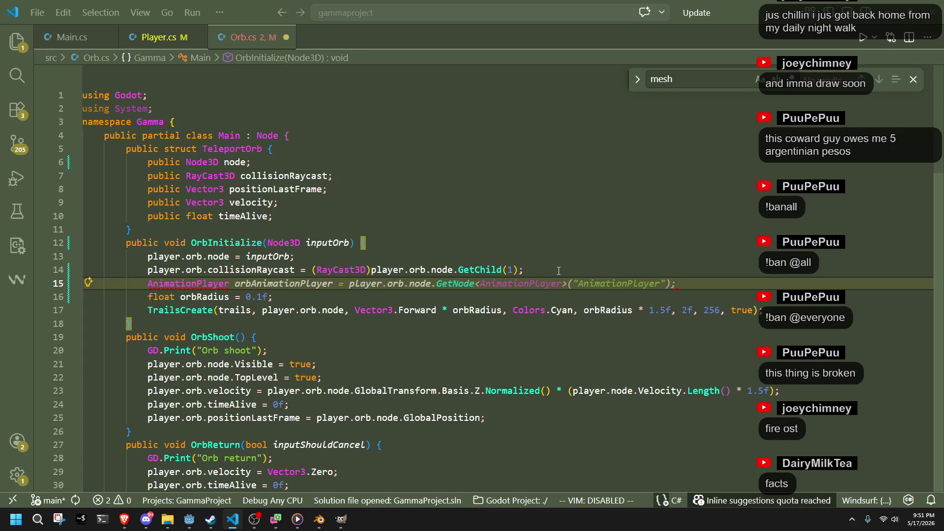
text(an)
key(Tab)
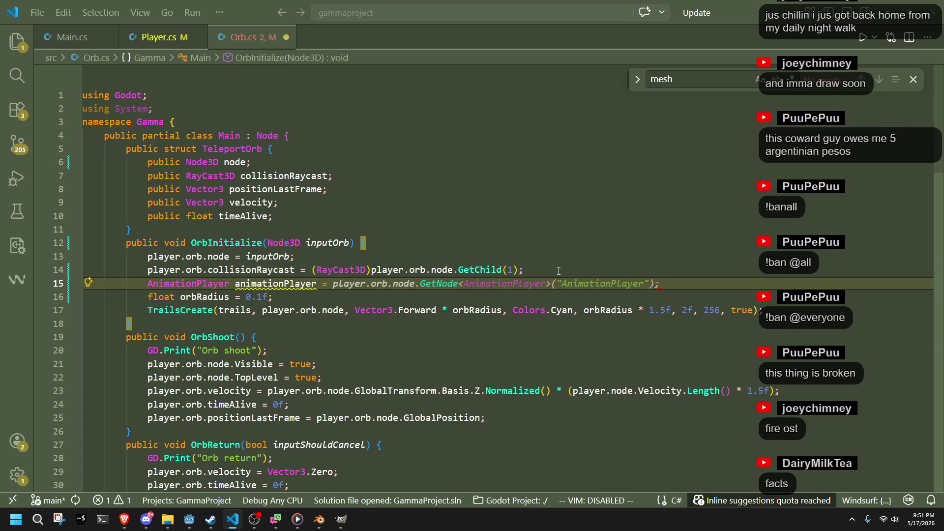
Step: Fill the GetNode string with the AnimationPlayer's copied node path, TeleportOrb/AnimationPlayer
key(alt+Tab)
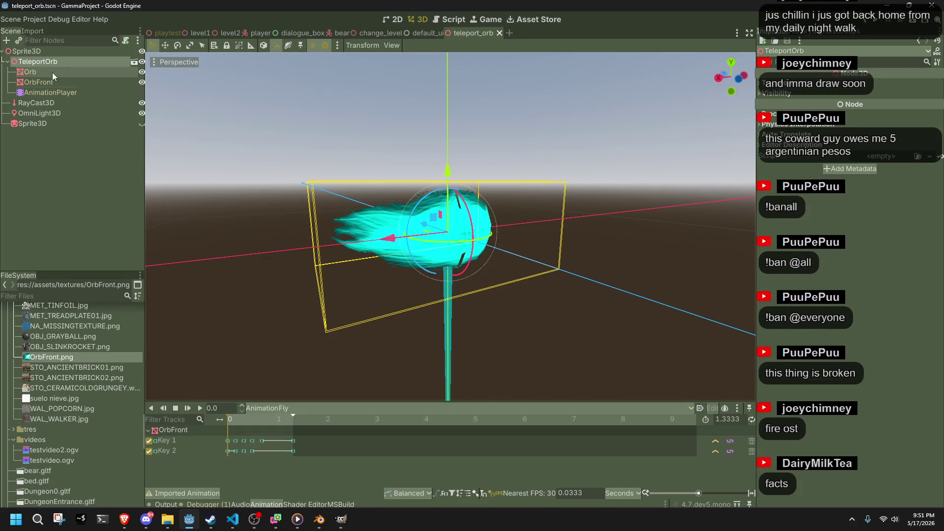
click(31, 54)
click(39, 62)
key(alt+Tab)
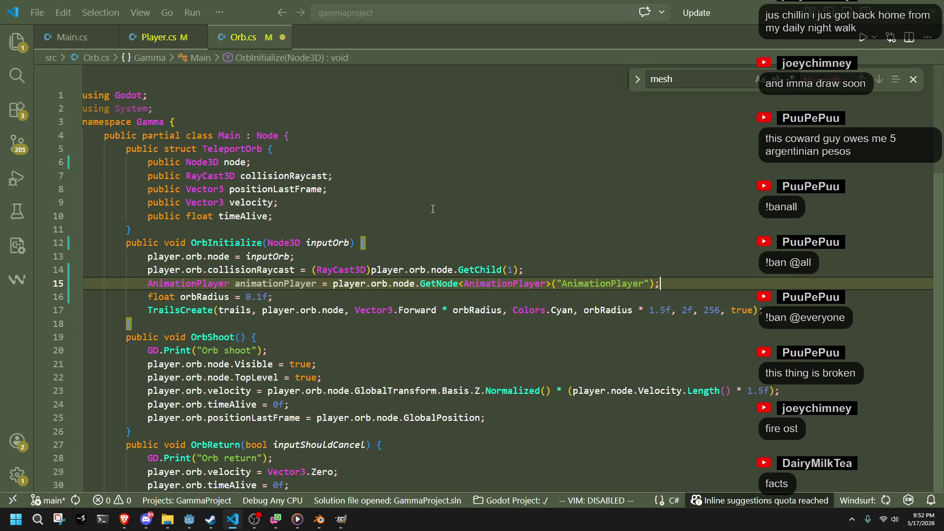
double_click(573, 283)
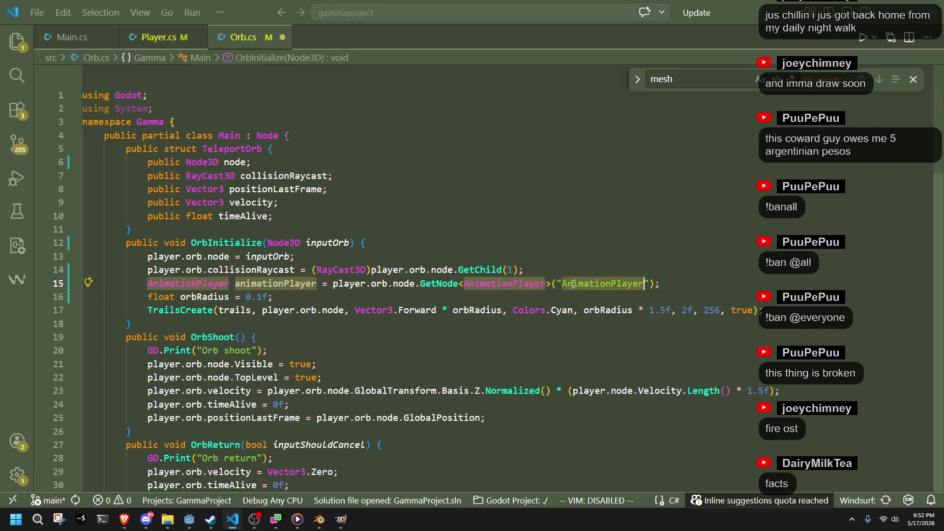
key(alt+Tab)
right_click(64, 92)
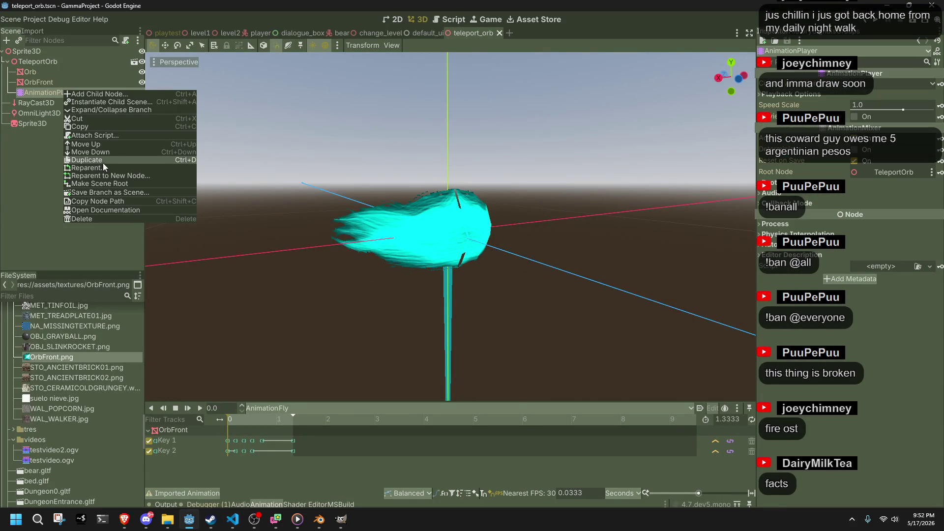
click(111, 201)
key(alt+Tab)
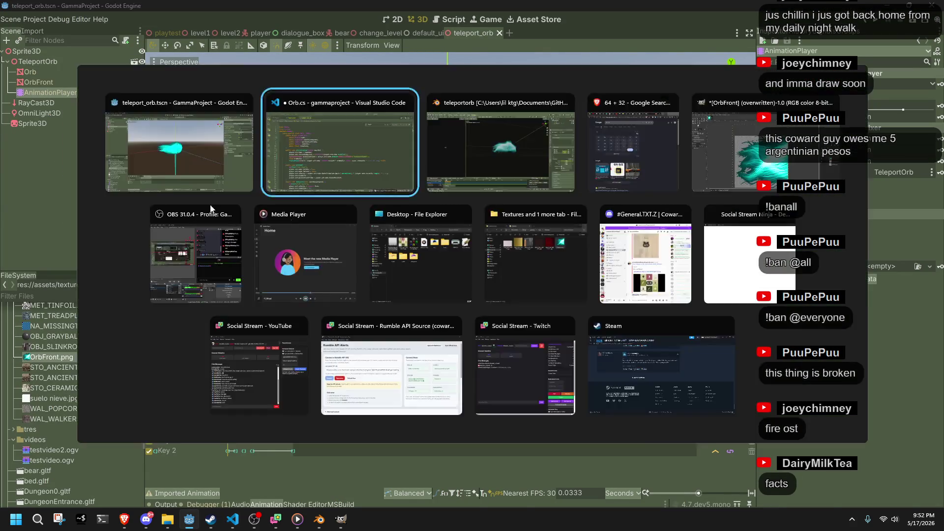
text(TeleportOrb/AnimationPlayer)
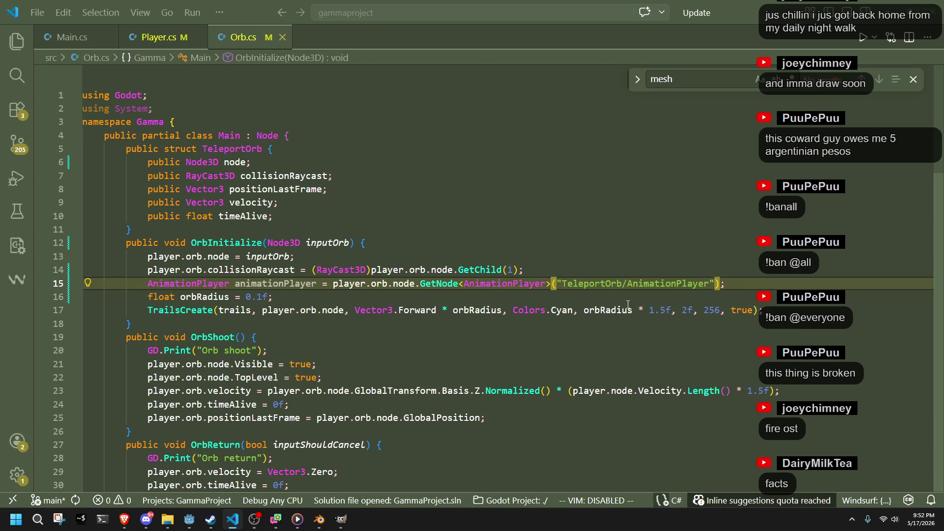
Step: Add an animationPlayer.Play call on a new line after line 15
click(628, 300)
click(740, 283)
key(Return)
text(animatio)
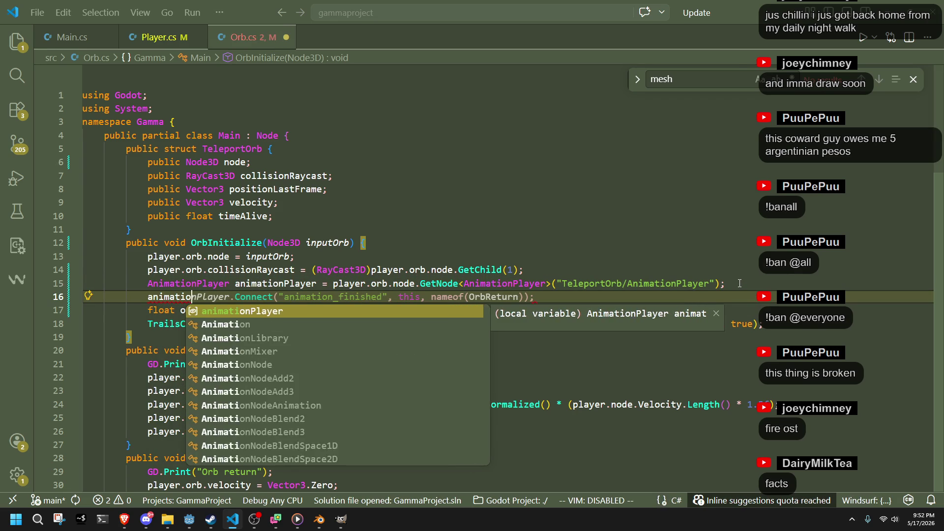
text(nPlayer.play)
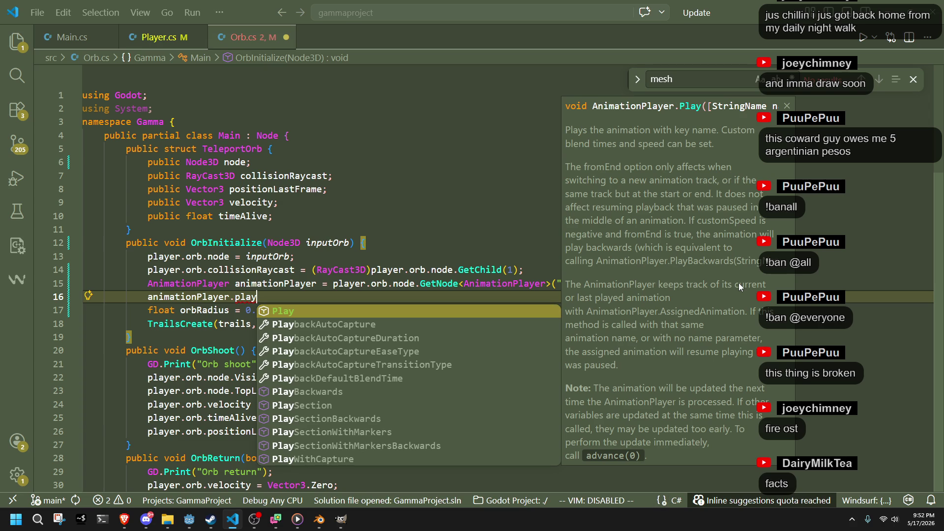
key(Tab)
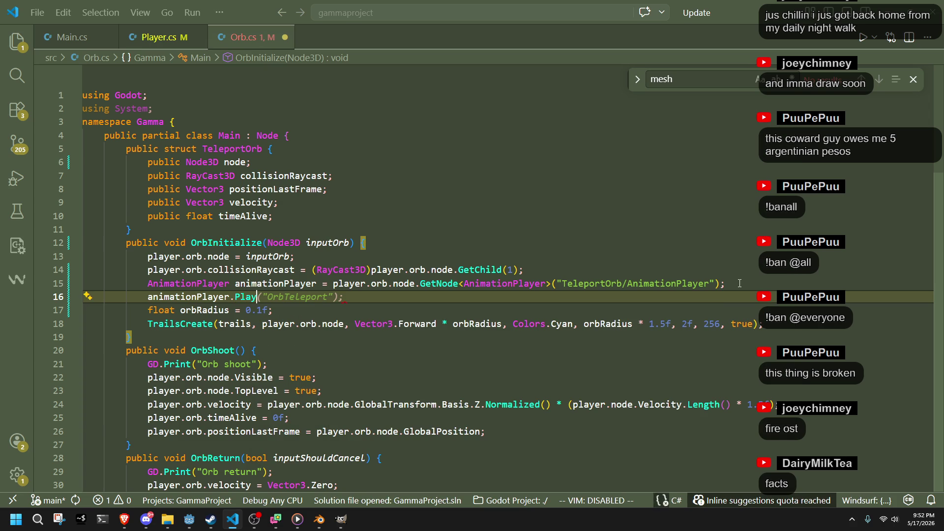
Step: Check the animation name in Godot, change the Play argument to "Fly", then return to Godot
key(alt+Tab)
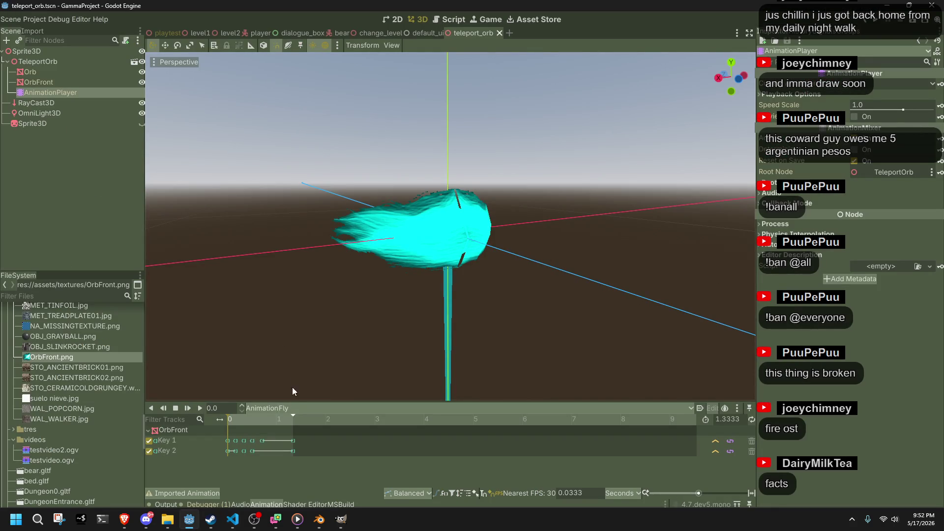
key(alt+Tab)
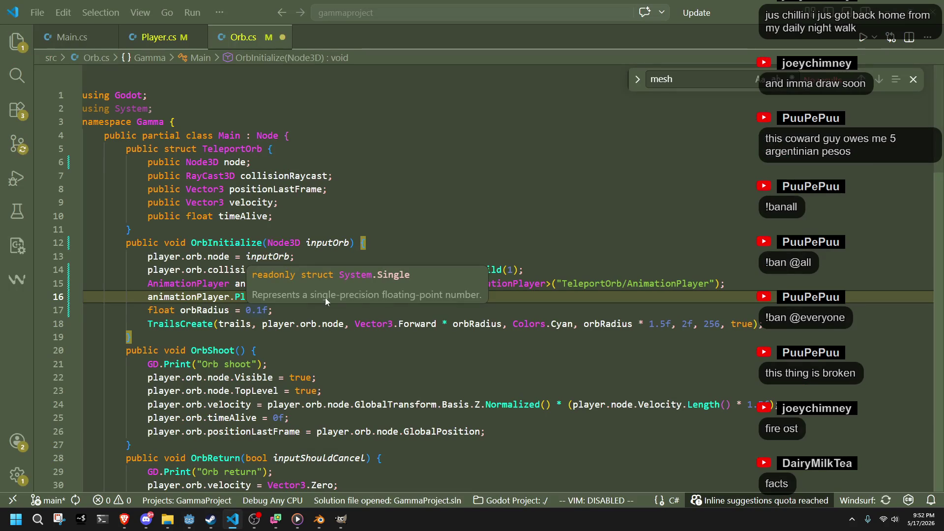
double_click(308, 297)
text(Fly");)
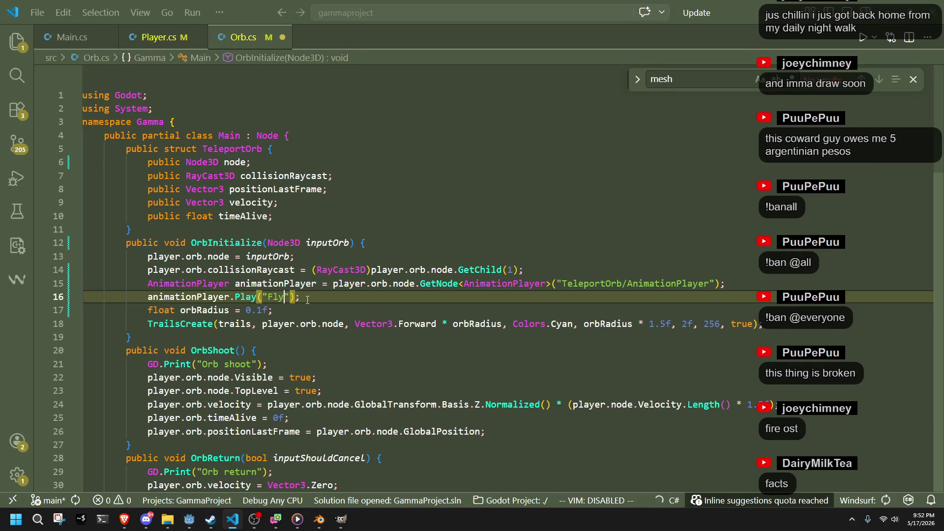
key(Down)
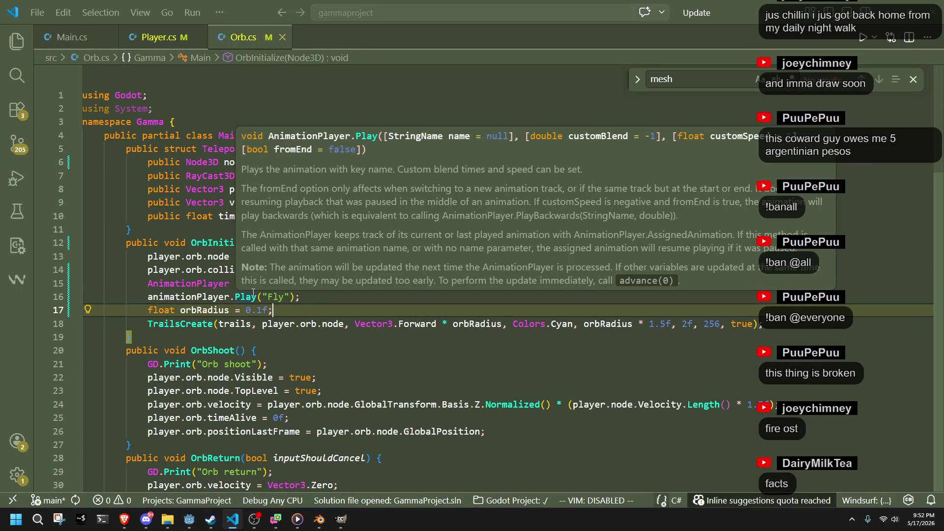
key(alt+Tab)
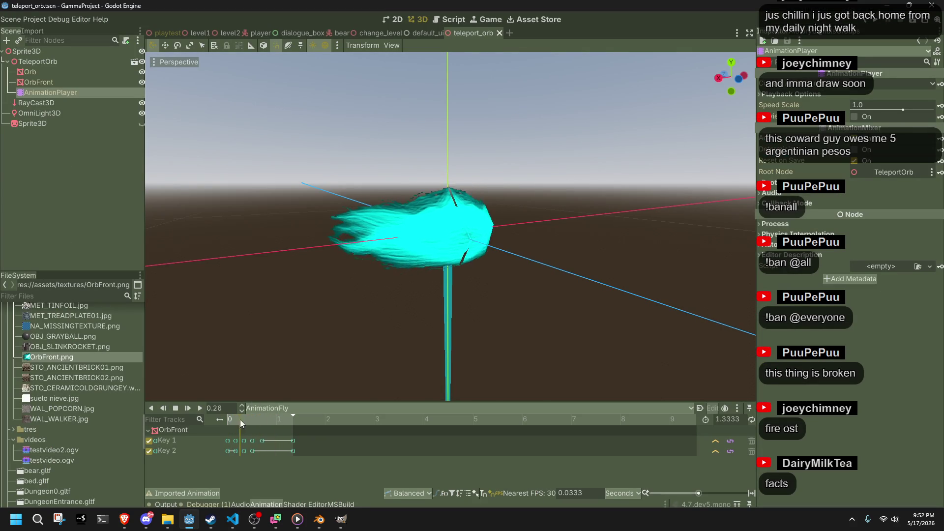
scroll(581, 214, up, 10)
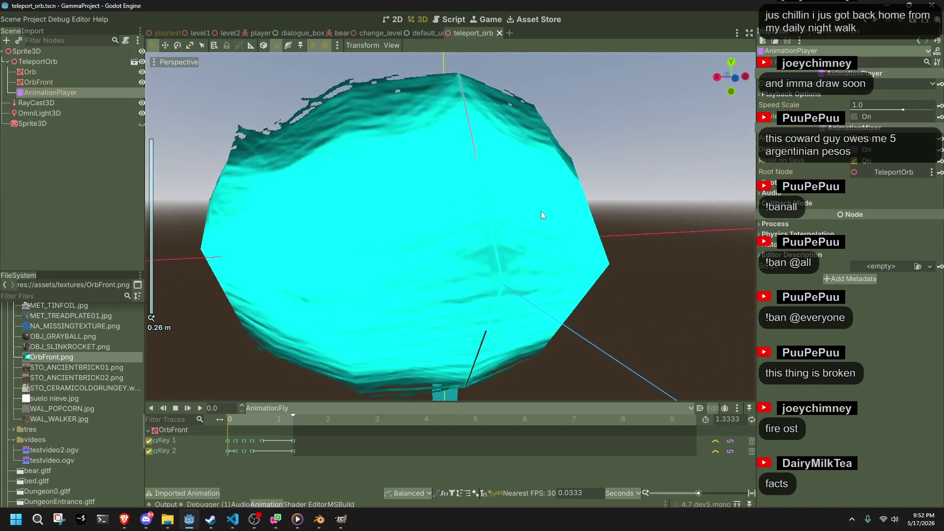
scroll(528, 152, down, 10)
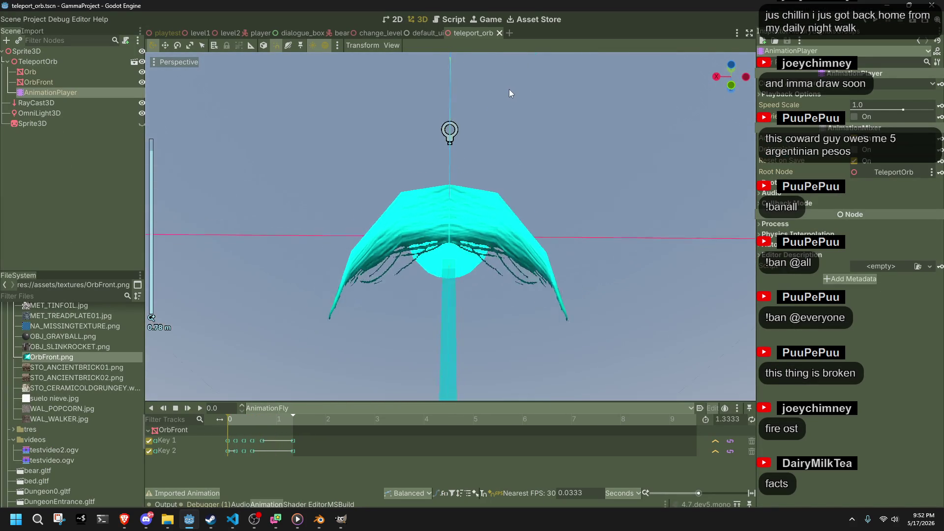
mouse_move(503, 229)
middle_down()
mouse_move(505, 311)
mouse_move(503, 291)
mouse_move(703, 378)
mouse_move(752, 352)
mouse_move(487, 279)
middle_up()
scroll(504, 291, up, 10)
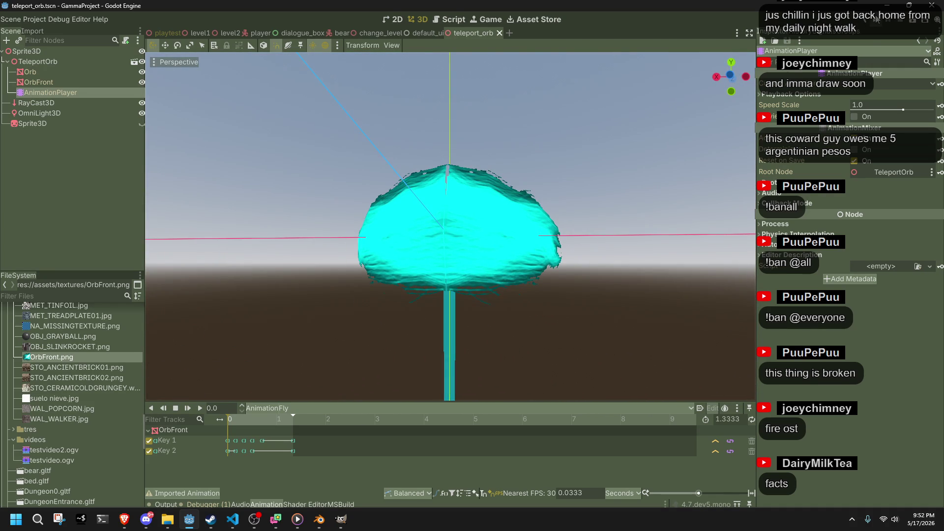
key(alt+Tab)
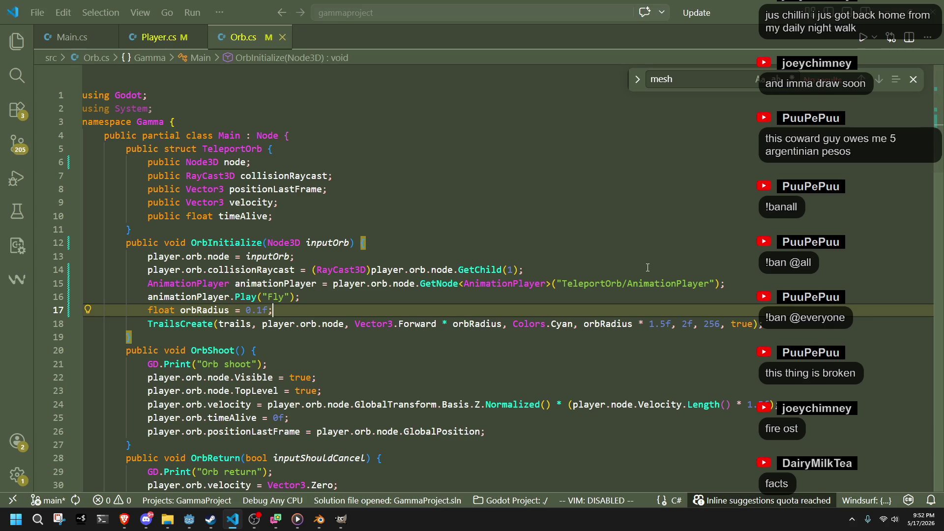
key(alt+Tab)
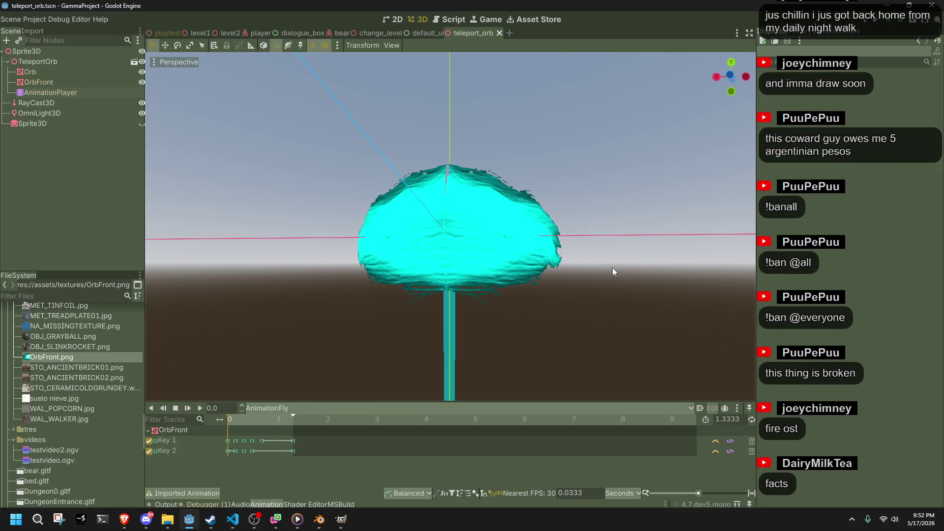
click(874, 24)
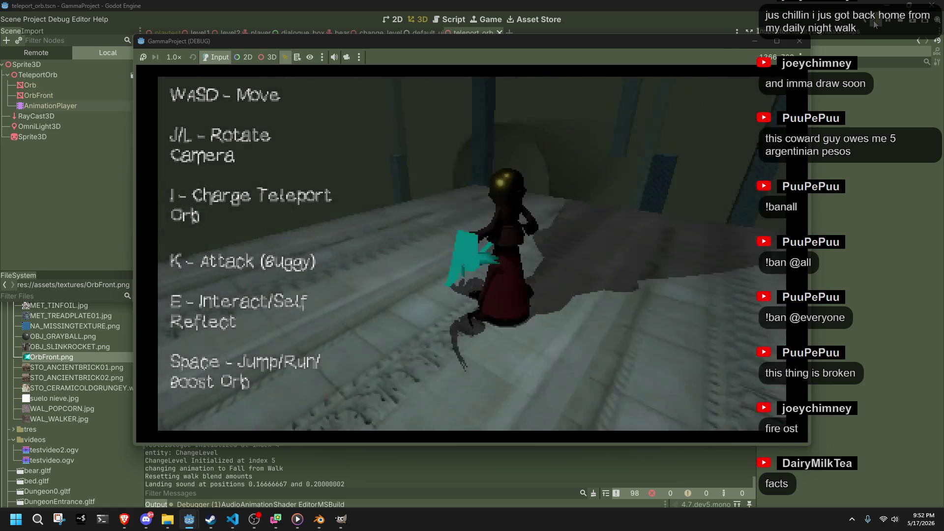
Step: Fire the orb with I to watch its cyan trail, then close the running game
key(i)
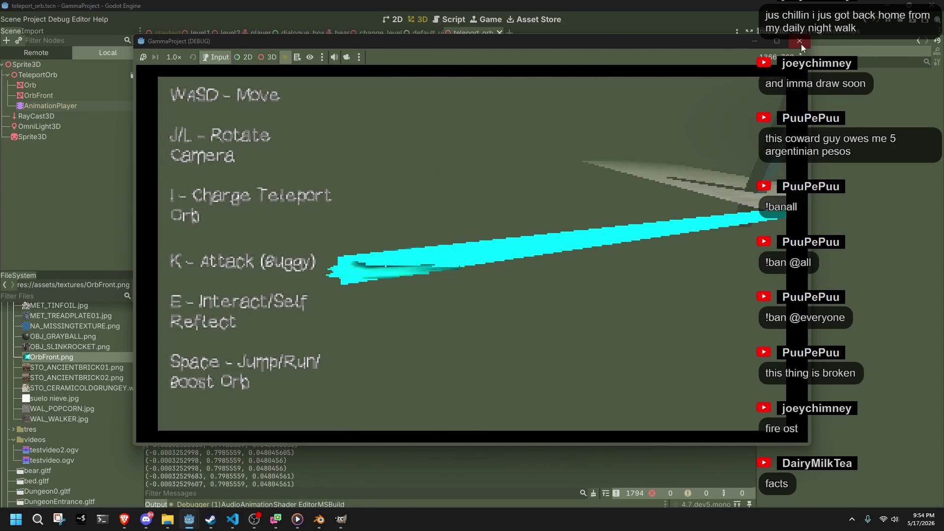
click(800, 42)
Step: Orbit around the orb in Blender, then rebuild and run the game from Godot
key(alt+Tab)
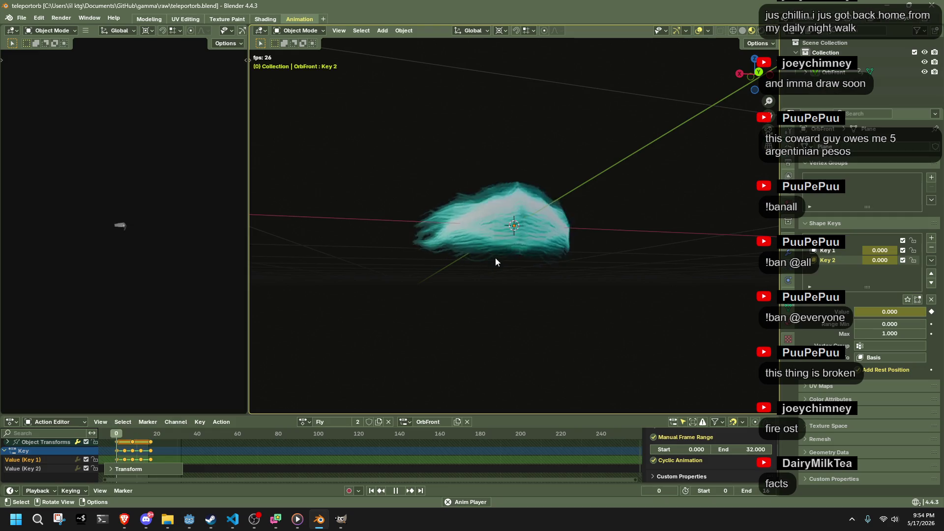
middle_drag(386, 251, 430, 278)
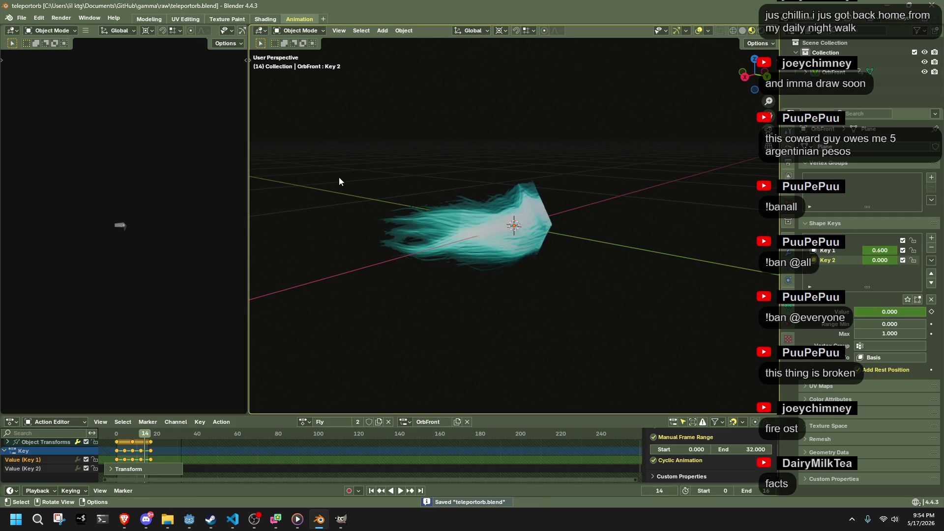
key(alt+Tab)
key(alt+Tab)
key(alt+Tab)
key(alt+Tab)
key(alt+Tab)
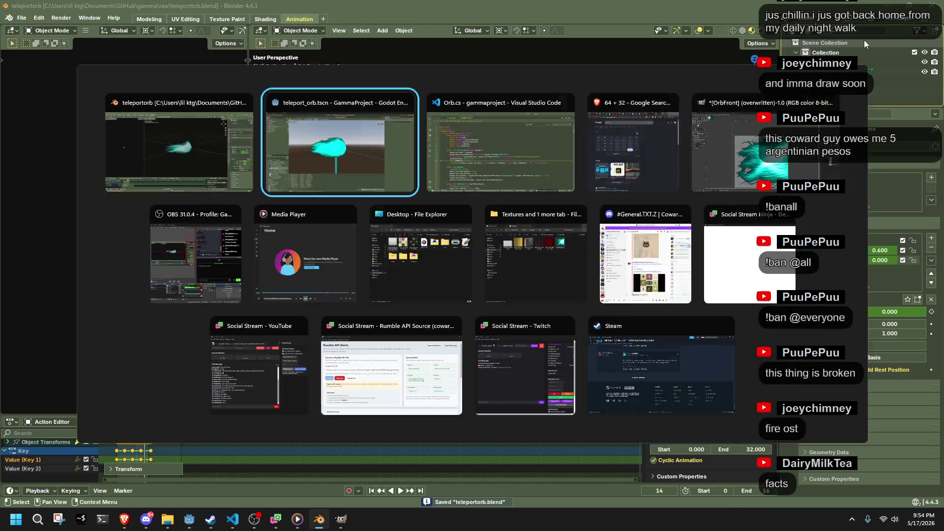
click(878, 26)
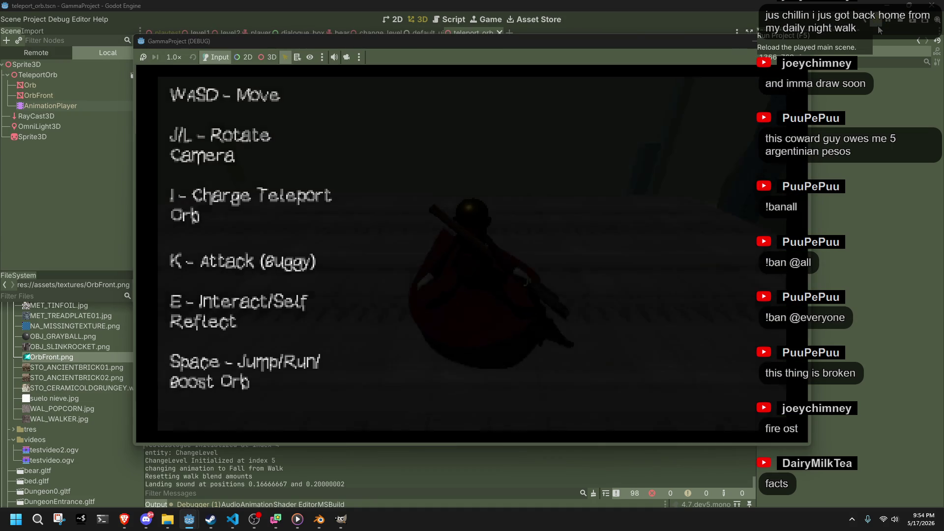
Step: Walk forward and shoot the orb to check its trail, then close the game
key(w)
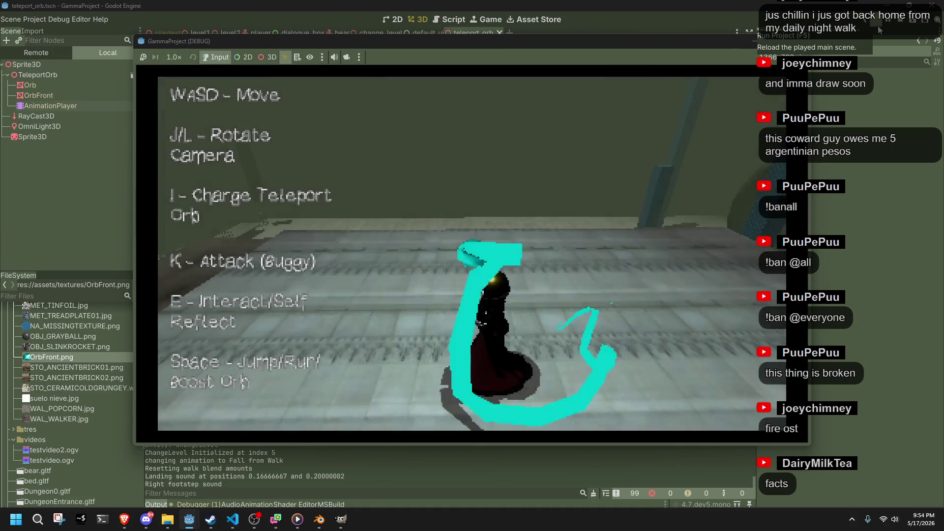
key(i)
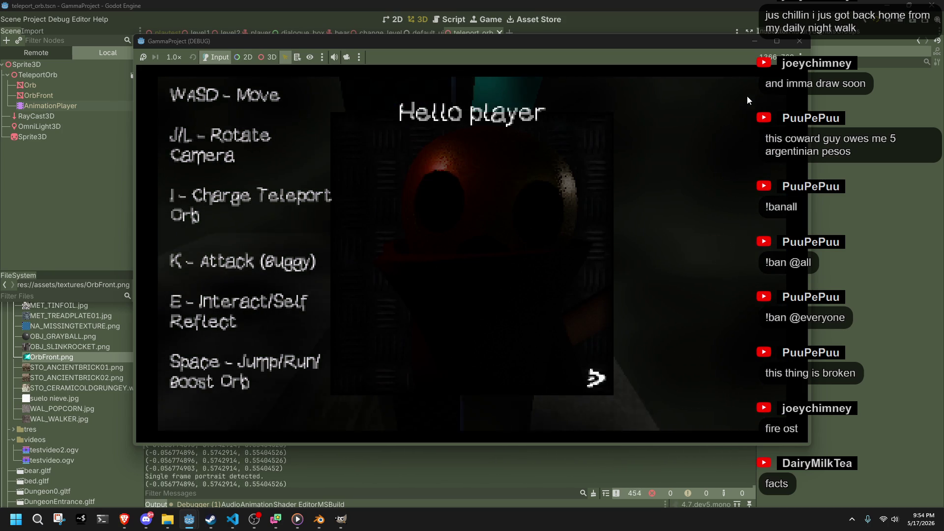
click(797, 43)
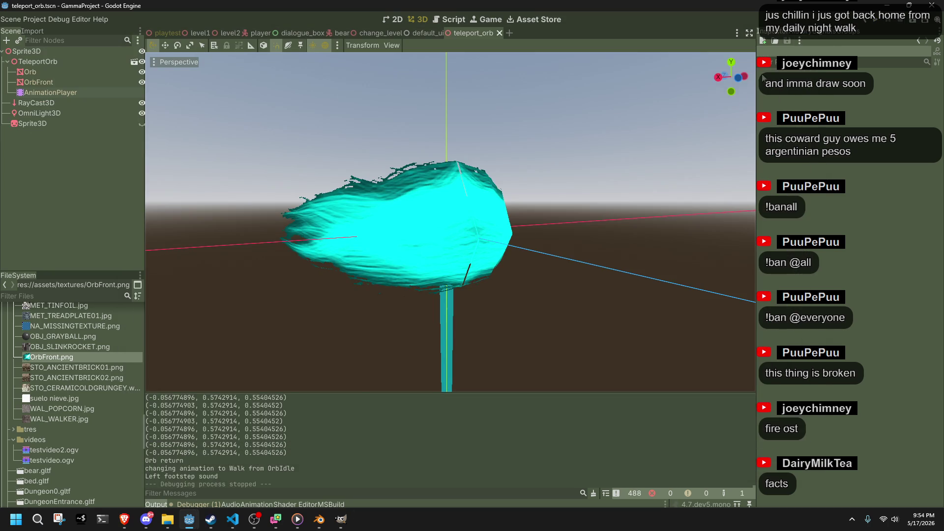
Step: Bring the Blender teleportorb window forward from the window switcher, then move focus to Discord
key(alt+Tab)
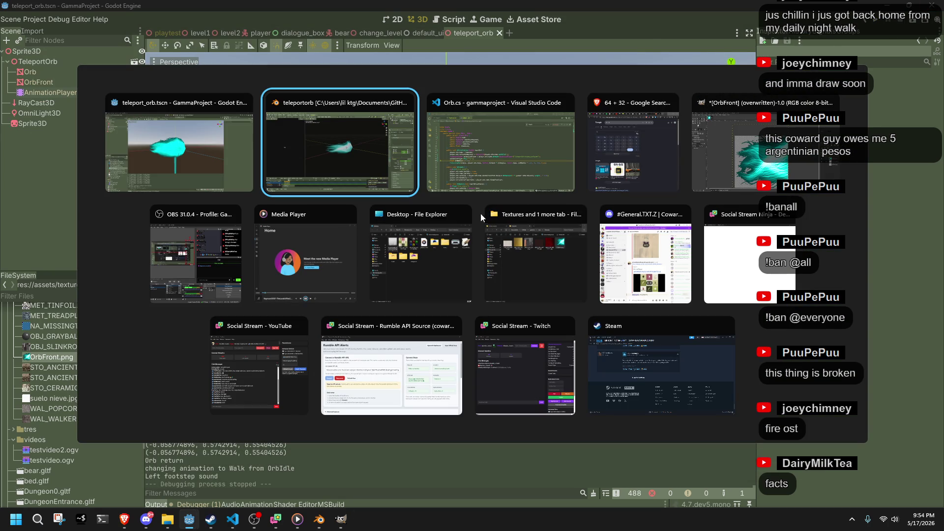
click(350, 176)
key(alt+Tab)
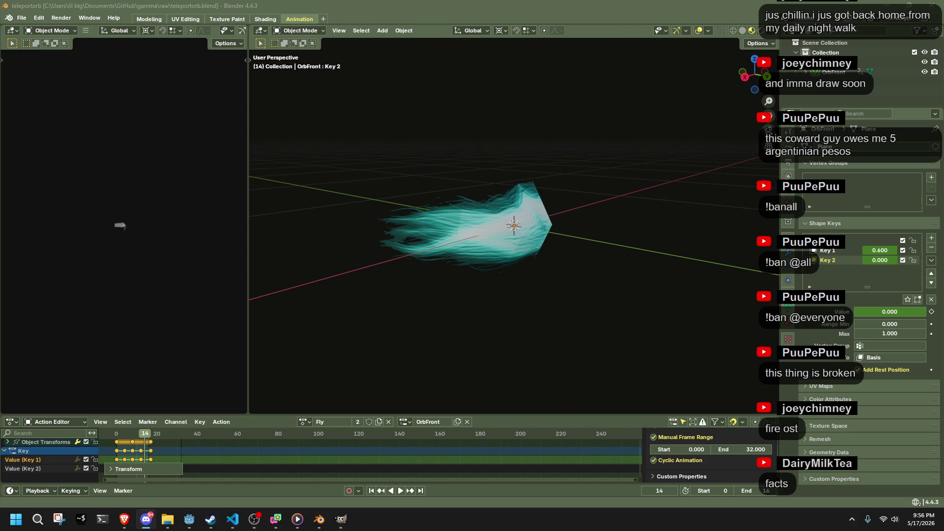
Step: Start a new General file, deleting the cube's vertices and undoing back to the default cube
click(630, 282)
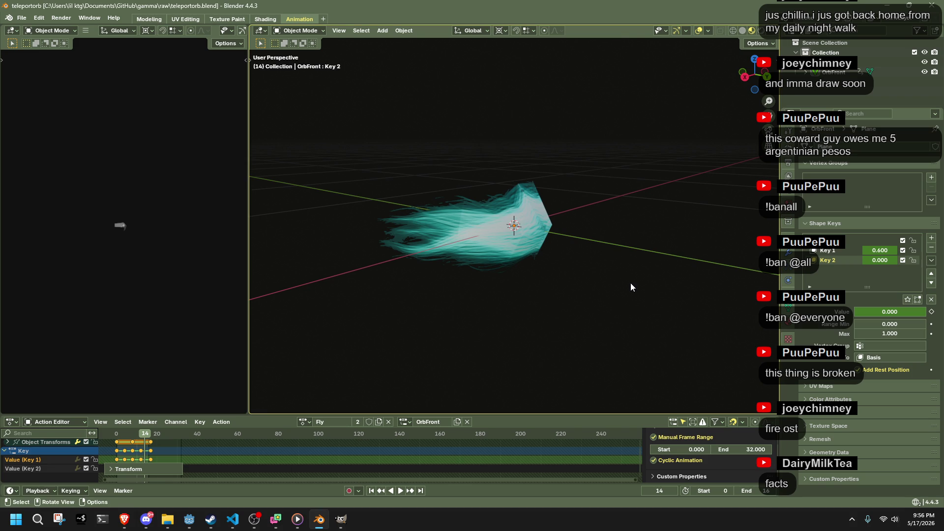
click(22, 19)
mouse_move(35, 27)
click(140, 26)
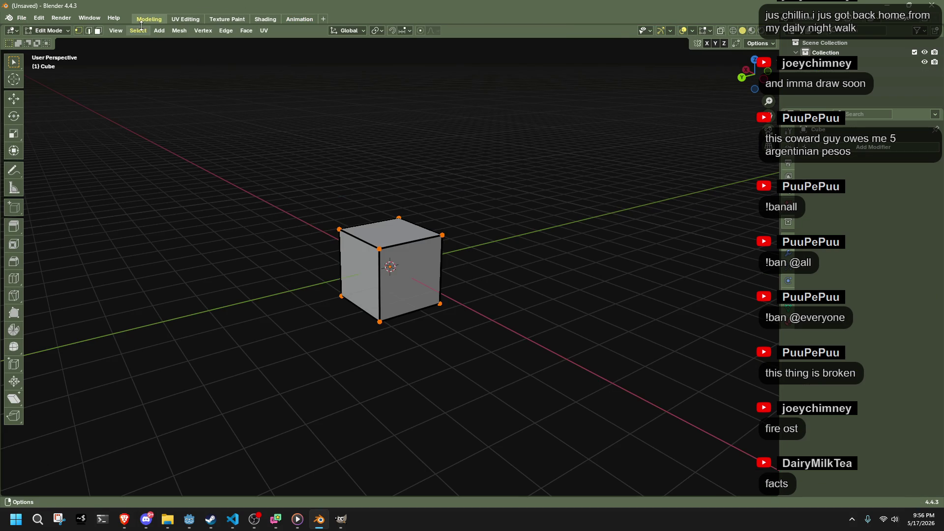
key(a)
key(x)
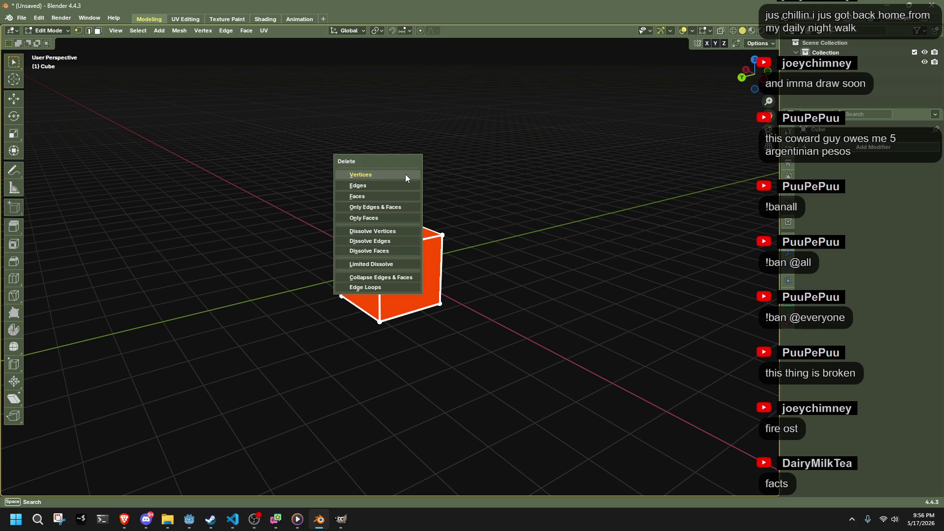
click(405, 174)
key(ctrl+z)
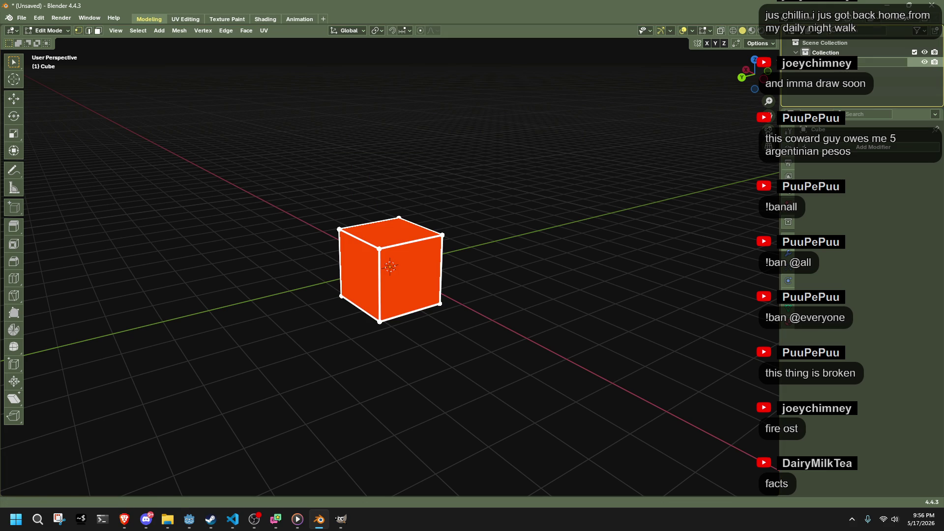
click(861, 62)
text(Mantaray)
key(ctrl+z)
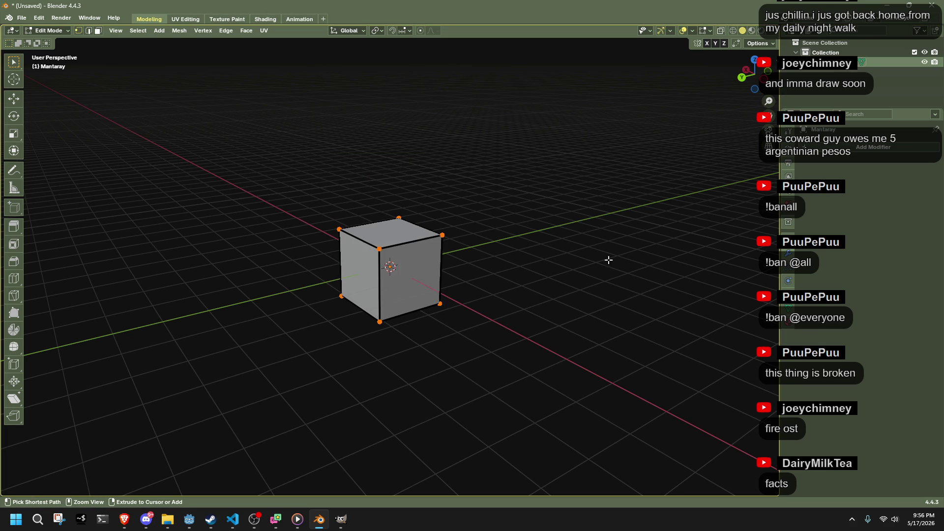
Step: Save the new file as Mantaray.blend
key(ctrl+s)
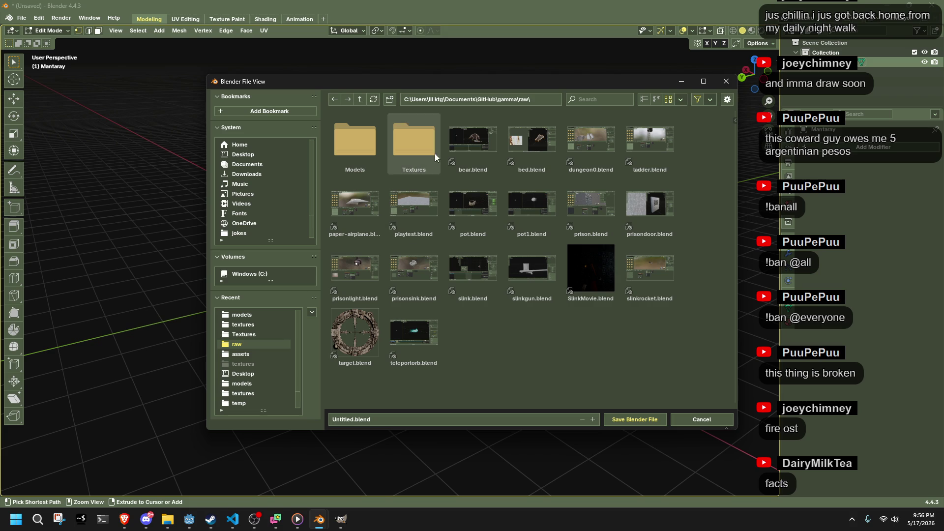
click(354, 419)
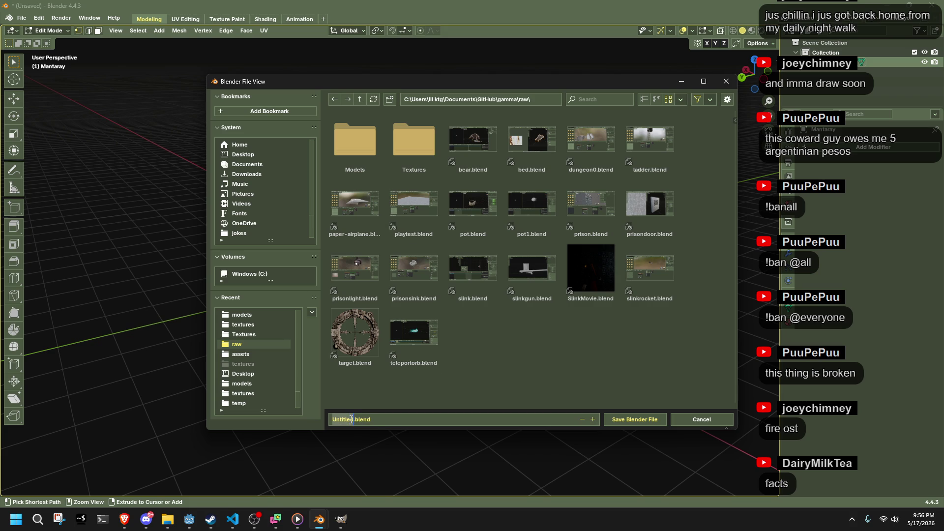
text(Mantaray)
click(641, 427)
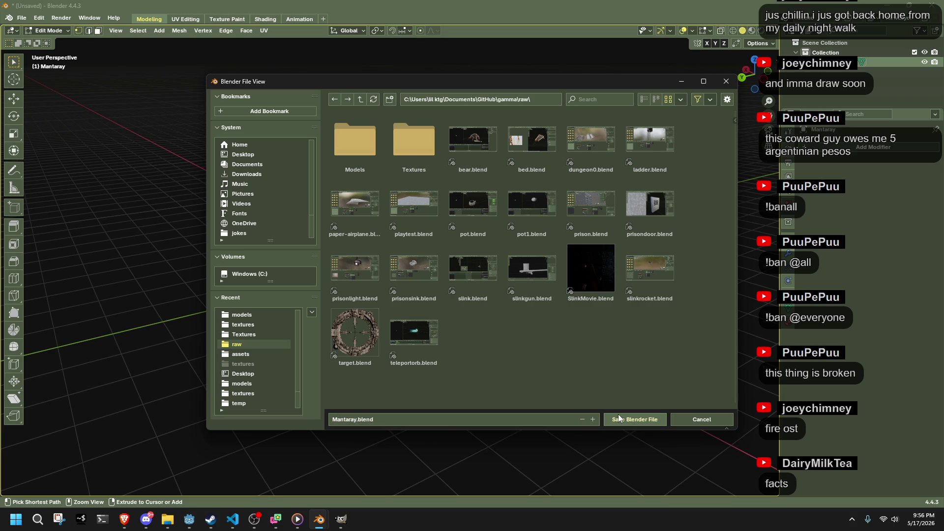
click(621, 415)
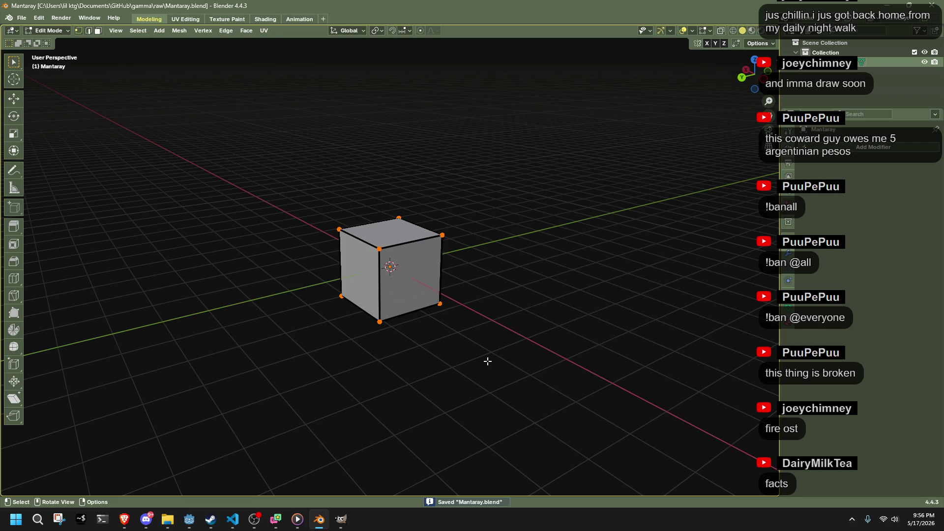
Step: Delete the cube's bottom vertices, using X-ray from a side view to reach them
key(alt+Tab)
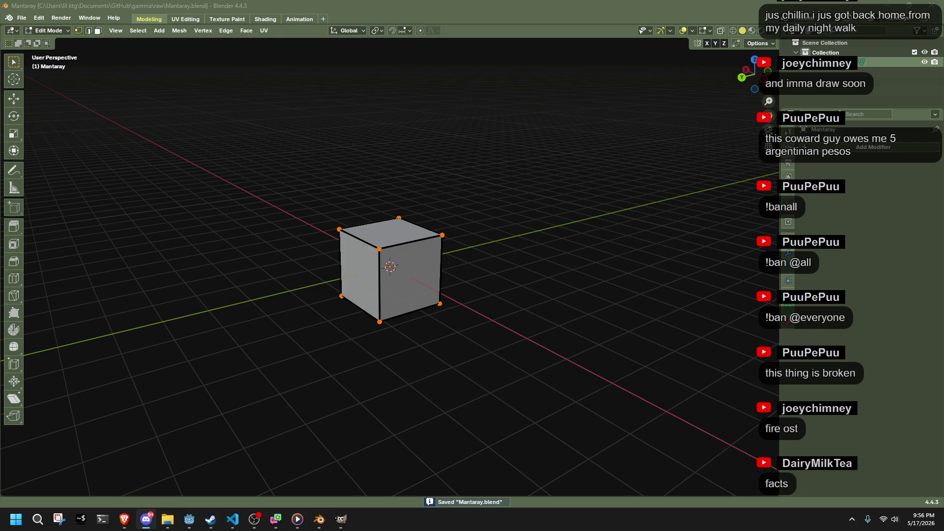
key(alt+Tab)
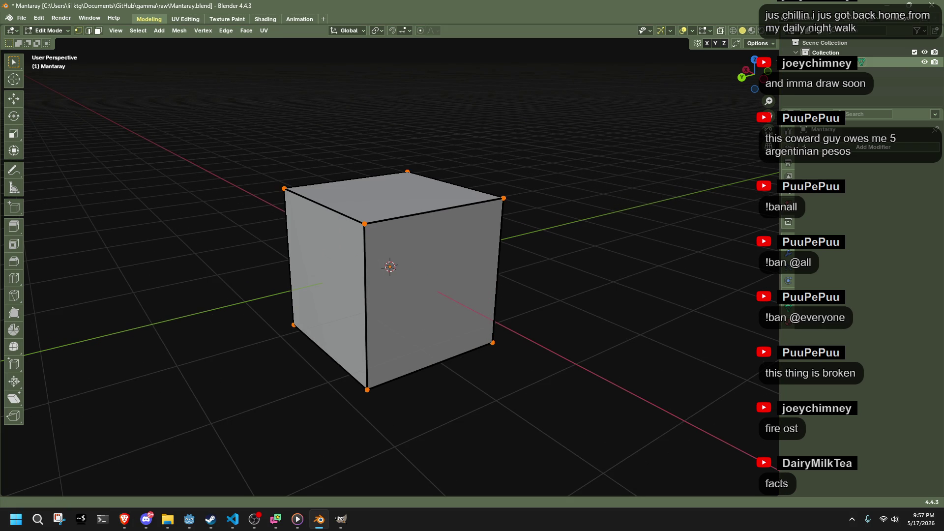
key(alt+Tab)
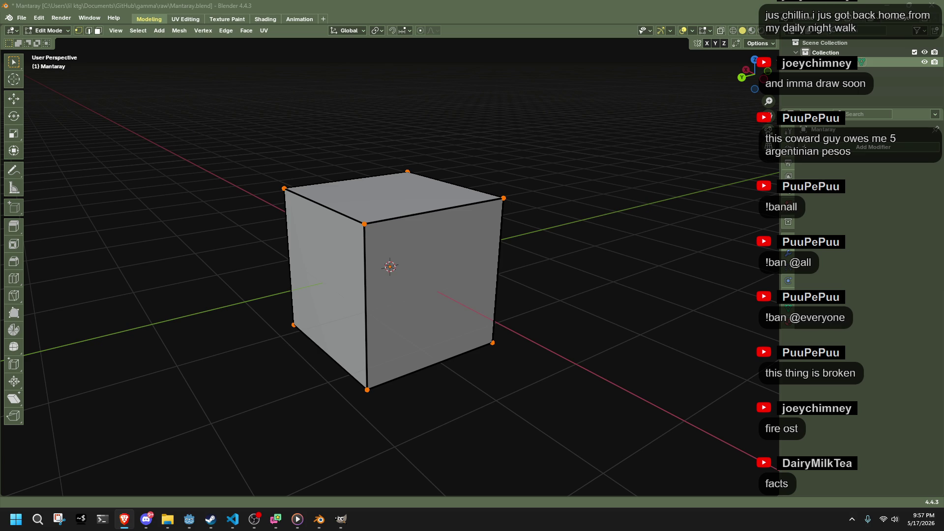
middle_drag(629, 305, 574, 289)
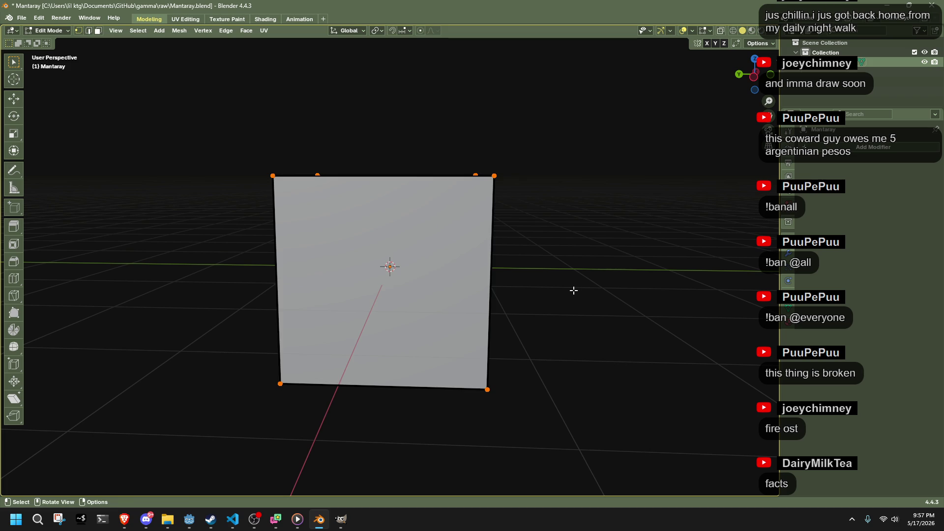
key(alt+z)
drag(249, 290, 603, 465)
key(x)
click(590, 392)
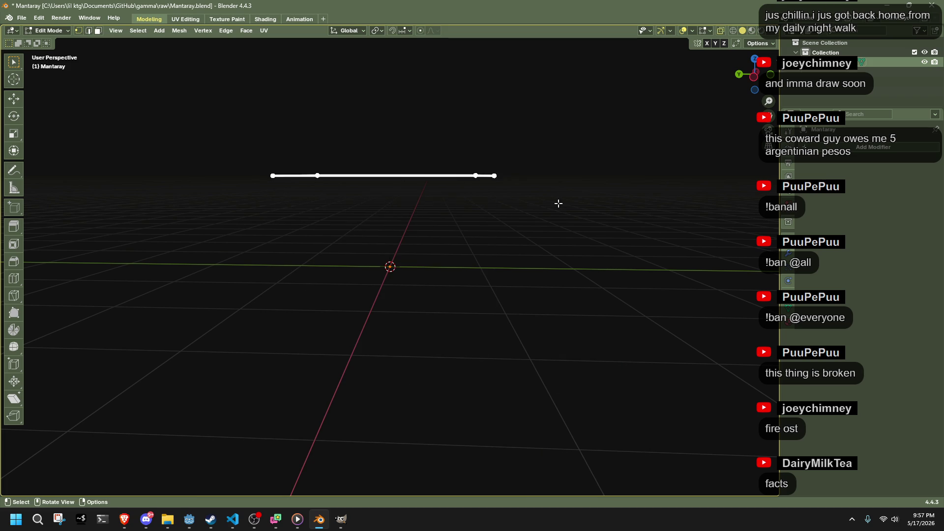
Step: Snap the remaining square face to the 3D cursor at the world origin
key(shift+s)
key(KP_8)
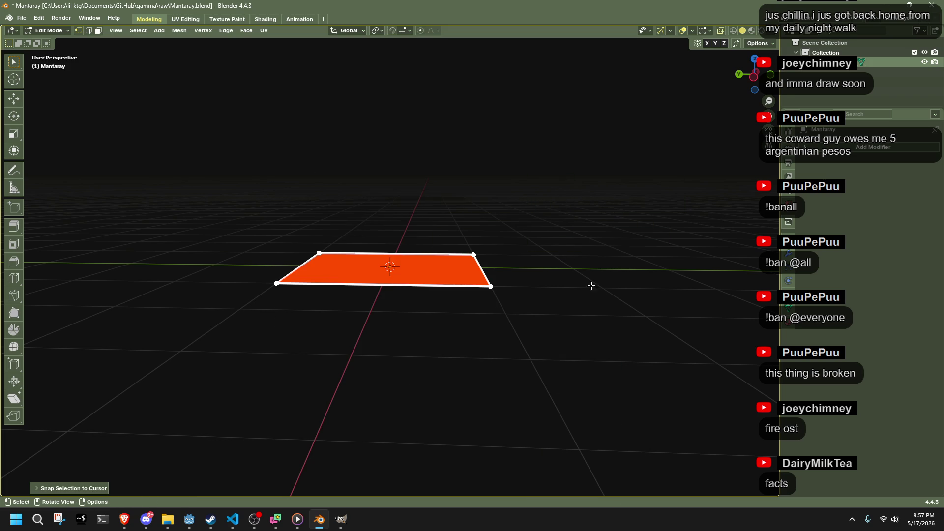
key(alt+Tab)
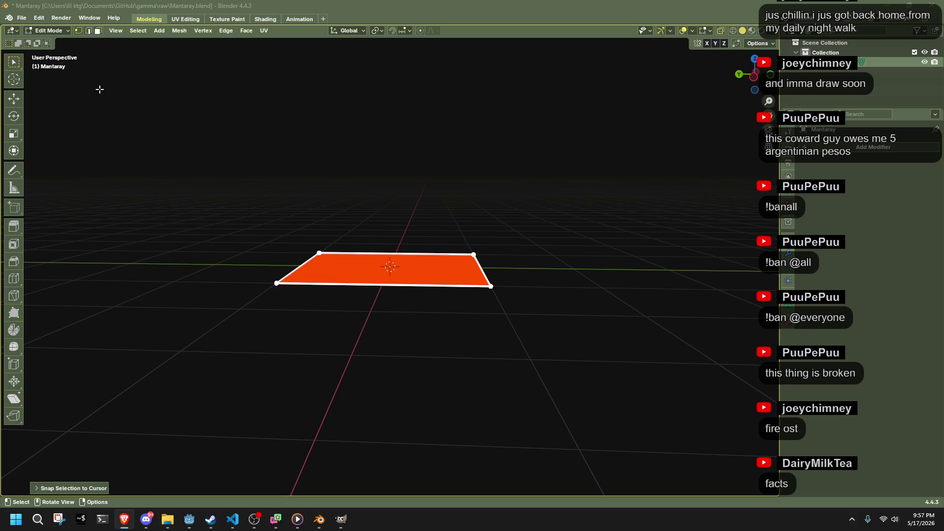
key(alt+Tab)
Step: In top view and Object Mode, add the manta top-view picture as a reference image
drag(751, 73, 591, 53)
key(KP_7)
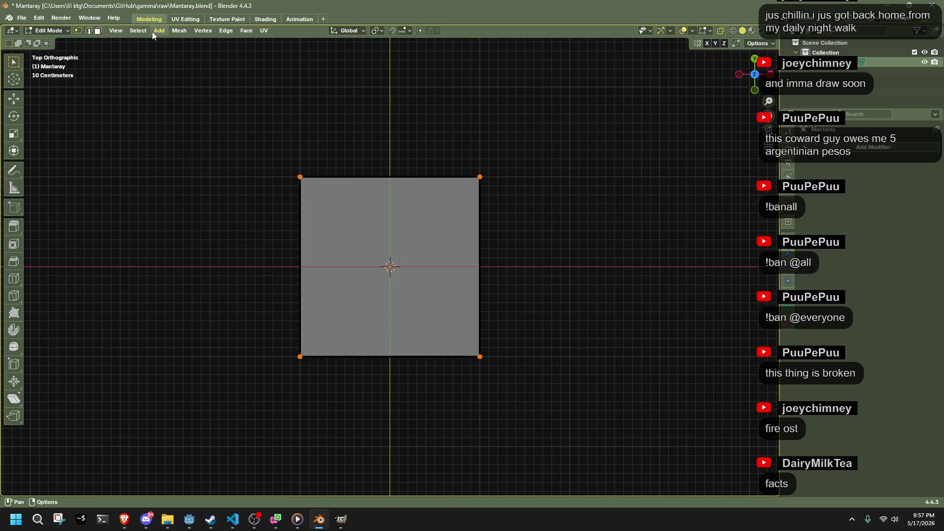
click(158, 30)
key(Tab)
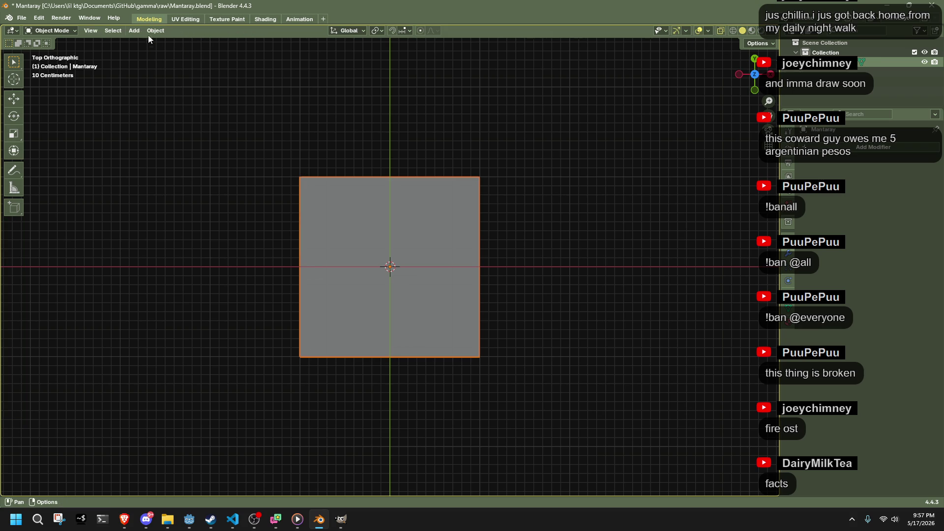
click(134, 30)
mouse_move(162, 148)
click(271, 146)
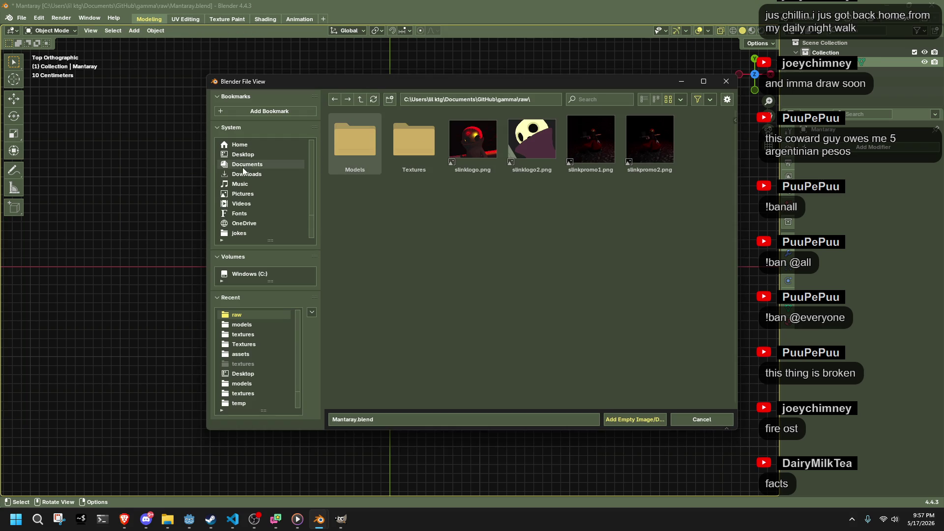
click(241, 194)
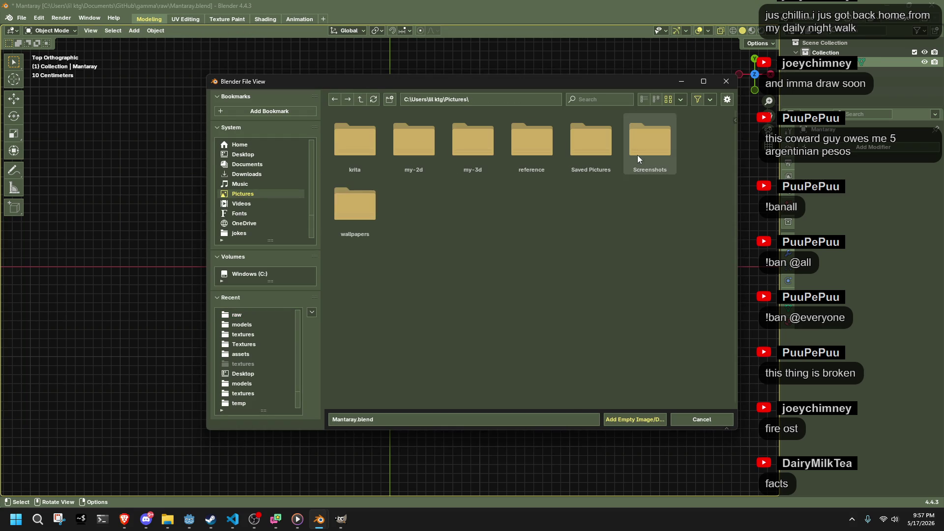
click(530, 152)
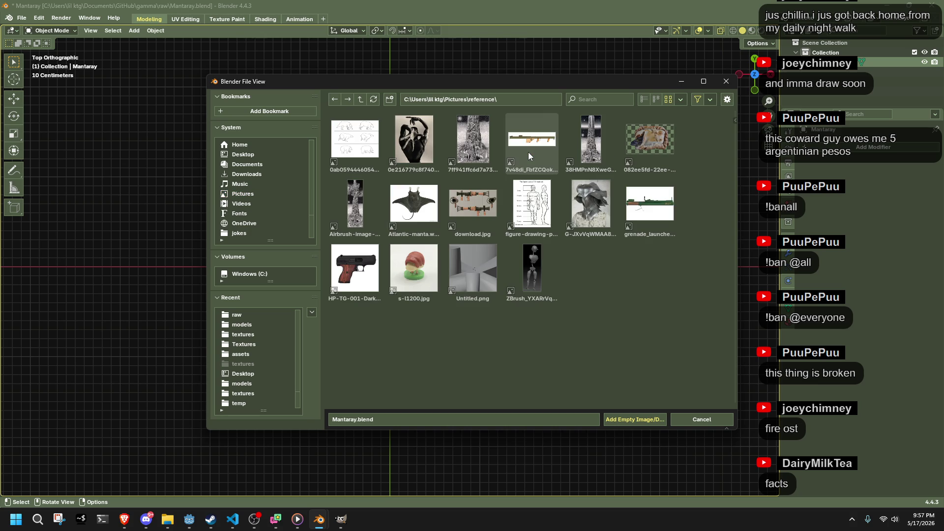
double_click(416, 215)
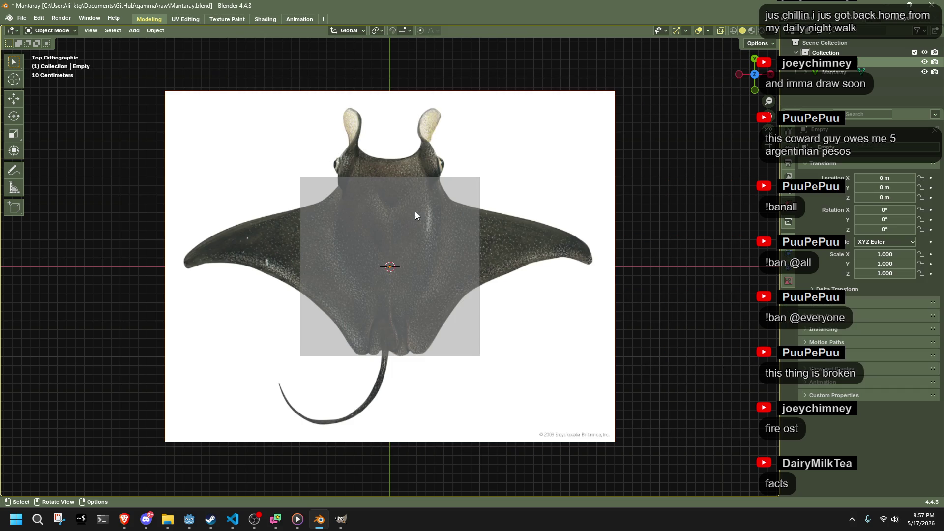
scroll(530, 239, down, 4)
scroll(545, 196, up, 5)
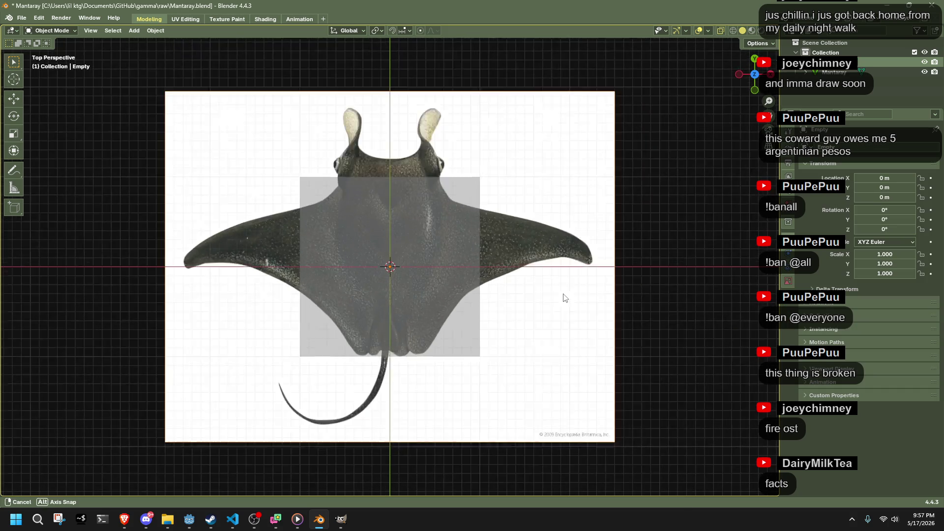
Step: Shrink the reference image and scale the Mantaray plane to about 0.5 to match it
middle_drag(564, 295, 601, 225)
key(KP_7)
key(s)
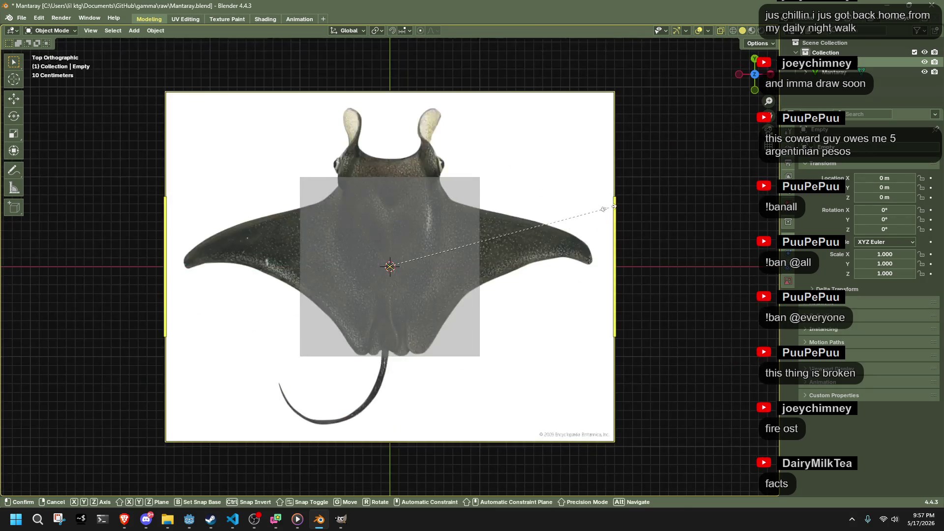
click(448, 248)
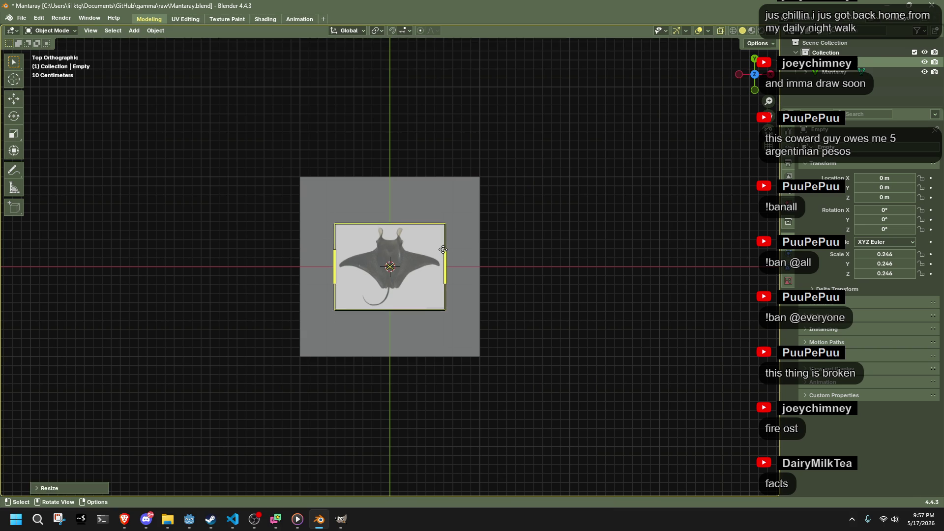
click(479, 242)
key(s)
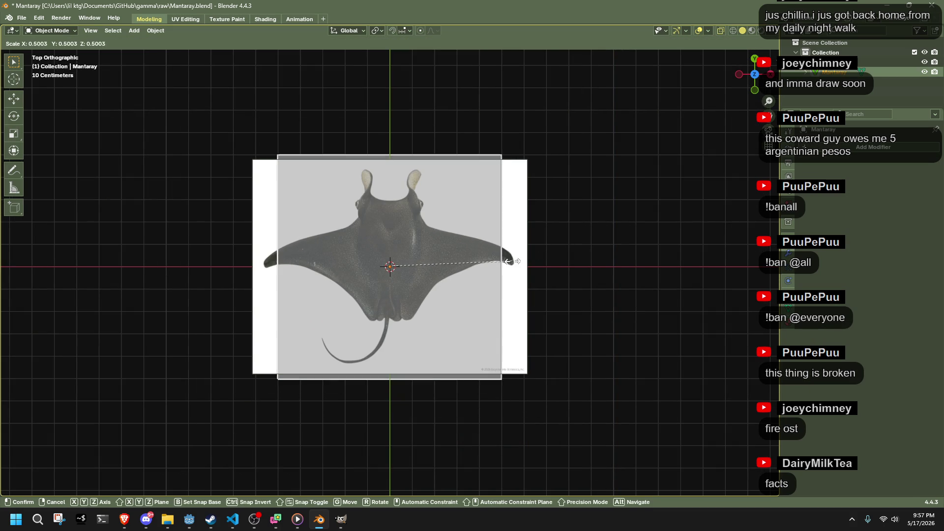
click(507, 262)
key(Tab)
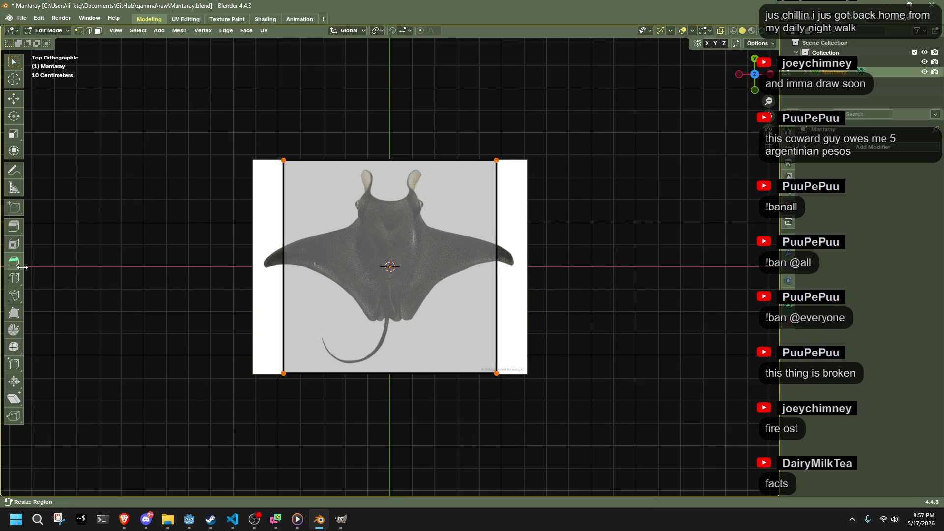
Step: Add a vertical loop cut through the centre of the plane
click(16, 276)
click(372, 193)
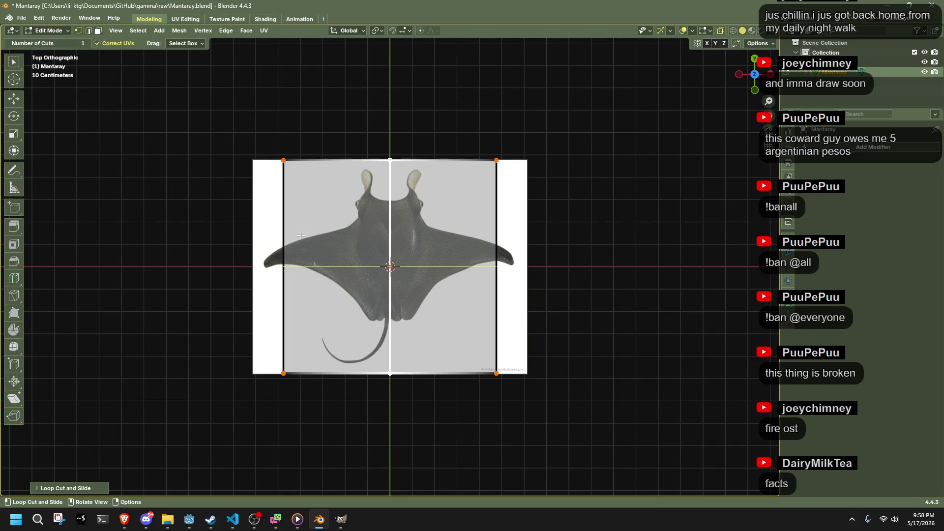
click(11, 153)
click(320, 154)
Step: Snap the cursor to the top edge, then narrow it and move it up to the manta's head
scroll(365, 173, up, 3)
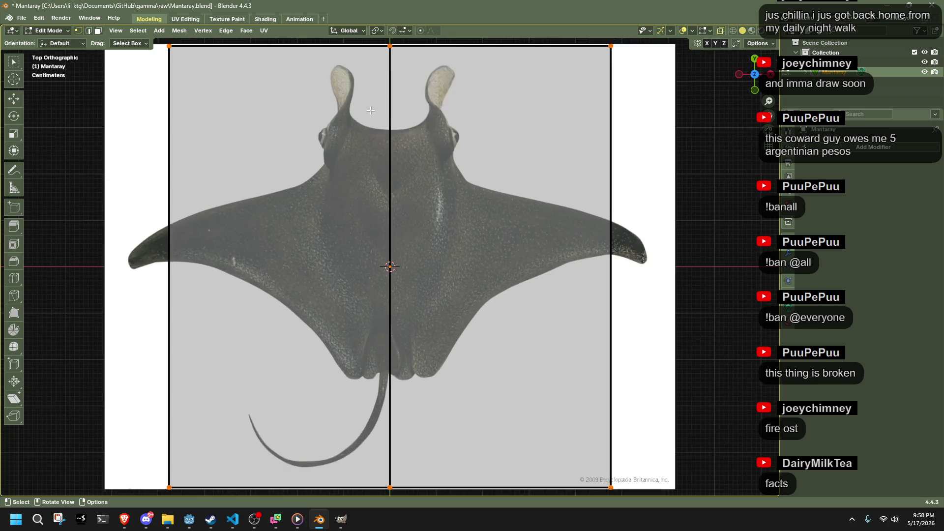
drag(181, 130, 674, 205)
key(shift+s)
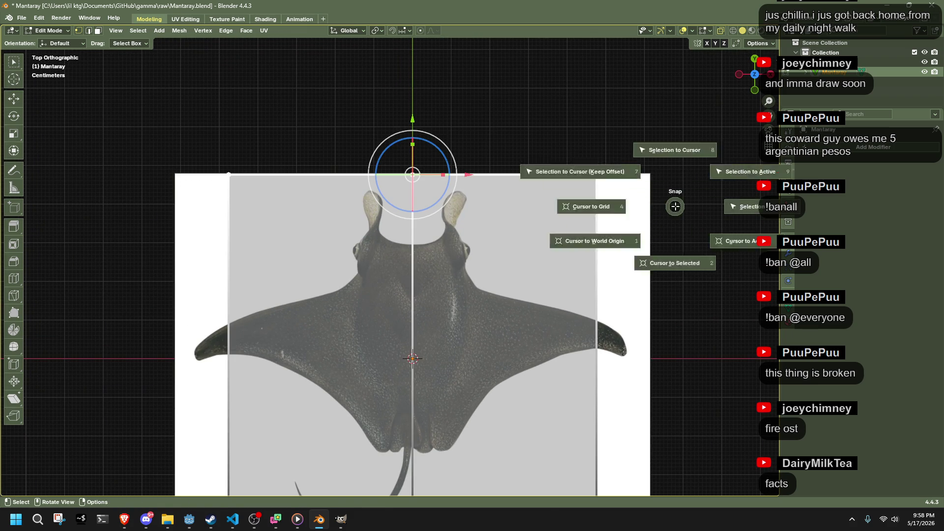
click(595, 242)
key(s)
click(488, 205)
key(g)
key(y)
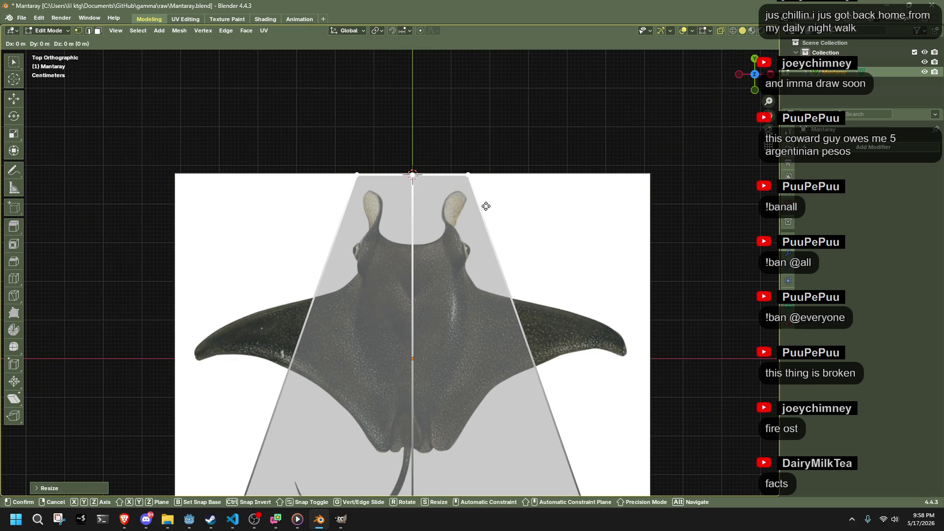
click(501, 308)
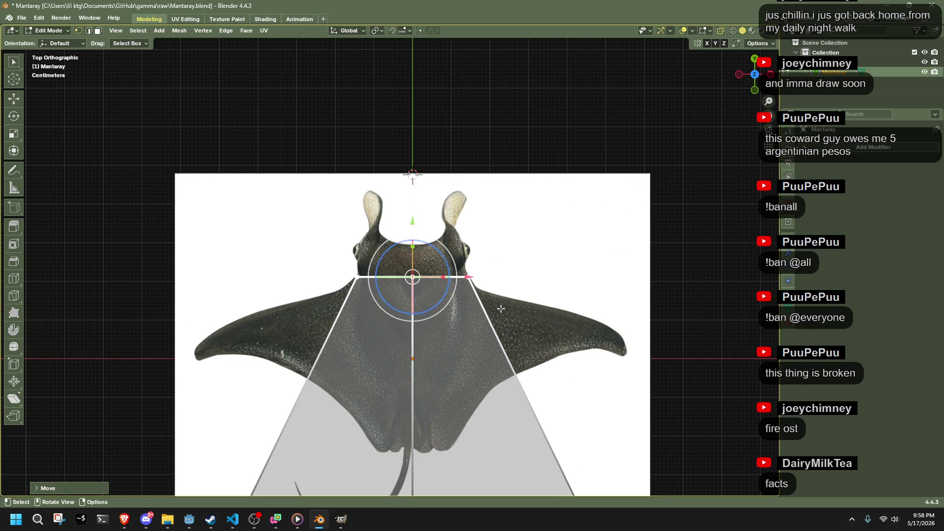
Step: Raise, narrow and reposition the bottom edge at the base of the manta's body
scroll(548, 433, down, 3)
mouse_move(591, 450)
mouse_down()
mouse_move(422, 396)
mouse_move(235, 370)
mouse_up()
key(g)
key(y)
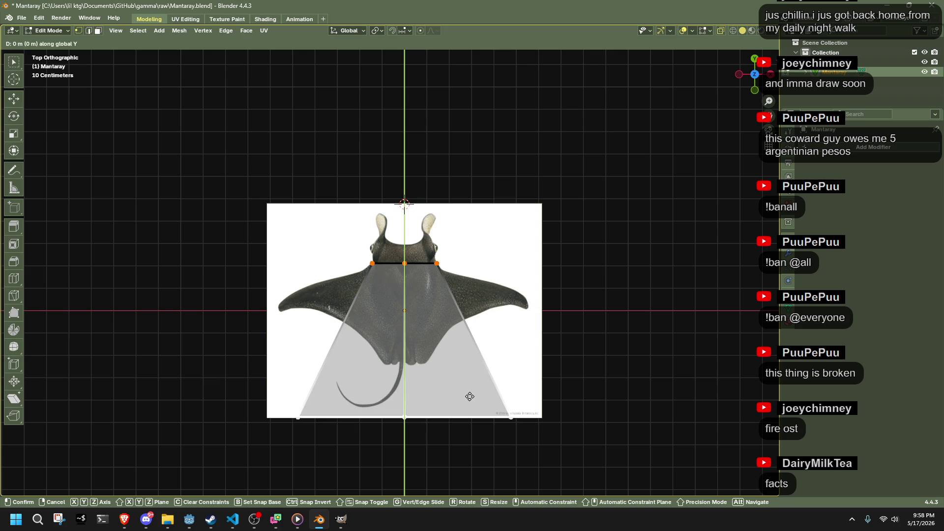
click(473, 302)
scroll(473, 301, up, 5)
key(s)
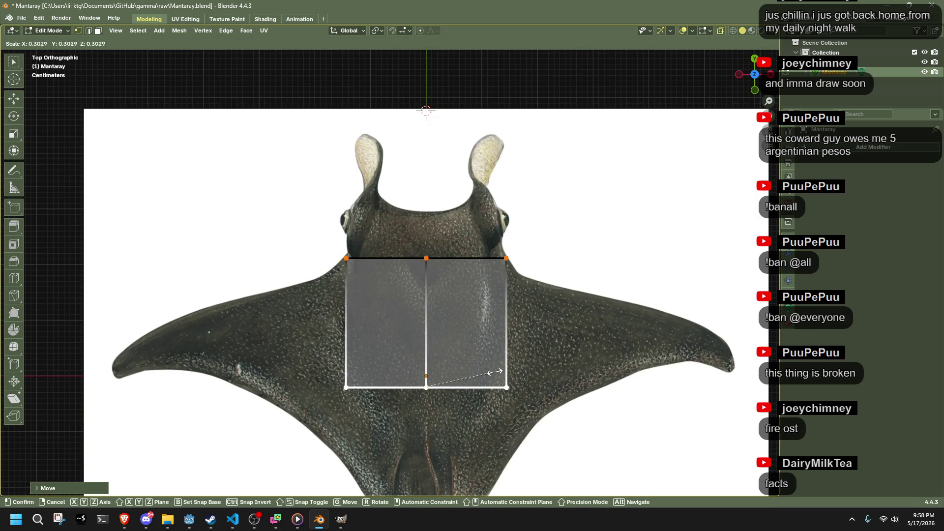
click(482, 383)
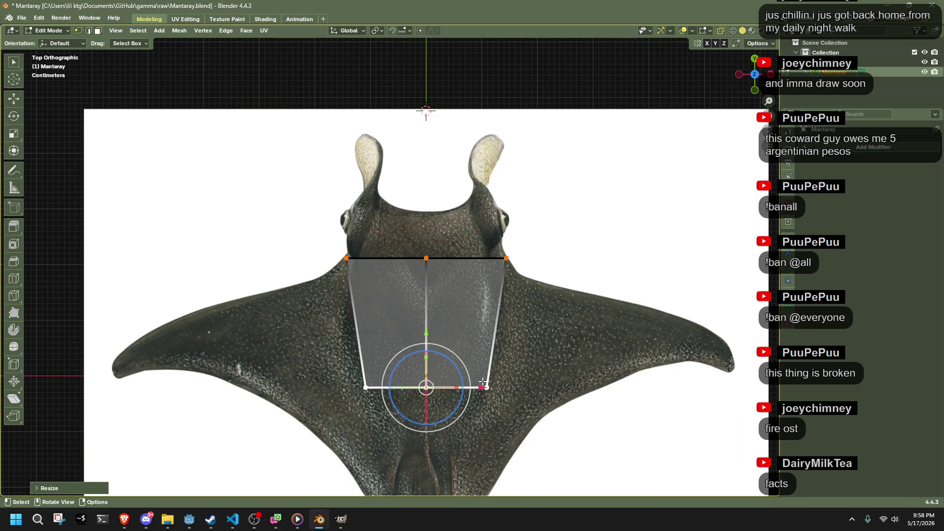
key(g)
key(y)
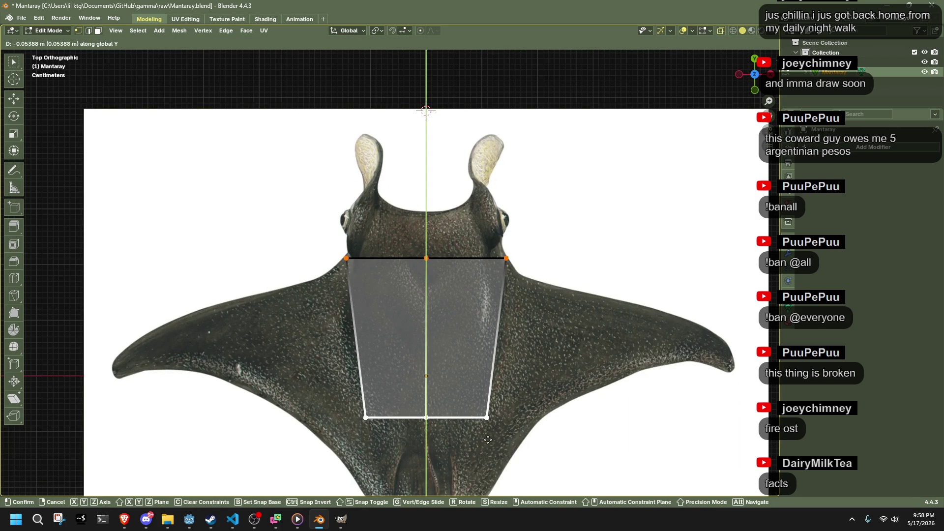
click(487, 440)
Step: Narrow the bottom edge further and extrude it straight down toward the tail
shift+middle_drag(487, 440, 468, 349)
drag(337, 336, 516, 355)
key(s)
click(494, 385)
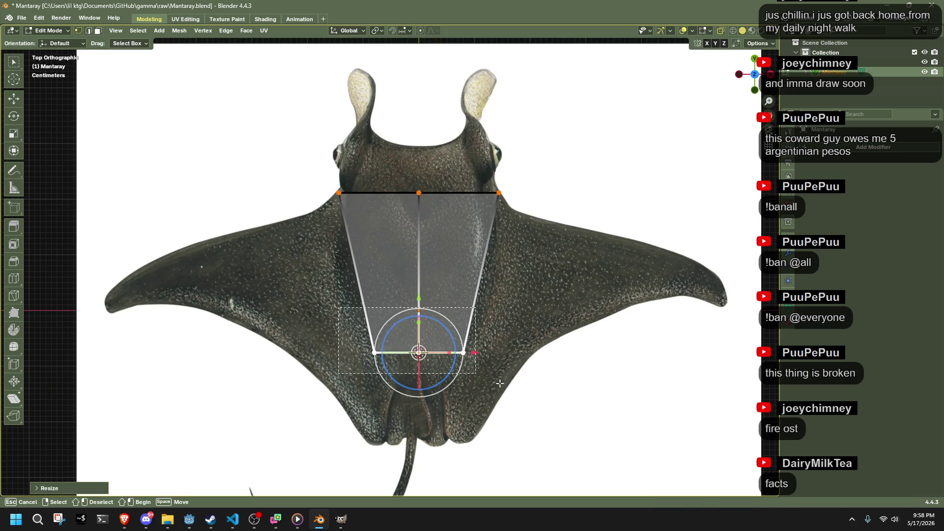
key(e)
key(y)
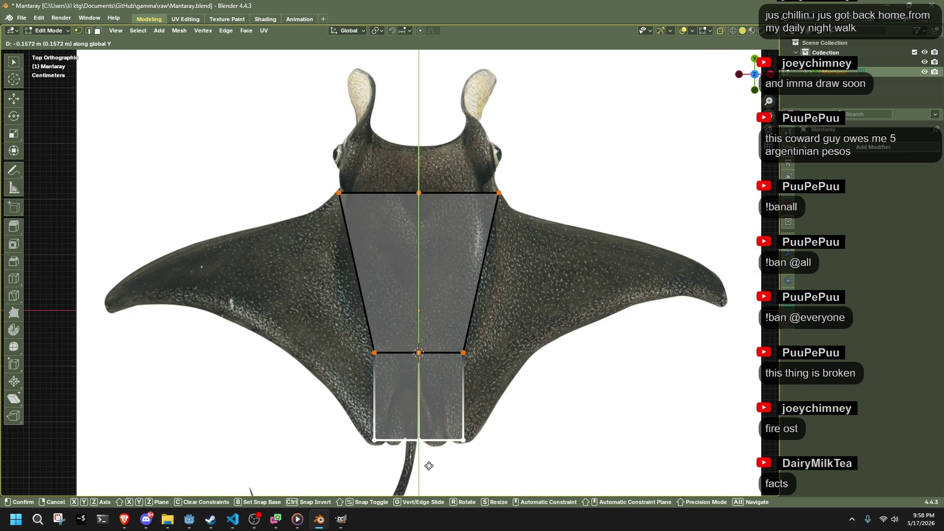
Step: Extrude the body's left-side vertices outward to start the left wing
click(398, 411)
click(375, 440)
mouse_move(378, 445)
mouse_down()
mouse_move(250, 136)
mouse_move(379, 446)
mouse_up()
key(e)
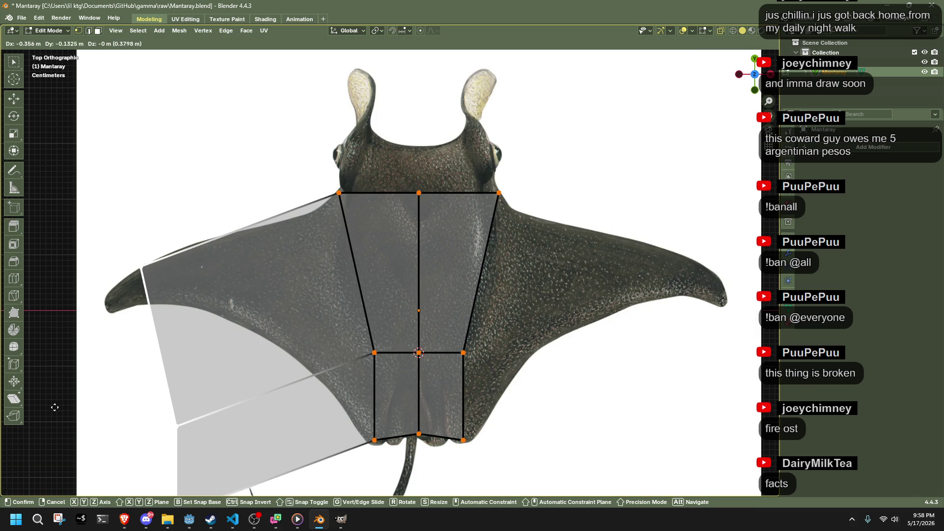
click(141, 371)
Step: Move the wing and tail vertices so they follow the reference outline
drag(253, 364, 219, 343)
mouse_move(263, 449)
mouse_down()
mouse_move(305, 396)
mouse_move(345, 378)
mouse_move(367, 446)
mouse_move(388, 460)
mouse_up()
drag(358, 420, 368, 417)
drag(348, 450, 381, 448)
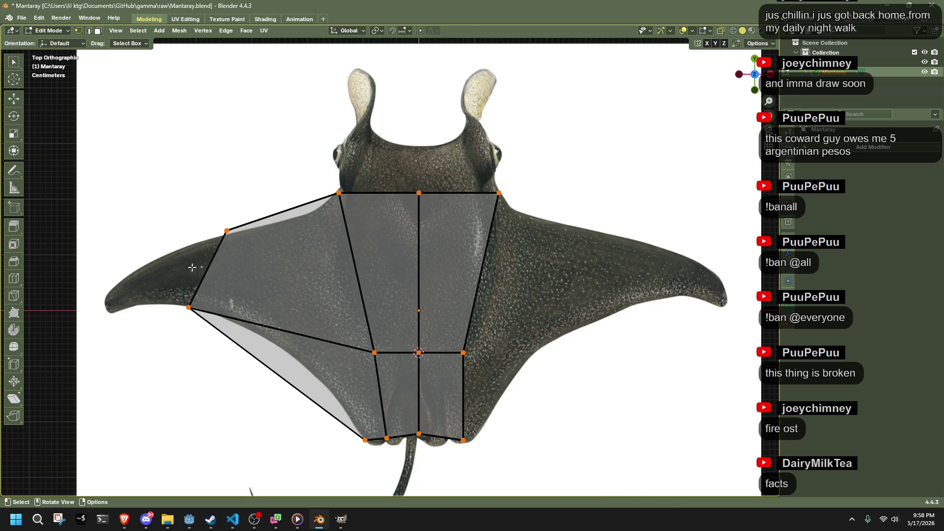
click(19, 279)
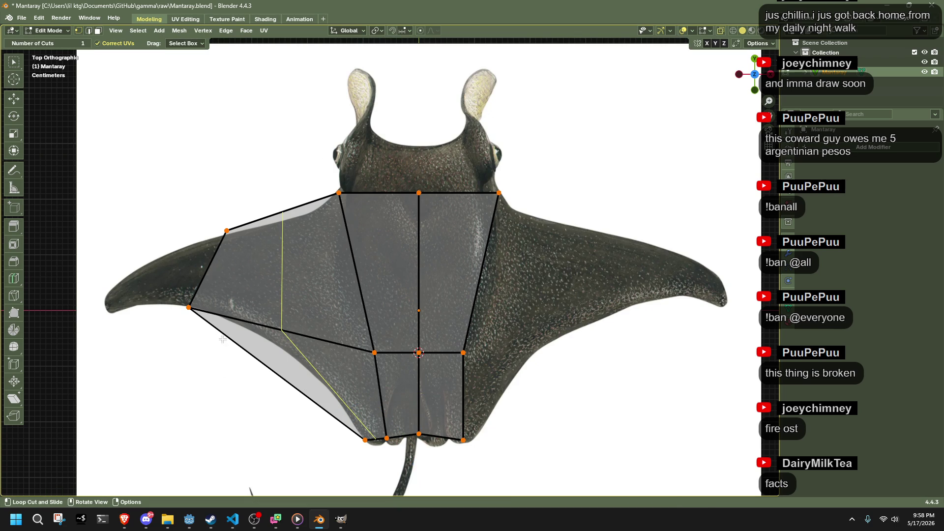
click(15, 153)
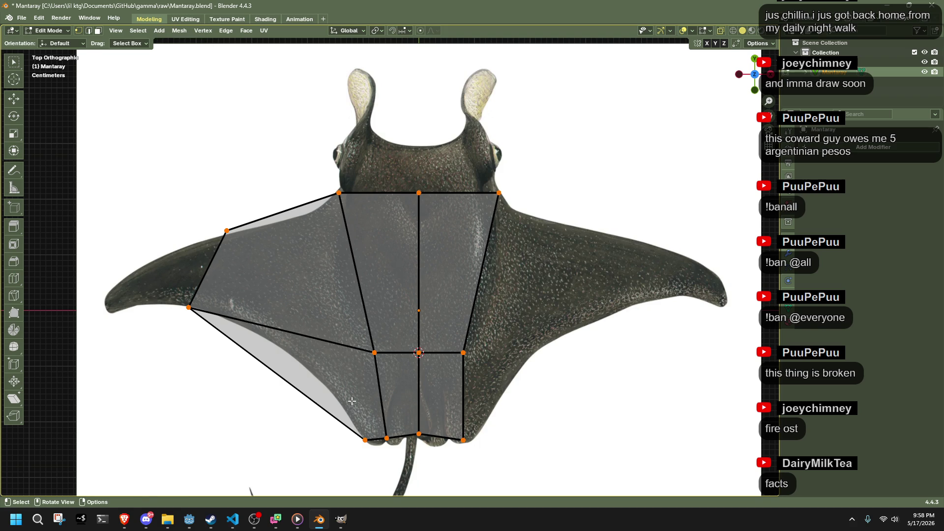
Step: Delete the stray tail-corner vertex and pull the lower wing vertex onto the trailing edge
drag(373, 448, 373, 449)
key(x)
click(349, 385)
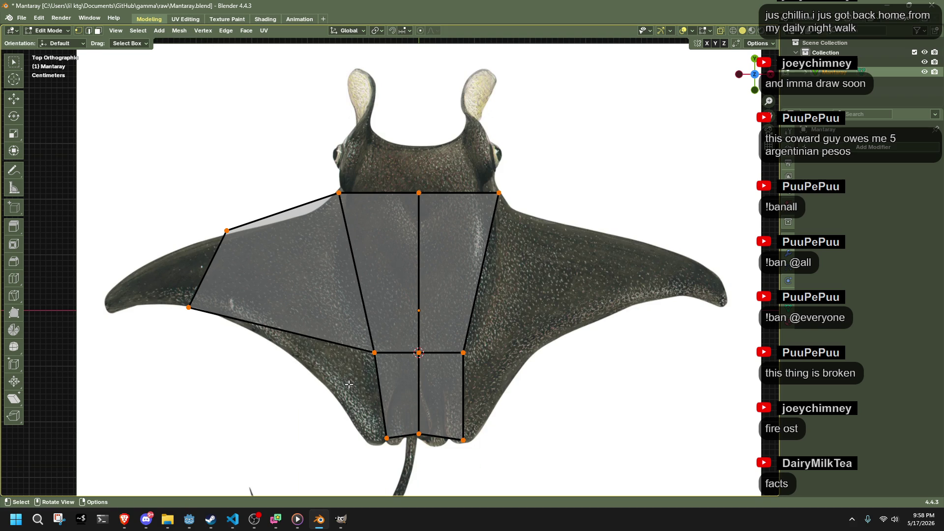
click(189, 308)
drag(189, 308, 245, 328)
Step: Tuck the tail-corner and inner vertices onto the outline and nudge the wing's top corner
drag(369, 315, 406, 394)
drag(387, 437, 369, 443)
click(374, 353)
drag(382, 393, 326, 418)
click(268, 407)
drag(339, 193, 340, 191)
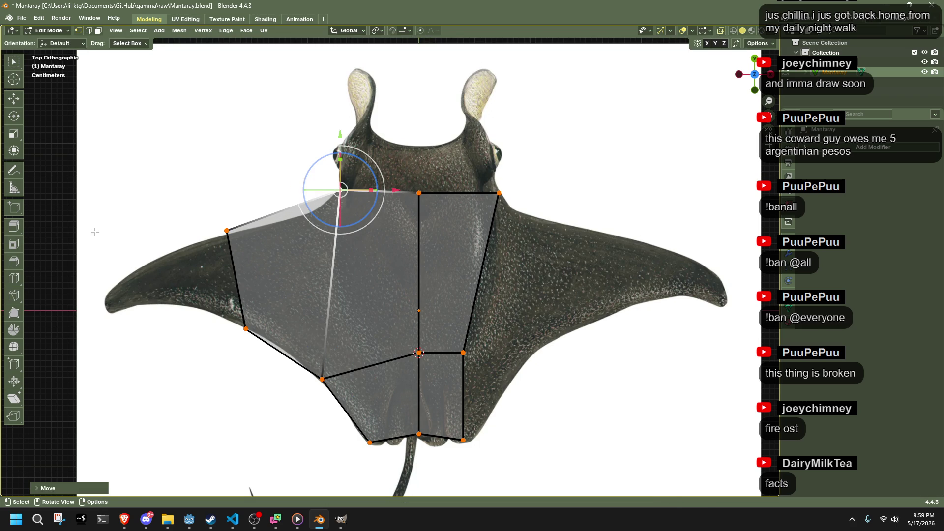
Step: Loop-cut across the left wing and align the new loop with its front and trailing edges
key(ctrl+r)
click(283, 210)
right_click(284, 210)
click(16, 154)
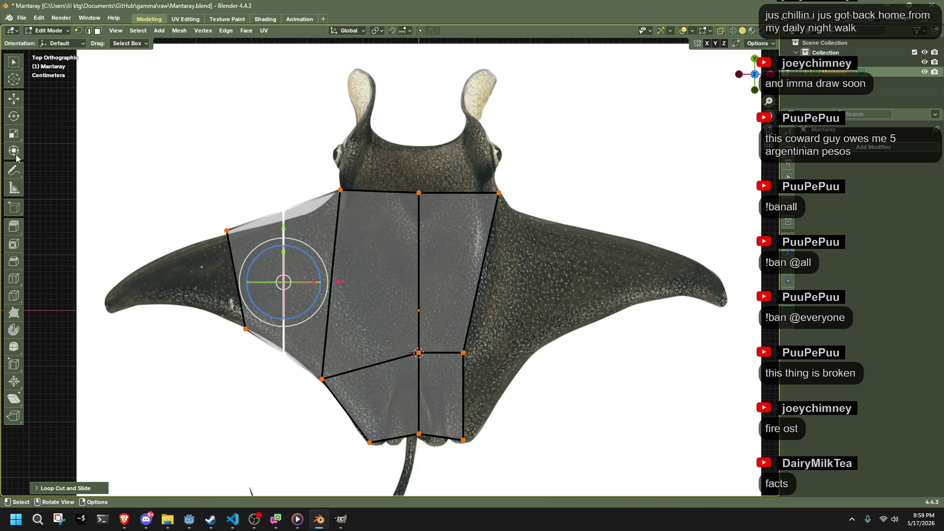
drag(301, 216, 301, 215)
drag(284, 213, 308, 212)
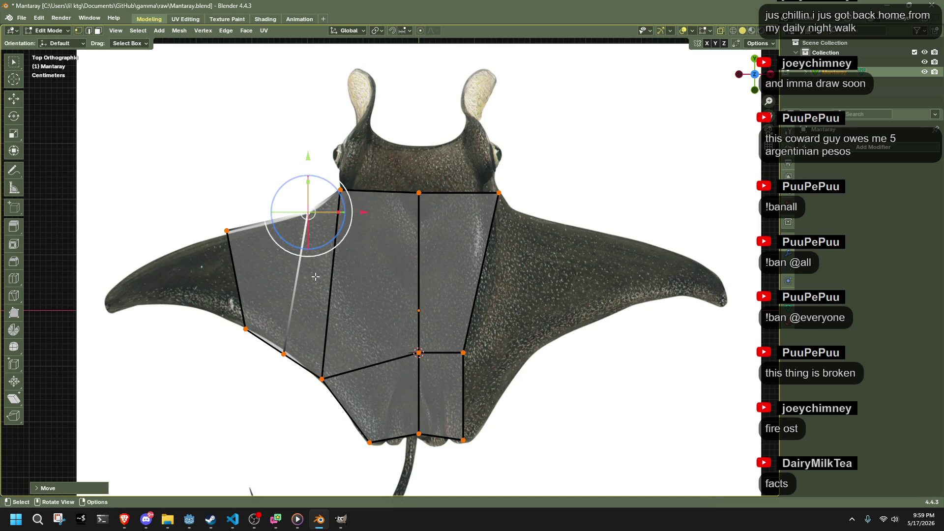
click(275, 355)
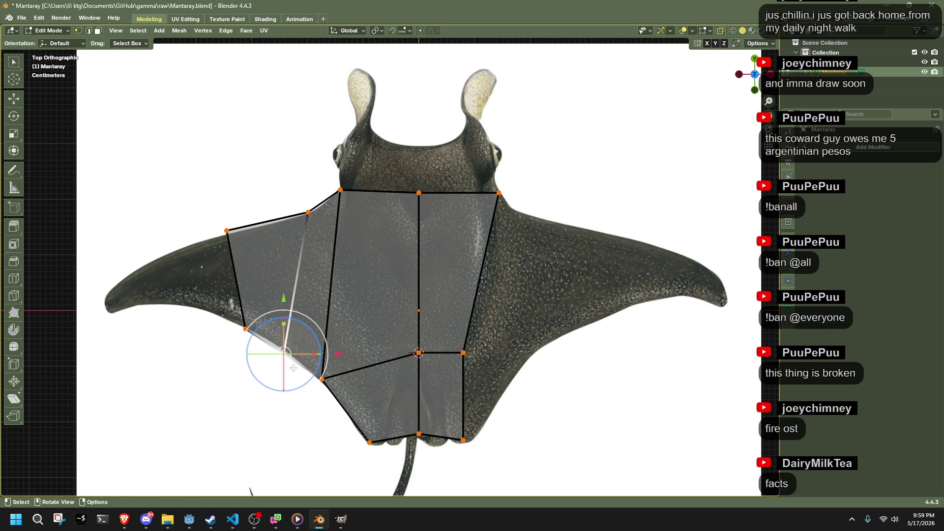
drag(297, 365, 300, 362)
Step: Nudge the outer top vertex onto the outline and extrude the outer edge toward the wingtip
drag(178, 187, 275, 328)
drag(227, 230, 226, 235)
mouse_move(261, 349)
mouse_down()
mouse_move(192, 236)
mouse_move(186, 205)
mouse_up()
key(e)
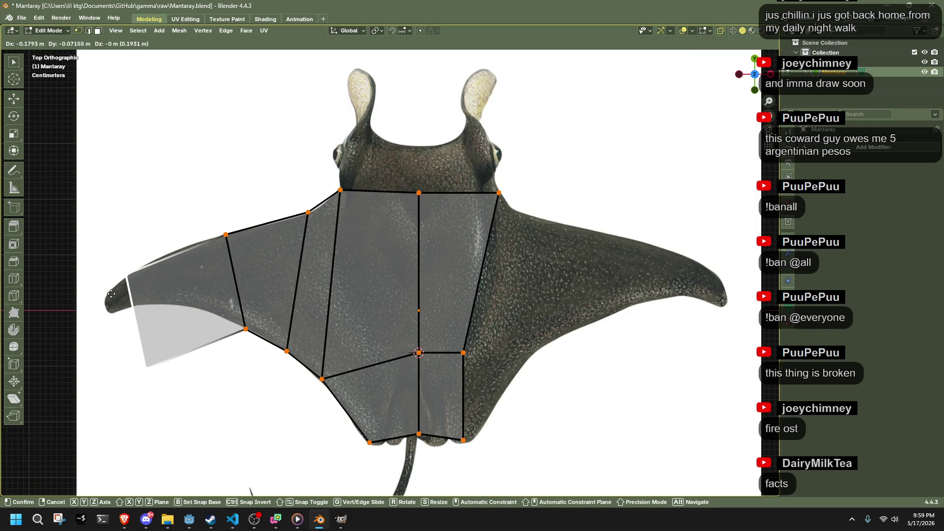
click(108, 301)
Step: Reposition the new tip vertices so the wing reaches its outlined point
key(g)
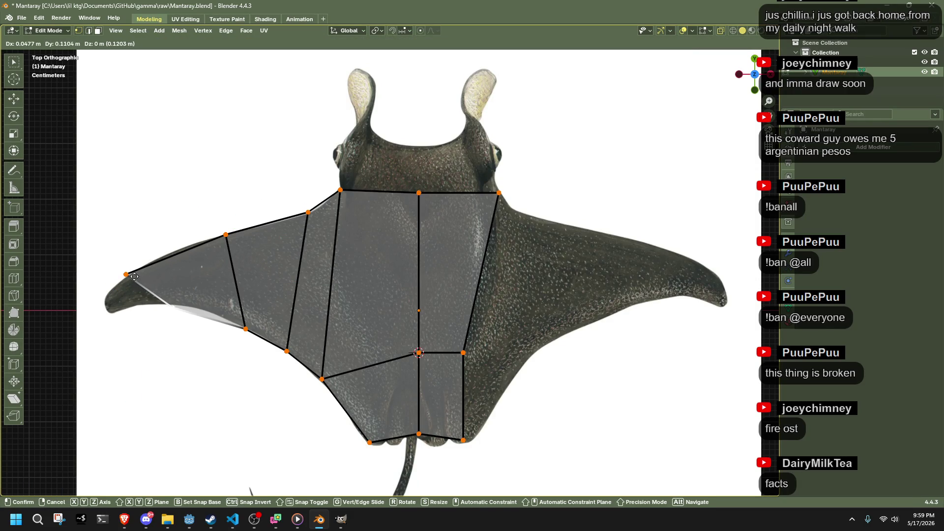
click(133, 273)
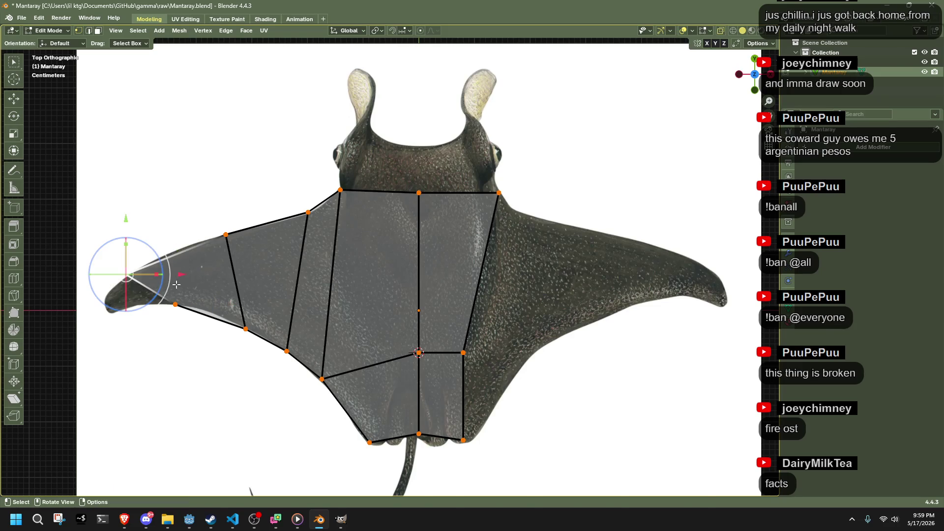
drag(167, 276, 204, 261)
drag(171, 308, 147, 248)
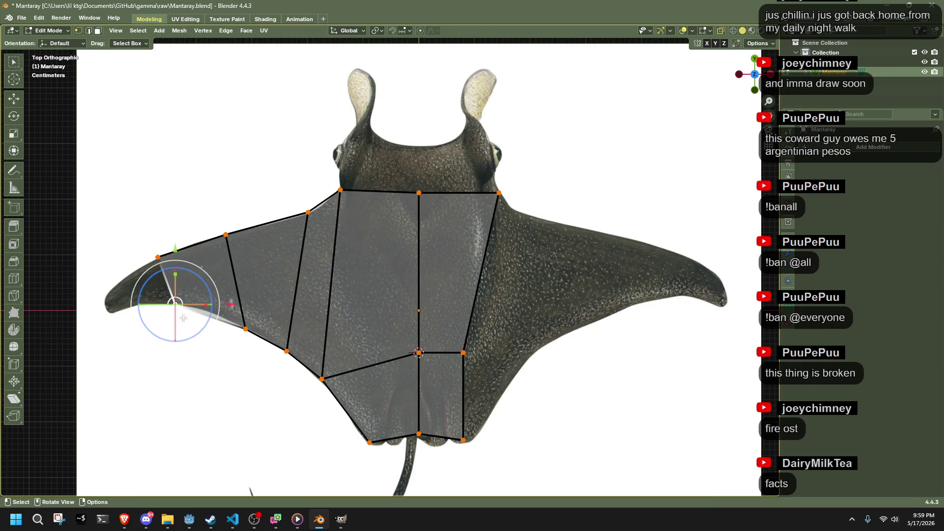
key(g)
click(97, 298)
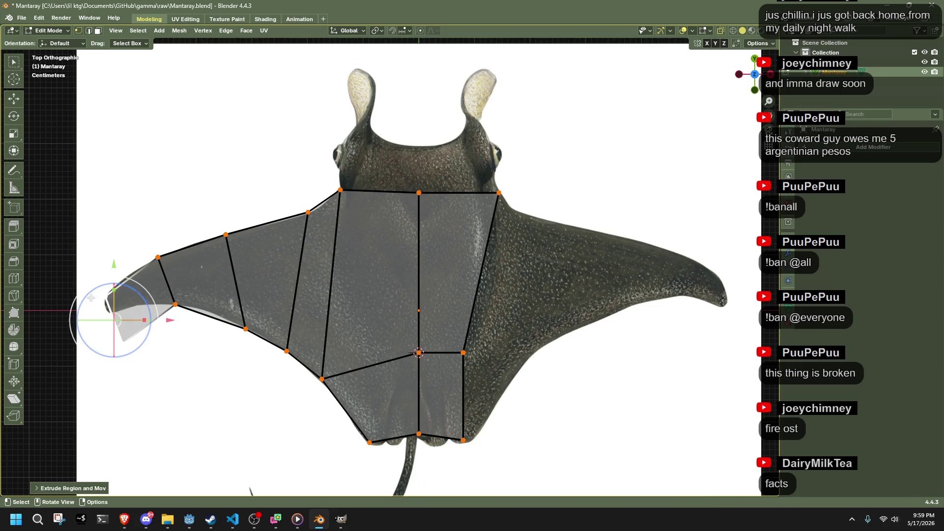
key(g)
click(88, 304)
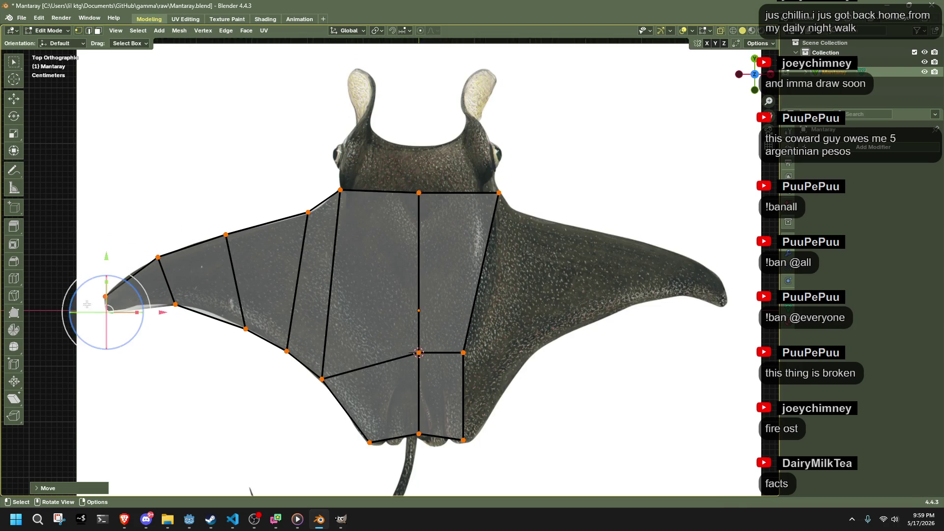
key(g)
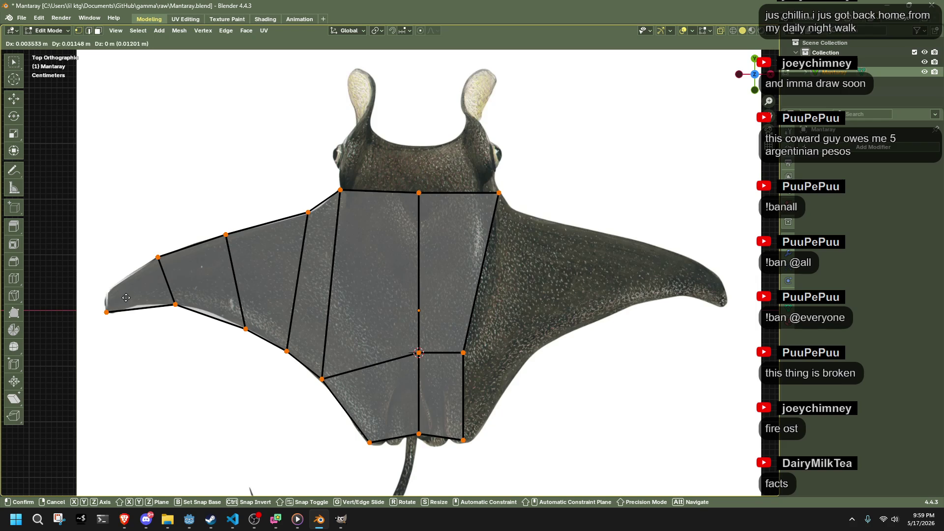
click(127, 297)
scroll(199, 359, down, 2)
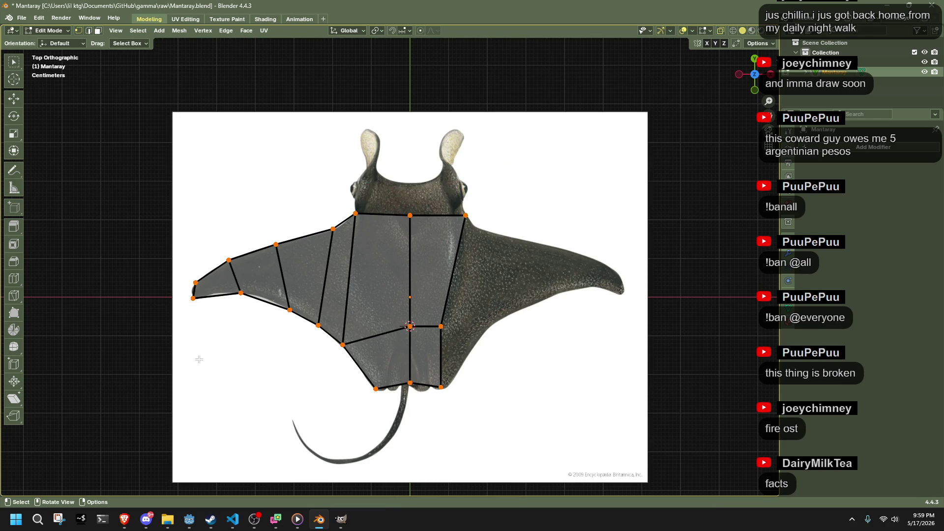
Step: Select the whole mesh and Symmetrize it to mirror the left half onto the right
key(a)
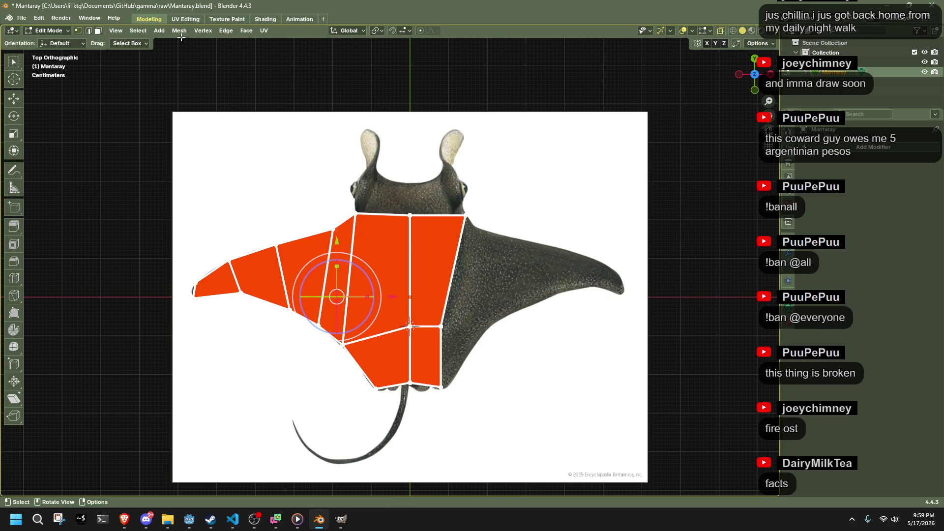
click(181, 37)
click(179, 32)
key(Escape)
key(a)
click(179, 32)
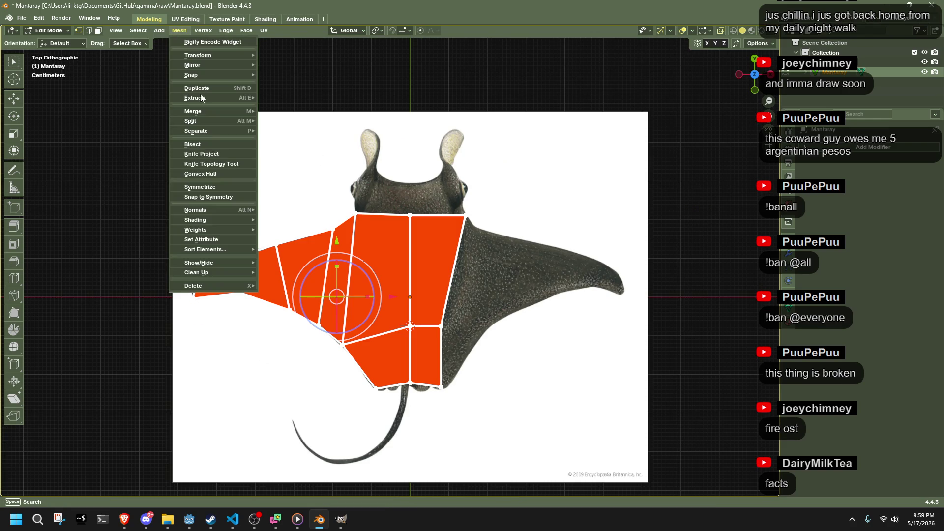
click(212, 186)
Step: Orbit to inspect the mirrored mesh, then return to the top view
scroll(514, 417, up, 3)
mouse_move(514, 417)
middle_down()
mouse_move(412, 314)
mouse_move(604, 210)
middle_up()
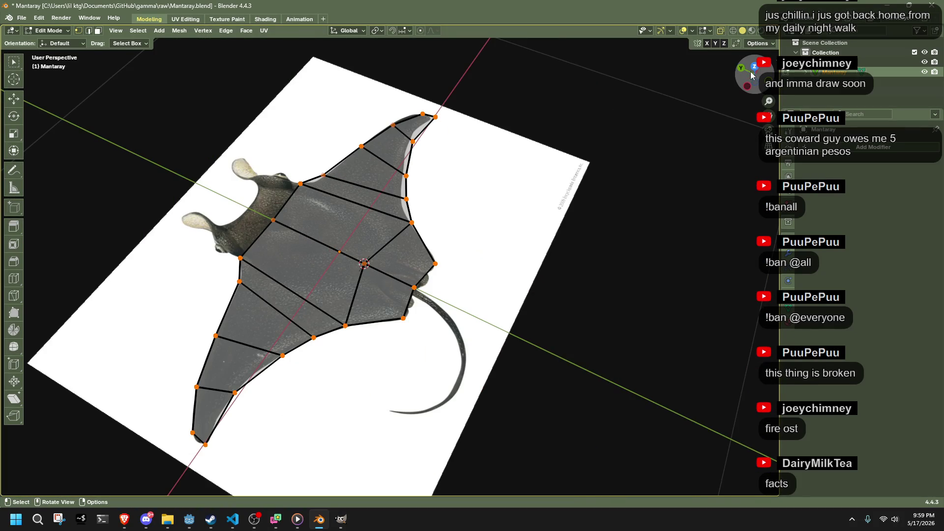
click(754, 67)
shift+scroll(565, 264, up, 3)
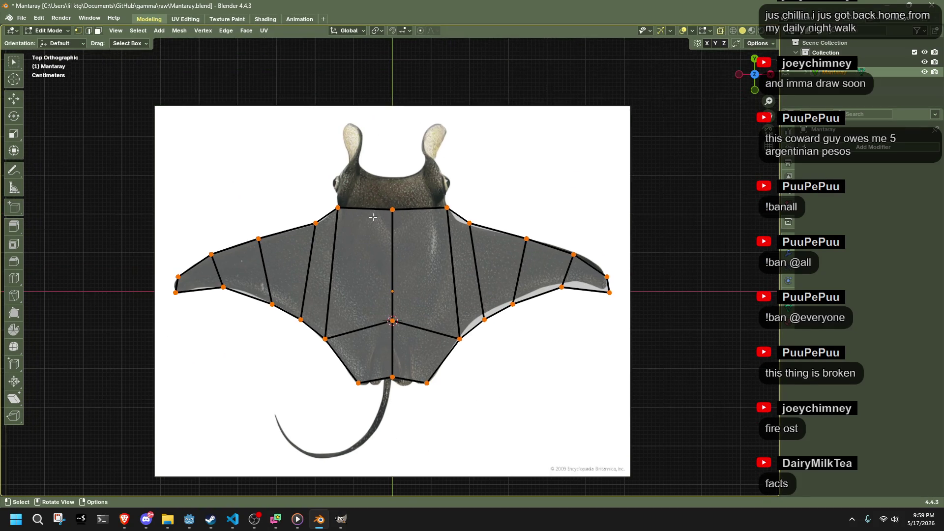
scroll(373, 216, up, 5)
mouse_move(372, 217)
middle_down()
mouse_move(512, 154)
mouse_move(367, 251)
middle_up()
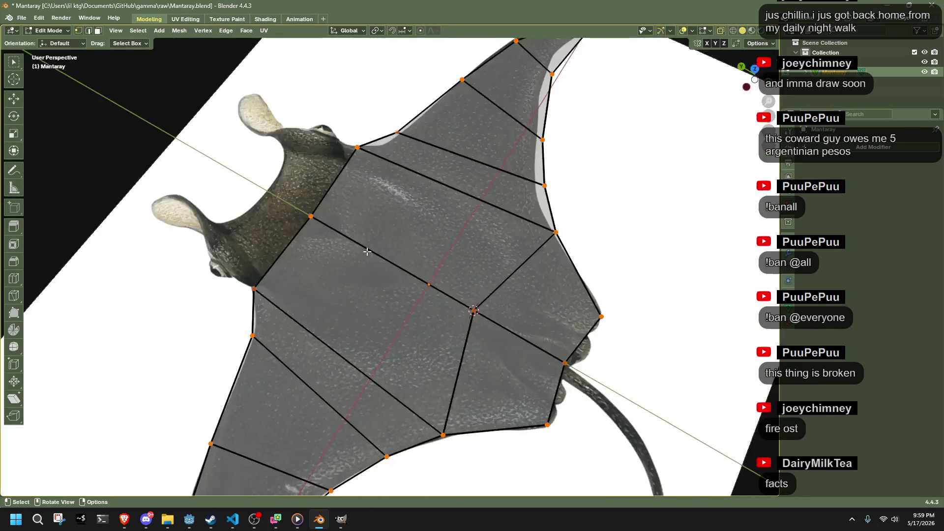
click(754, 69)
shift+scroll(423, 343, up, 5)
scroll(423, 344, down, 2)
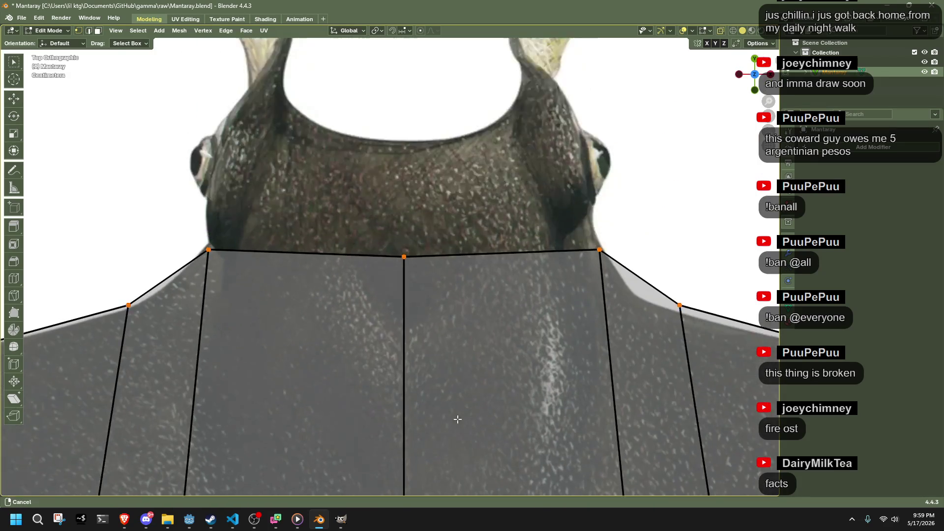
Step: Check the neck vertices, clear the selection, and pick the Knife tool
drag(242, 240, 254, 280)
click(410, 278)
scroll(410, 295, down, 3)
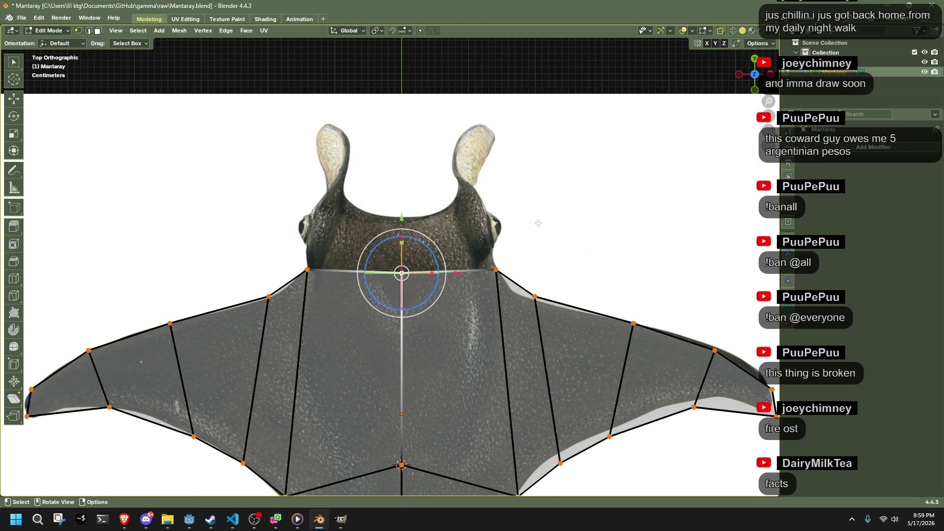
click(538, 224)
shift+scroll(431, 375, down, 3)
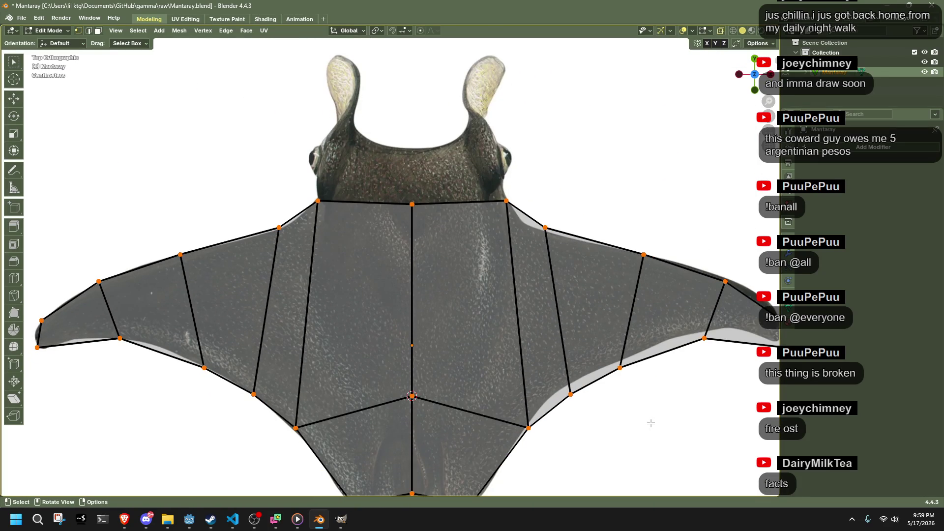
click(12, 300)
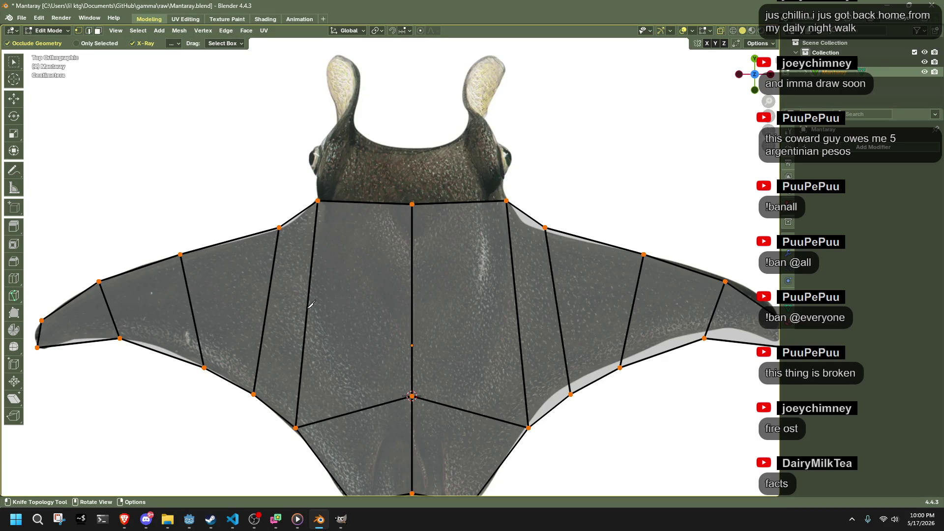
Step: Add a horizontal loop cut across the middle of both wings
click(13, 154)
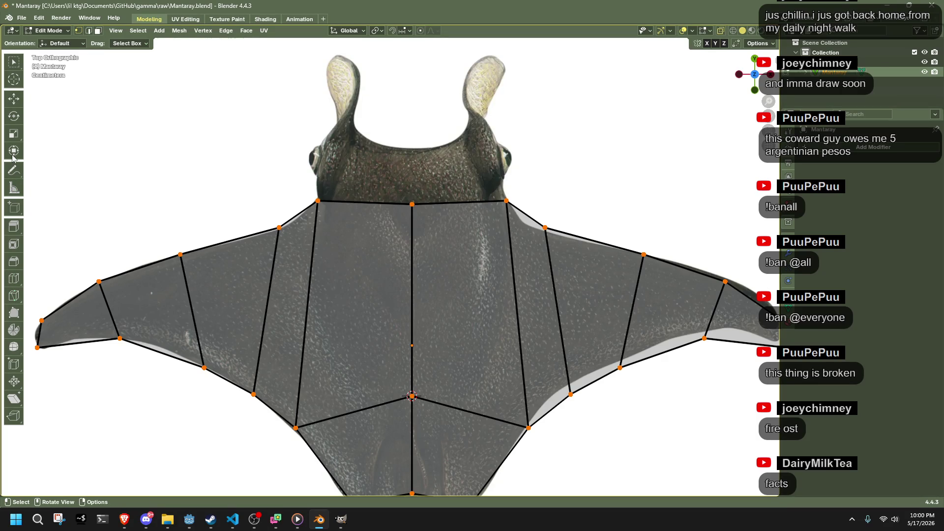
click(14, 279)
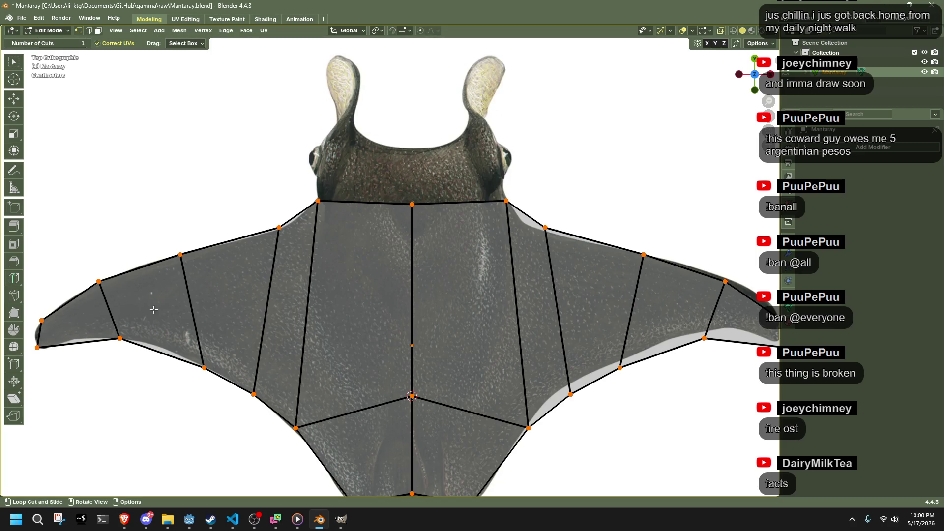
click(154, 310)
click(14, 150)
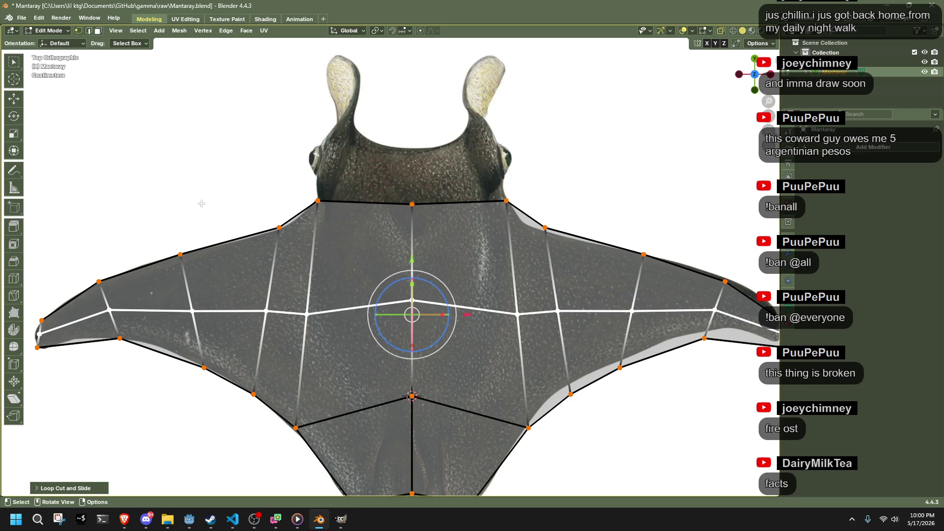
click(359, 261)
Step: Move the chest's centre vertex down along Y so the body lines form a V
drag(372, 257, 442, 339)
key(g)
key(z)
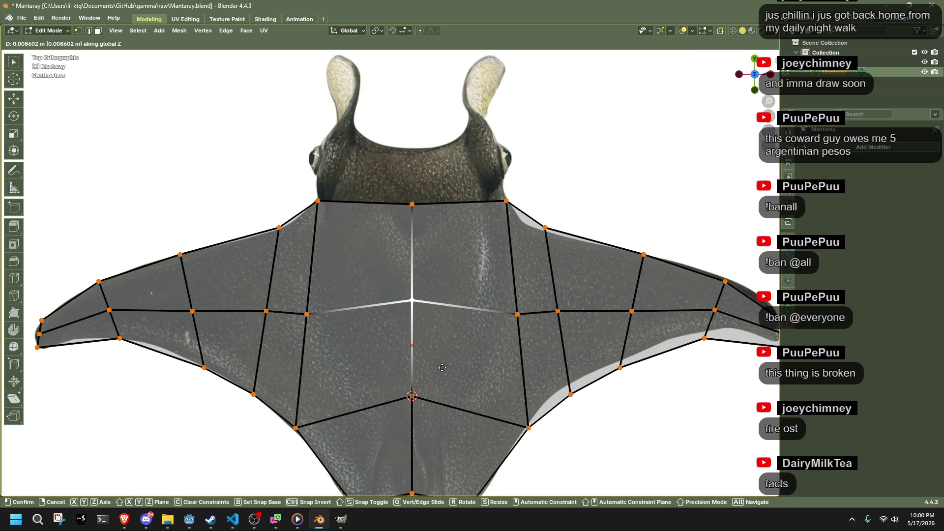
key(g)
click(436, 389)
shift+middle_drag(474, 408, 471, 348)
click(388, 336)
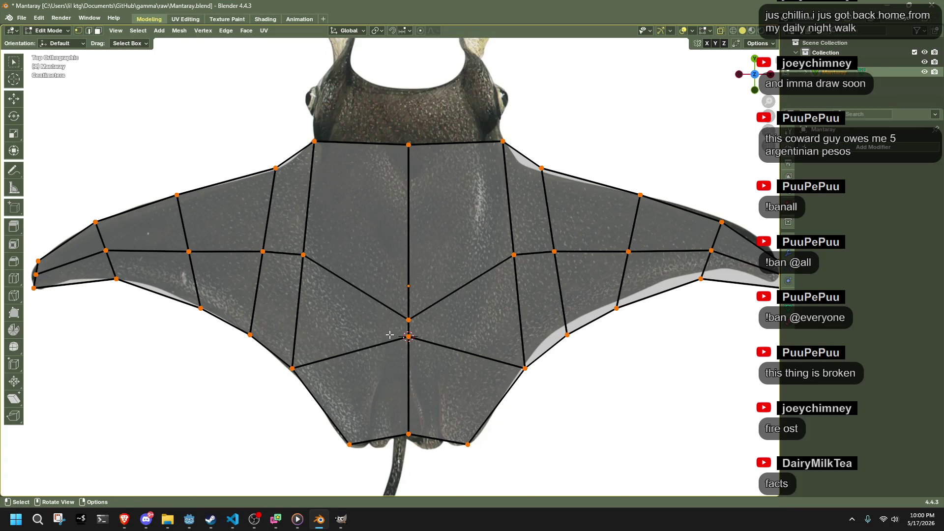
click(389, 334)
key(g)
key(y)
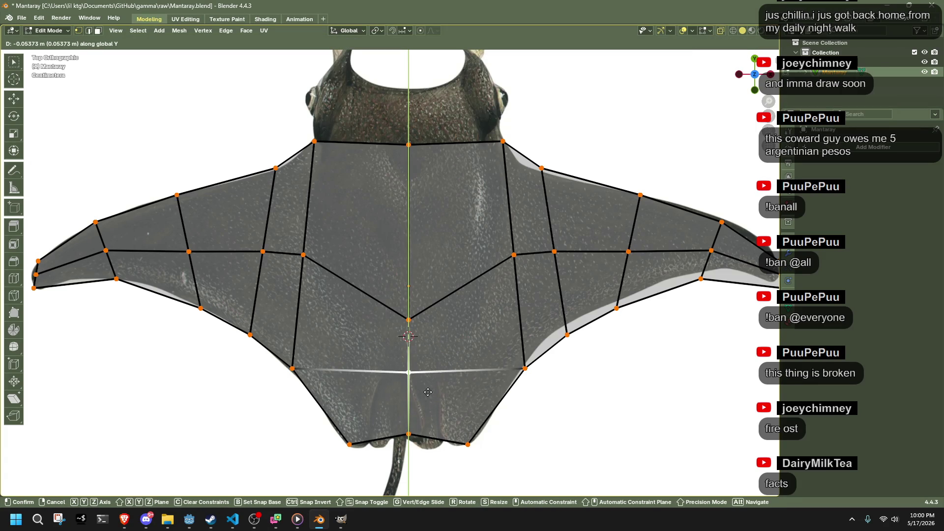
click(429, 397)
click(290, 432)
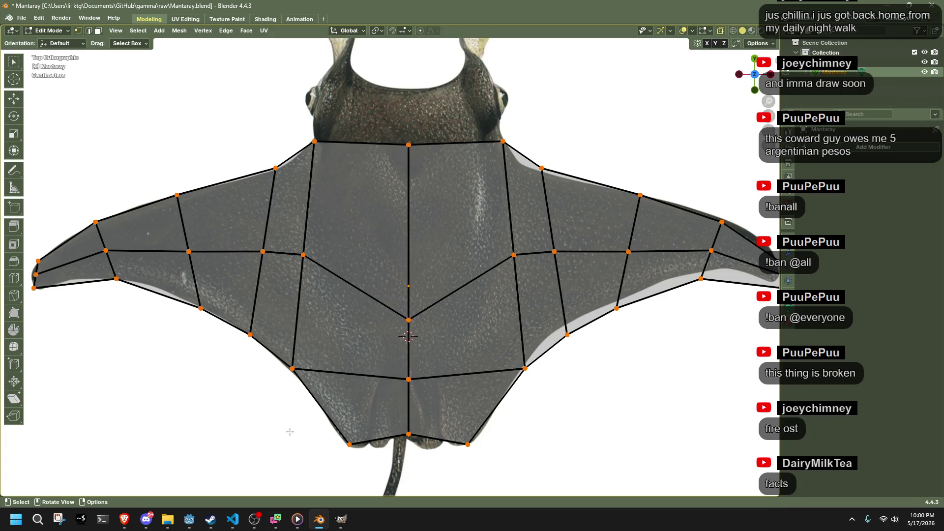
Step: Hide the whole mesh and orbit to inspect the manta reference image
key(a)
key(h)
mouse_move(431, 226)
middle_down()
mouse_move(505, 227)
mouse_move(416, 205)
middle_up()
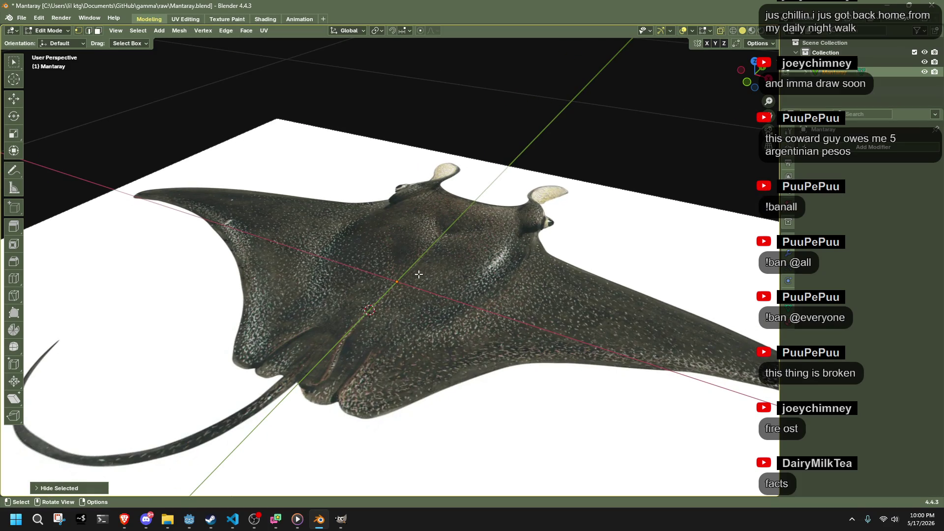
Step: Reveal the hidden mesh in top view, deselect everything and make the reference texture clearer
click(755, 62)
key(alt+h)
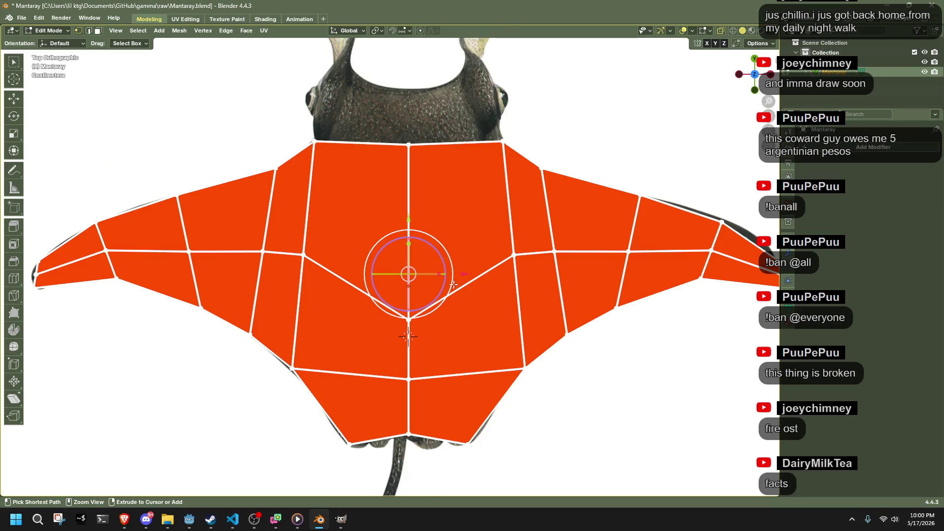
key(alt+a)
scroll(595, 114, up, 3)
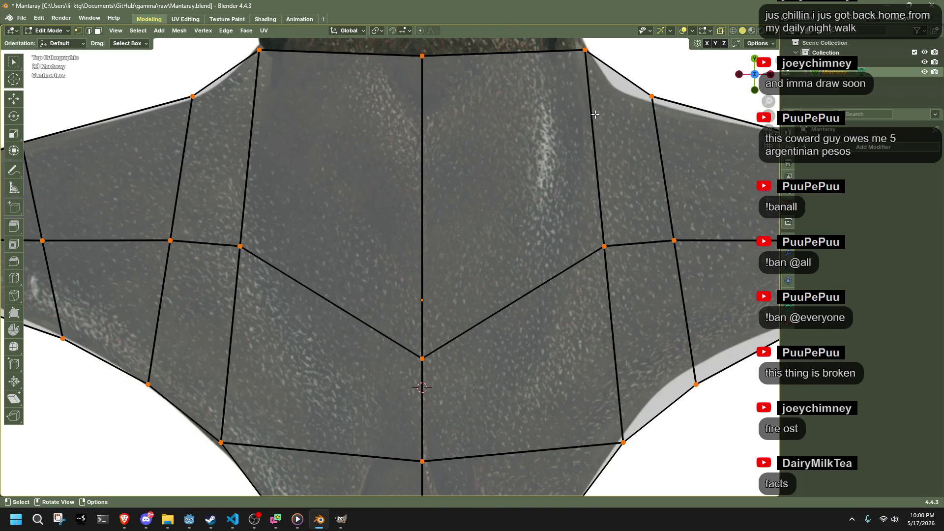
click(752, 31)
Step: Move the chest's centre vertex about 0.047 m further down along Y
click(422, 358)
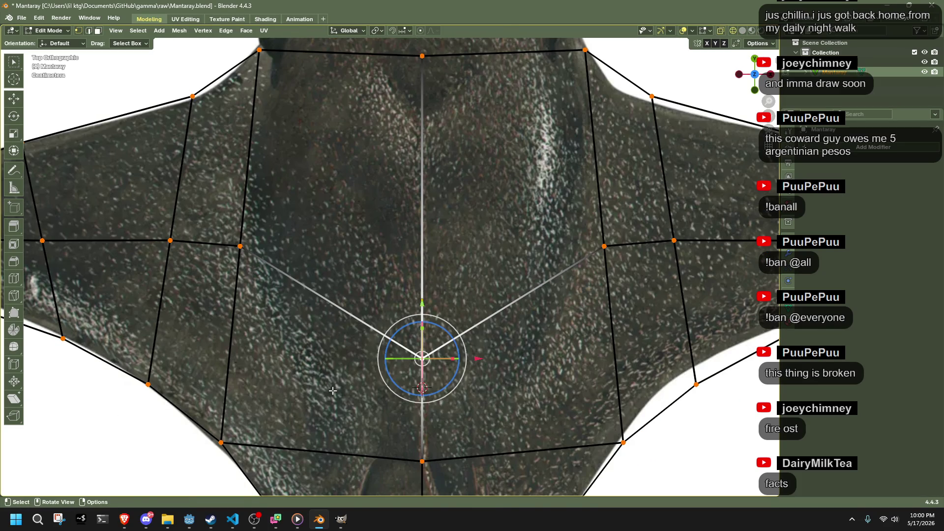
key(g)
key(Escape)
drag(410, 324, 447, 384)
key(g)
key(y)
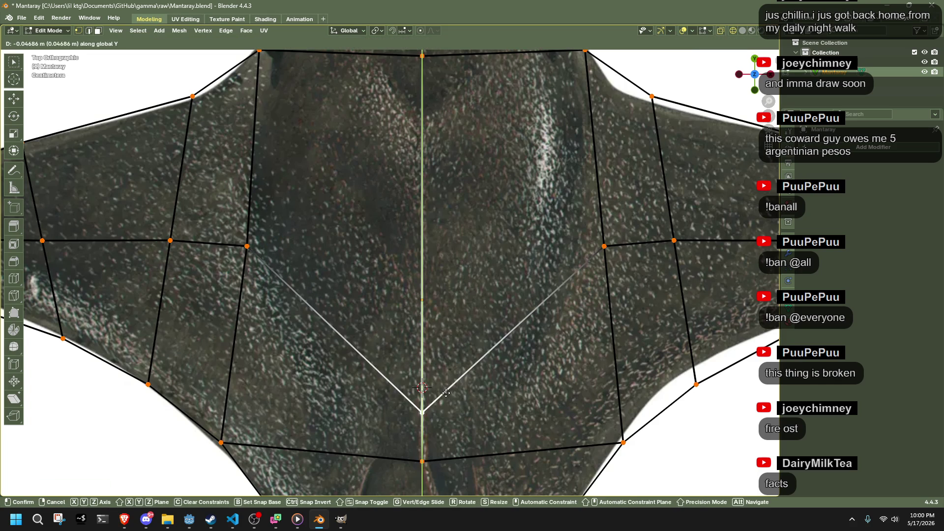
click(454, 408)
Step: Reframe the mesh and select the two central chest faces in face mode
scroll(454, 409, down, 2)
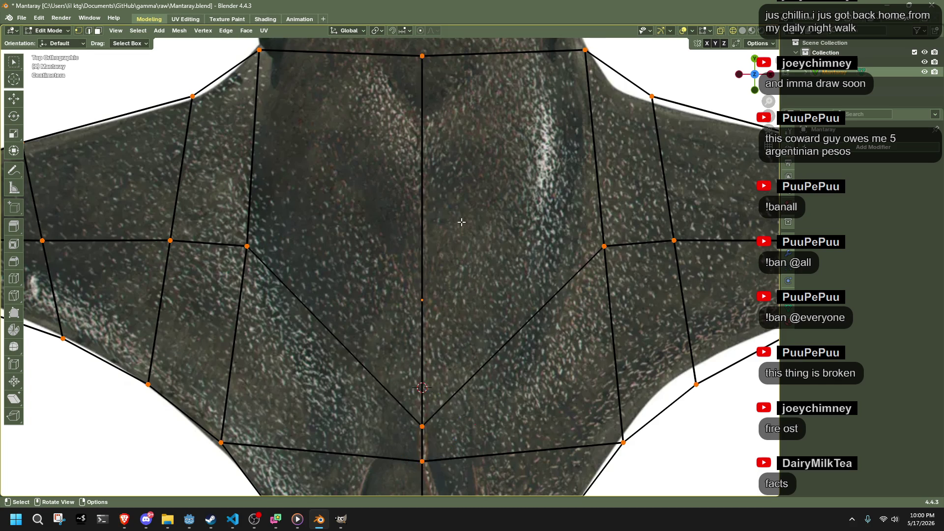
scroll(417, 208, down, 1)
shift+middle_drag(417, 208, 396, 247)
key(3)
click(357, 255)
shift+click(450, 316)
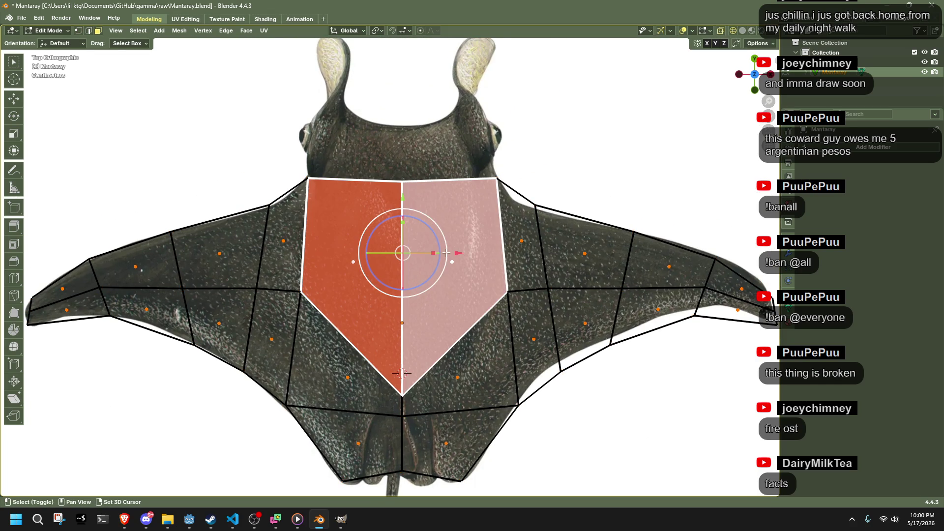
Step: Clear the face selection and frame the head tips in the view
click(538, 162)
scroll(521, 158, up, 1)
shift+middle_drag(521, 157, 468, 234)
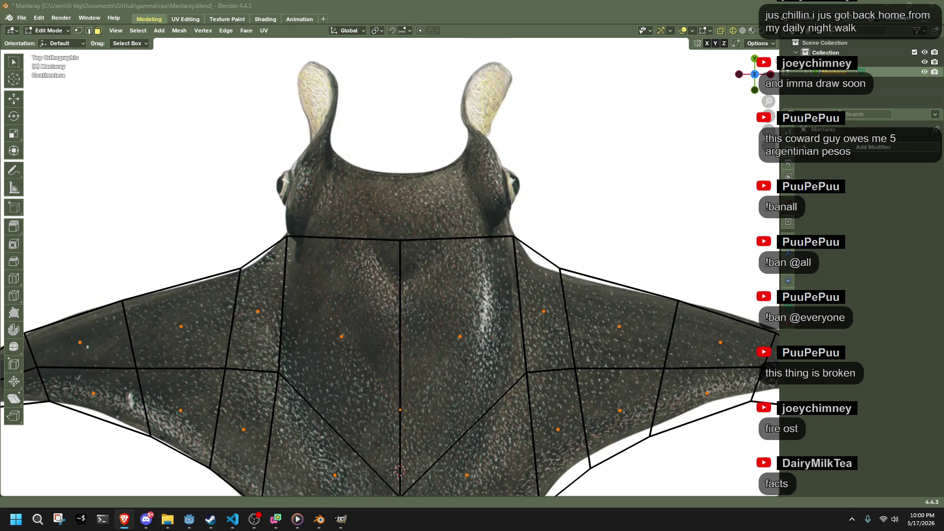
scroll(390, 267, down, 3)
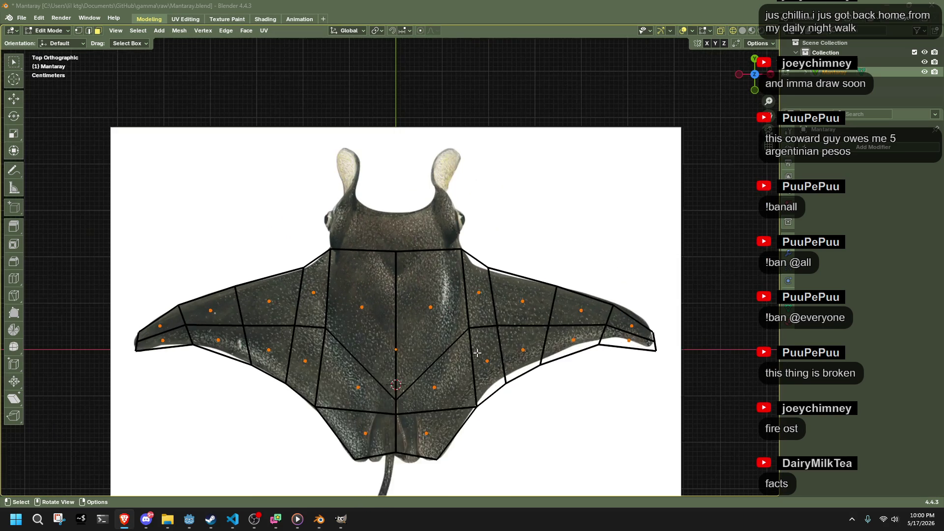
scroll(390, 267, up, 1)
Step: Try an inset and edge slide on the upper chest faces, then undo both
drag(349, 297, 470, 357)
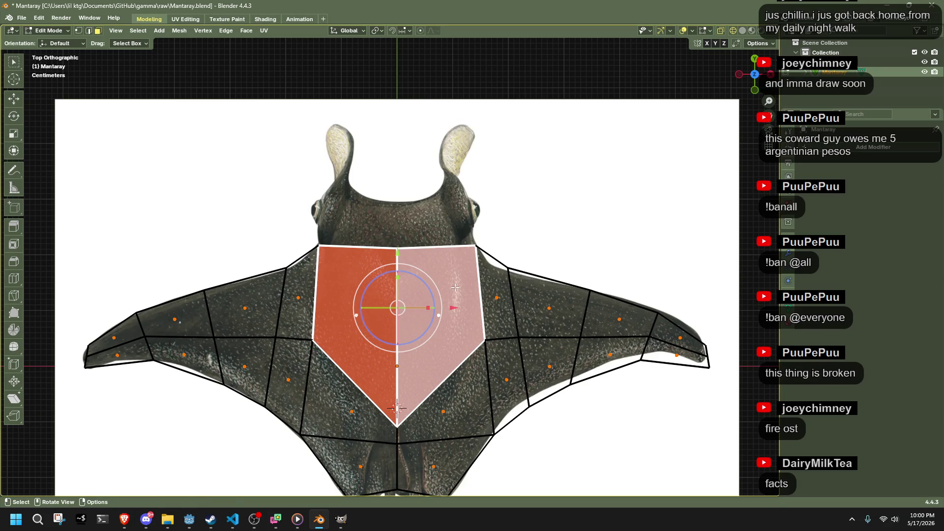
key(i)
click(358, 267)
key(1)
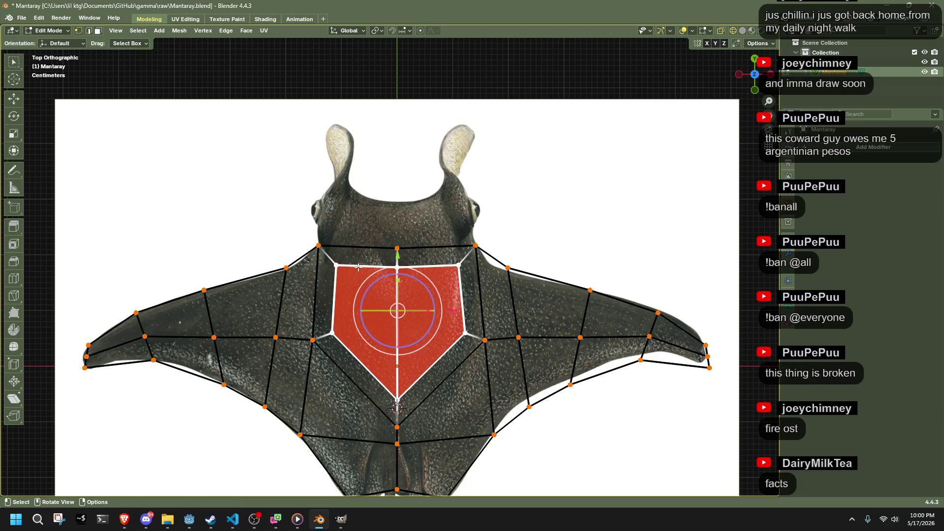
alt+click(358, 267)
key(g)
key(g)
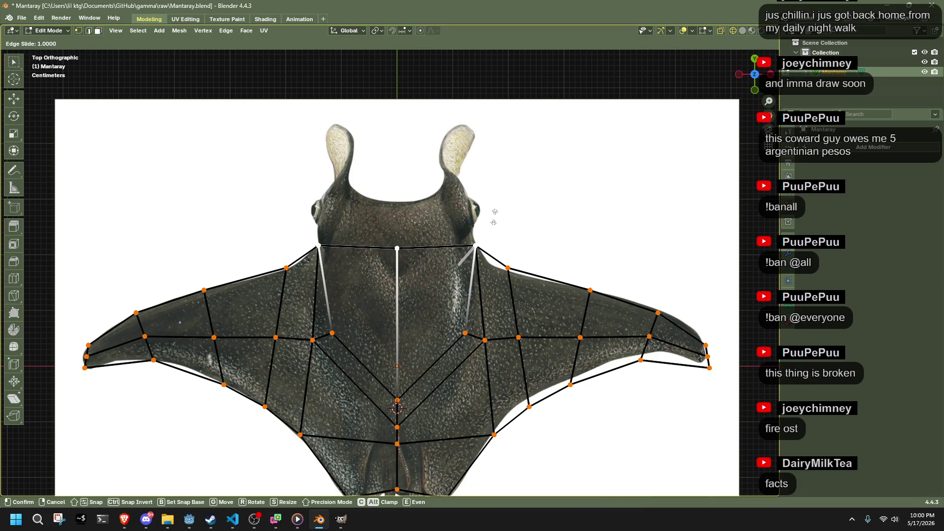
click(494, 216)
click(538, 202)
key(ctrl+z)
key(ctrl+z)
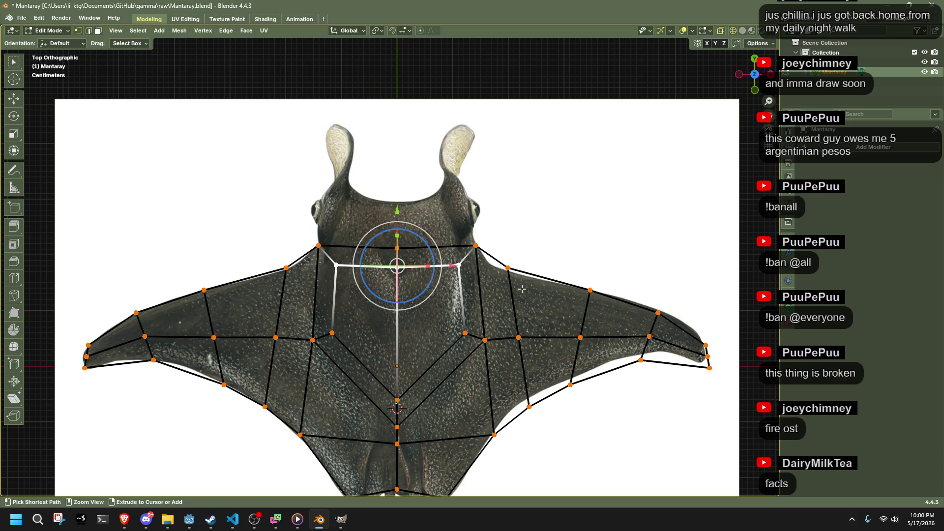
key(ctrl+z)
key(ctrl+z)
key(ctrl+z)
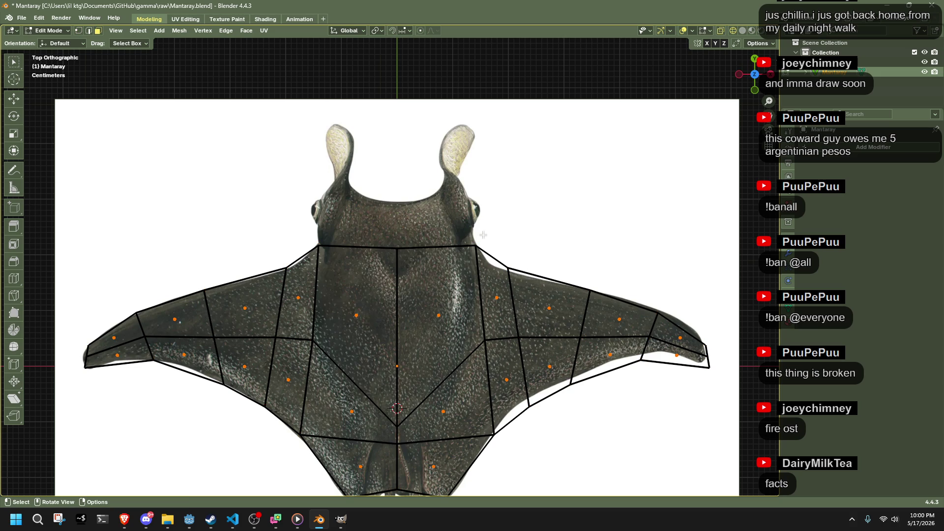
Step: Subdivide the top chest edges below the head and select both new midpoint vertices
alt+click(435, 242)
right_click(379, 239)
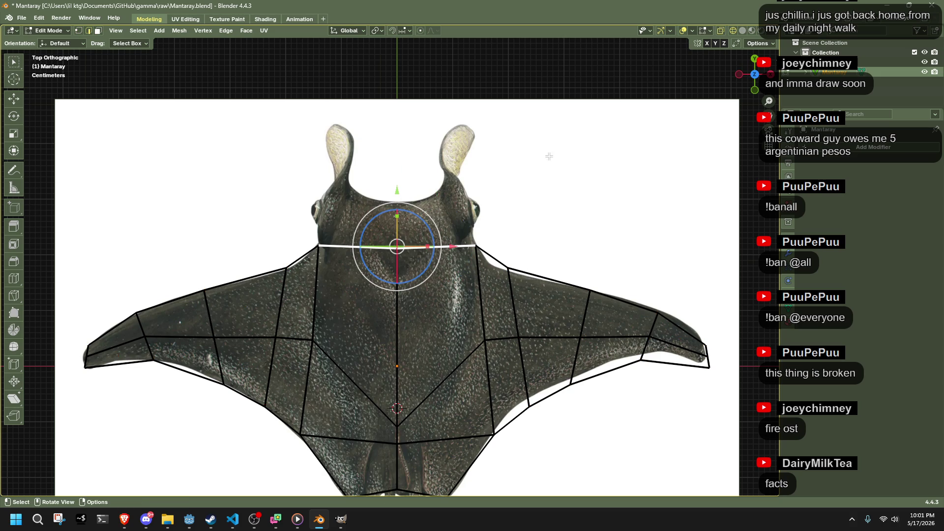
right_click(483, 205)
click(455, 198)
key(1)
click(560, 242)
click(359, 254)
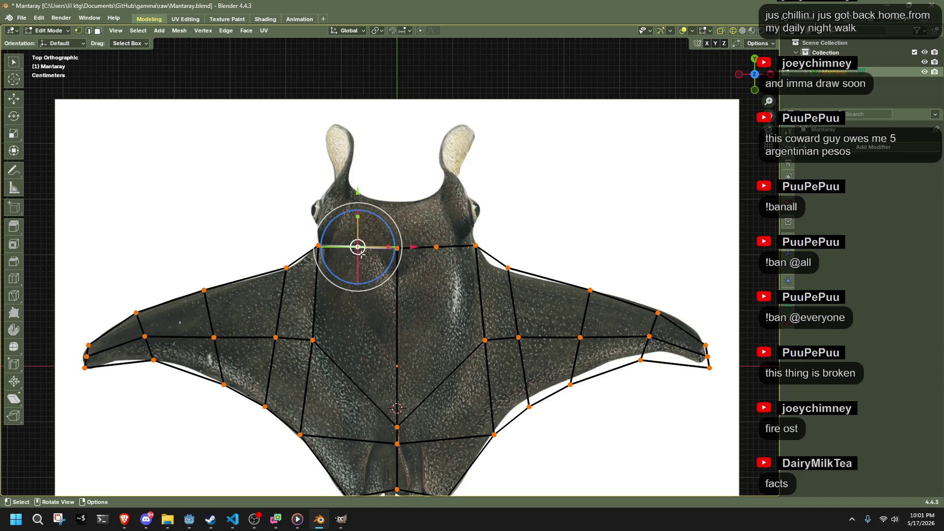
shift+click(438, 245)
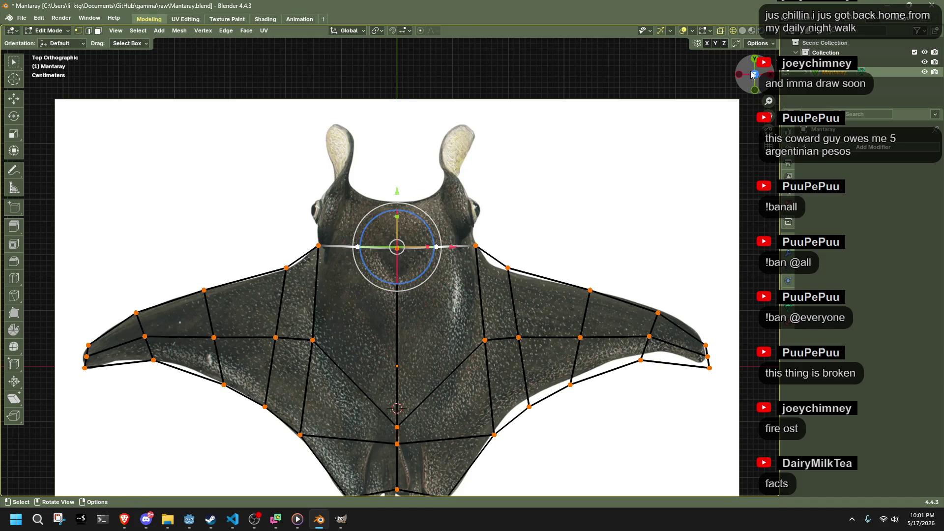
click(754, 74)
click(756, 74)
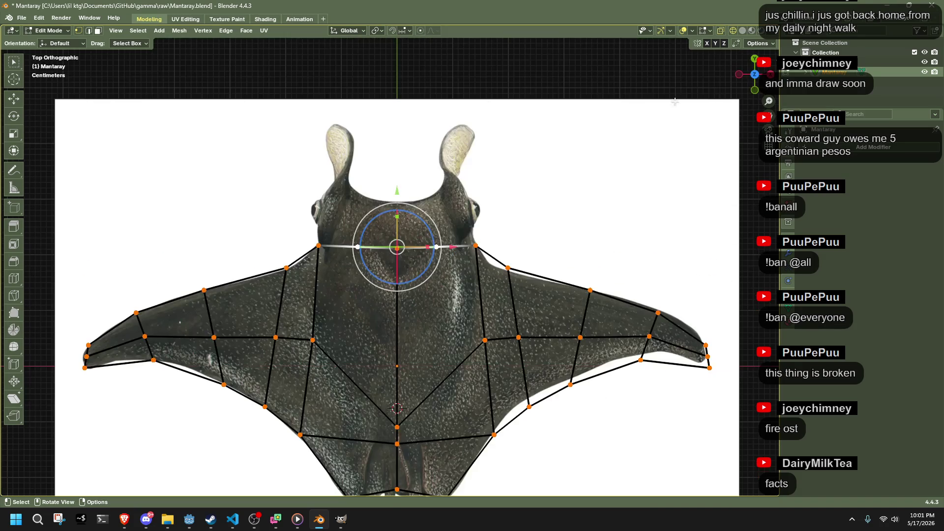
click(23, 294)
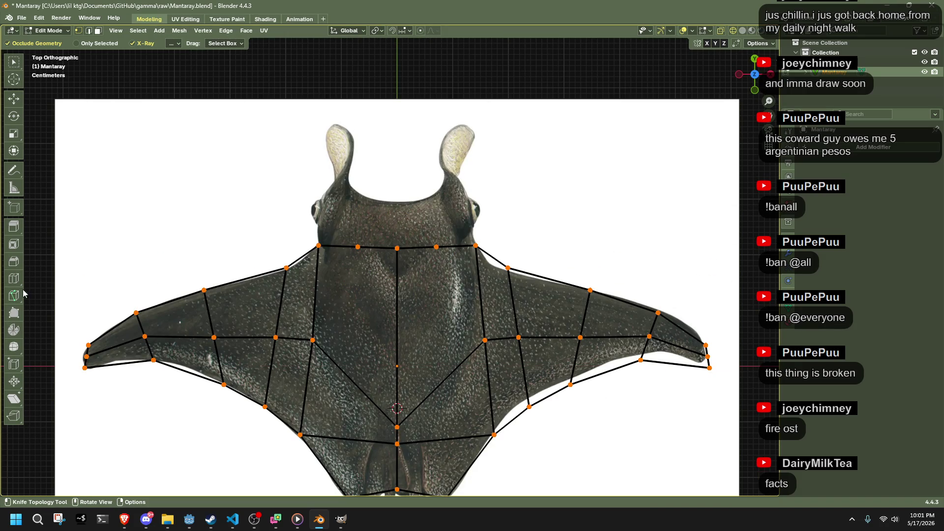
Step: Knife-cut a V from both midpoints down to the chest centre
click(358, 246)
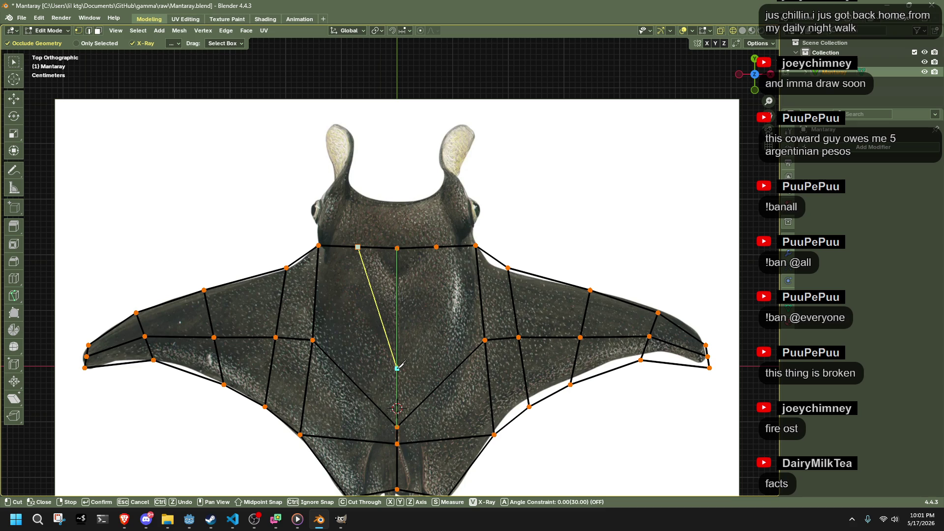
click(436, 247)
key(Return)
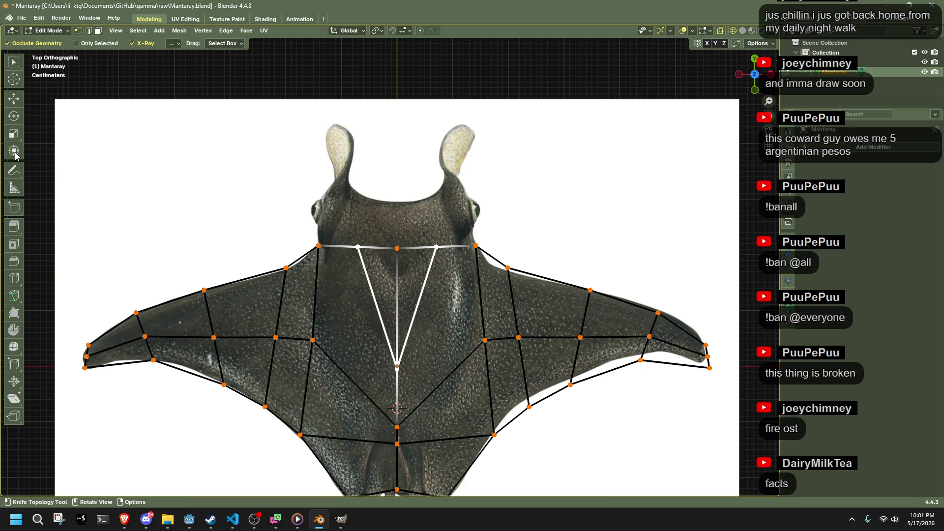
click(13, 150)
Step: Subdivide the upper body edge, move its new midpoint left, and symmetrize the mesh
key(2)
right_click(406, 275)
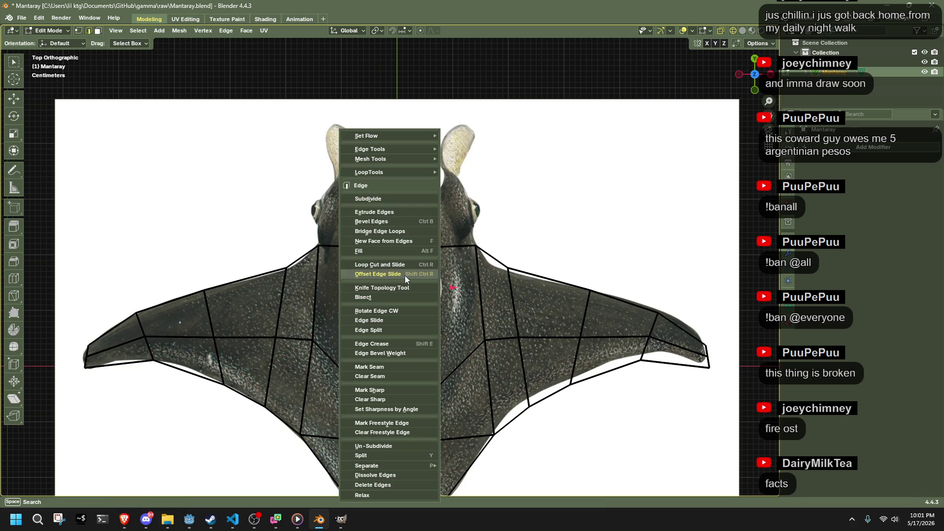
click(378, 200)
key(1)
click(377, 308)
mouse_move(378, 307)
mouse_down()
mouse_move(340, 327)
mouse_move(351, 326)
mouse_up()
click(417, 308)
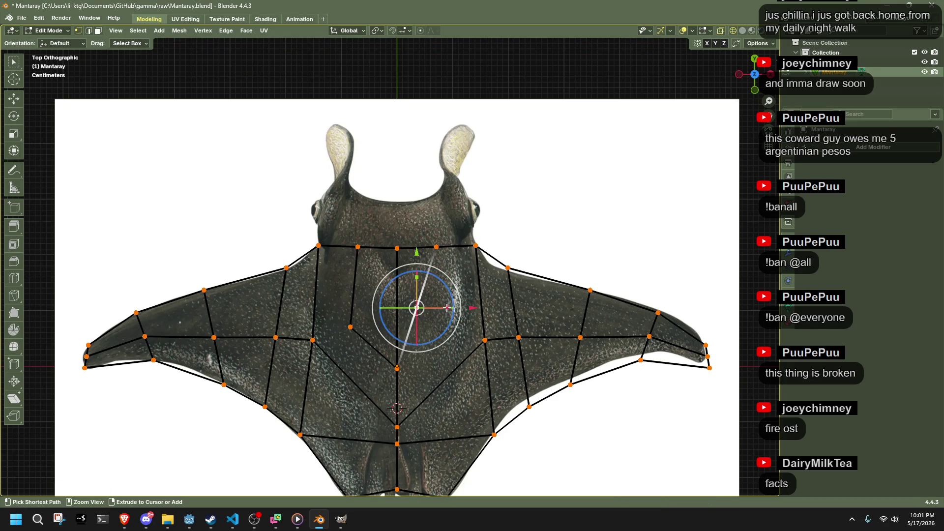
click(338, 328)
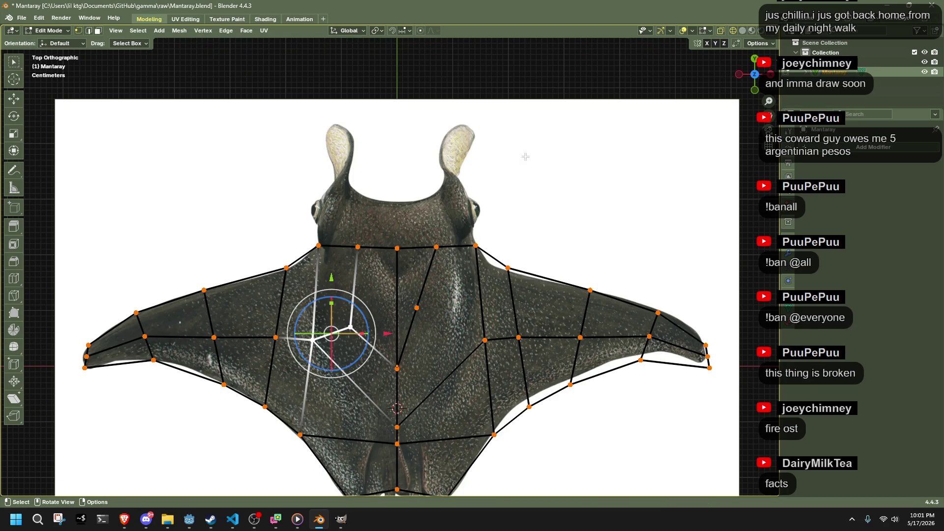
key(a)
click(180, 30)
click(218, 187)
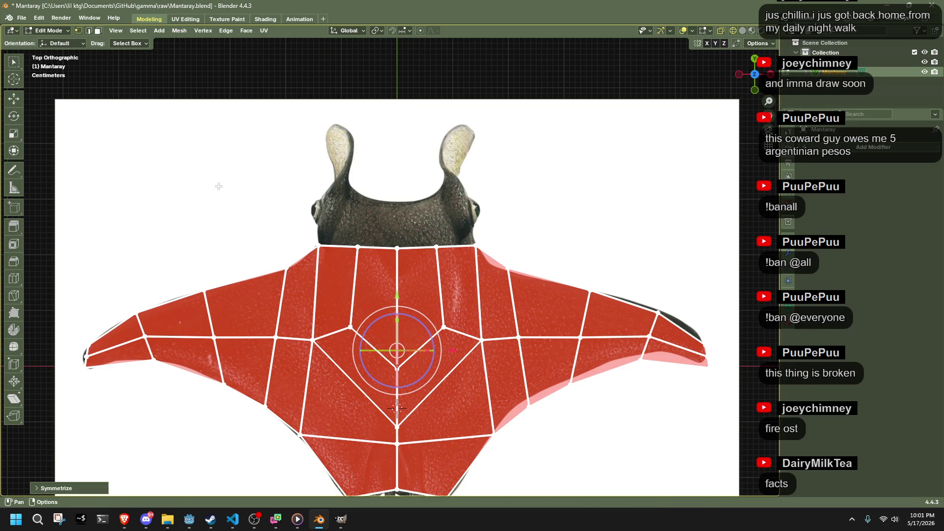
Step: Raise the inner body loop vertices and shift the top body vertex further left
click(279, 210)
click(351, 326)
key(g)
click(351, 247)
click(356, 246)
key(g)
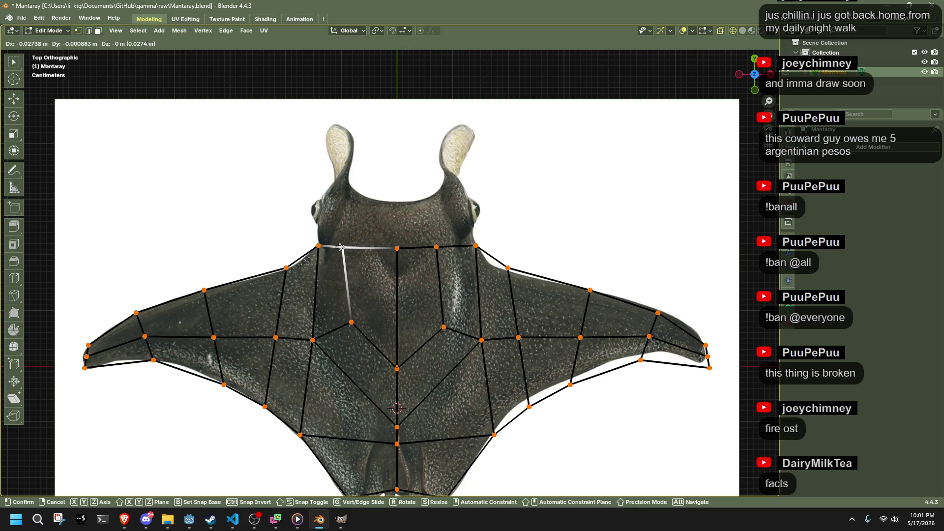
click(343, 247)
click(352, 322)
key(g)
click(355, 311)
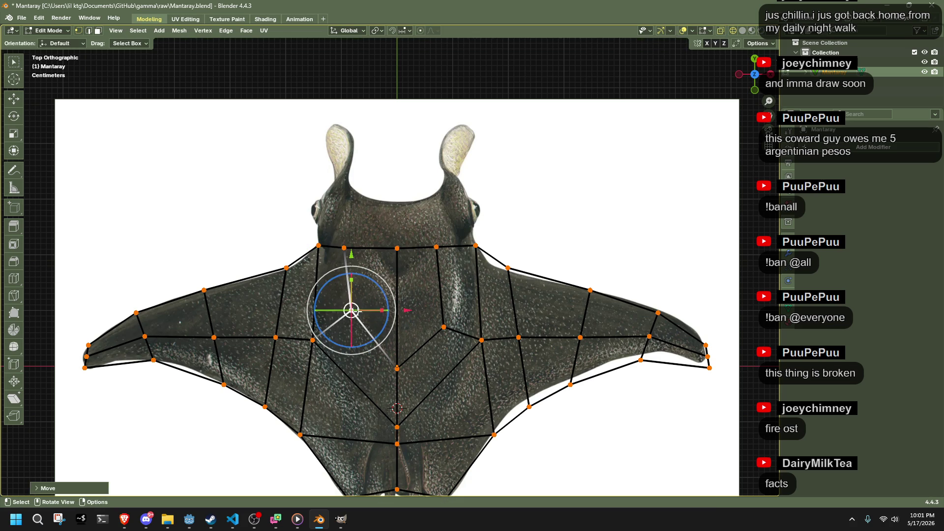
Step: Slide the centre-line vertex and the right inner-loop vertex slightly upward
click(397, 368)
key(g)
key(g)
click(393, 344)
click(444, 327)
key(g)
key(g)
click(443, 320)
Step: Symmetrize the whole mesh again across its centre line and deselect
key(a)
click(179, 31)
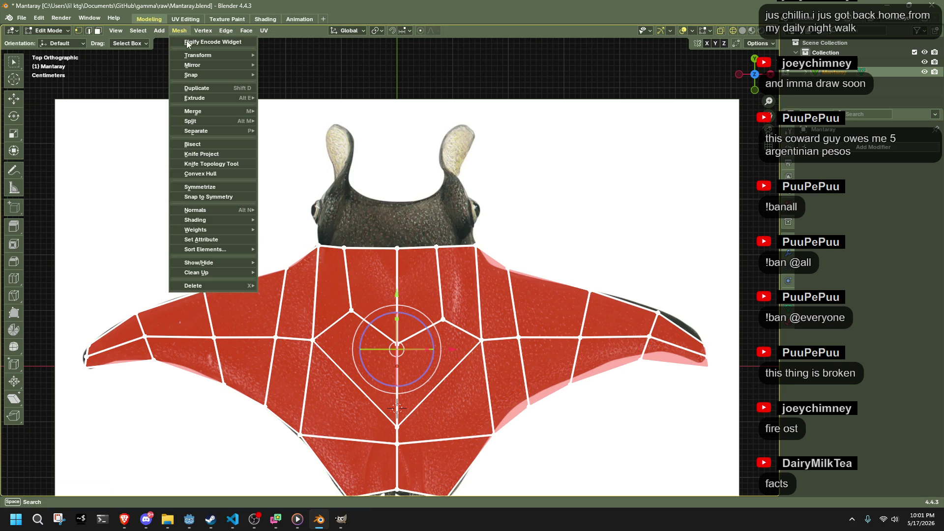
click(209, 187)
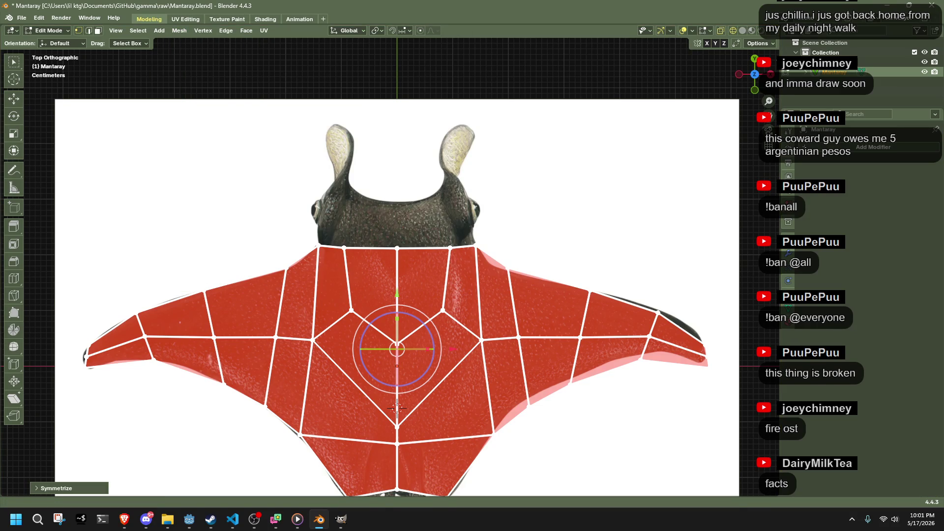
click(498, 227)
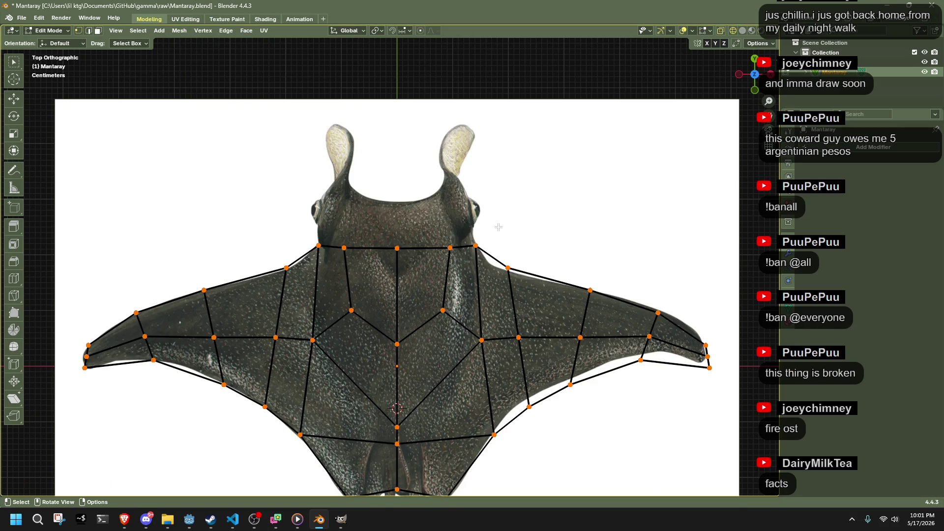
Step: Zoom in and drag the neck vertices and lower inner body vertex onto the outline
scroll(499, 227, up, 3)
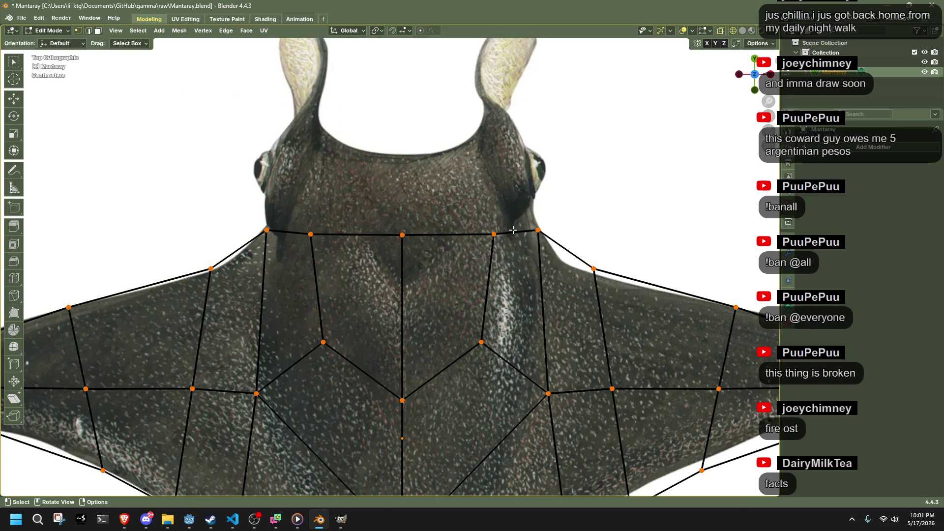
scroll(347, 208, up, 1)
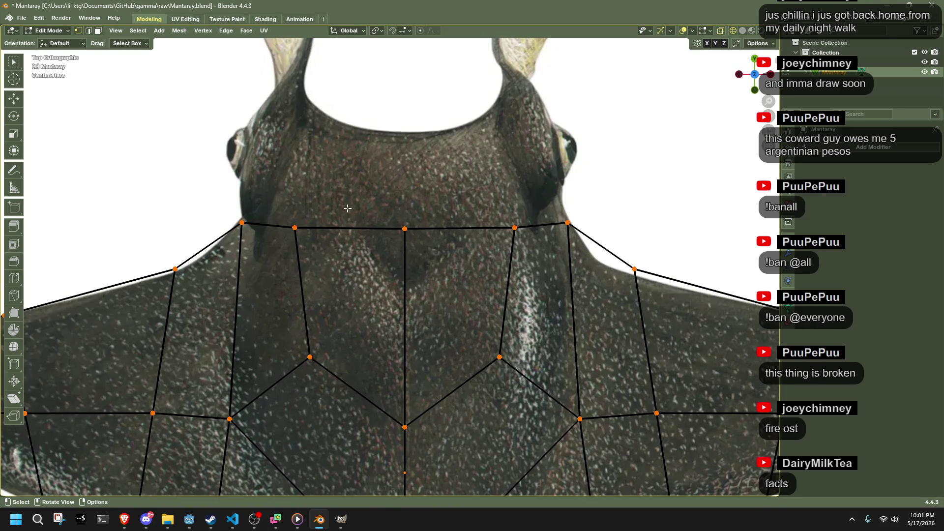
drag(240, 229, 226, 246)
click(295, 228)
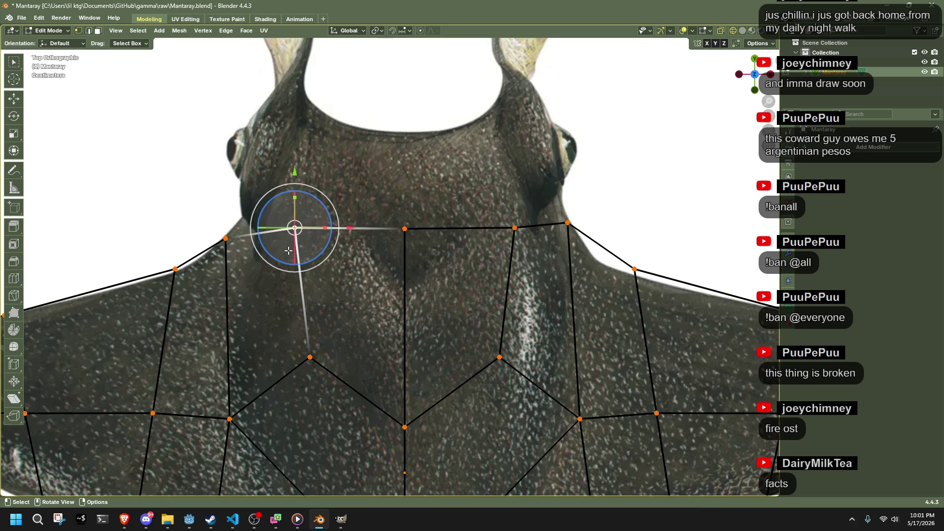
key(alt+Tab)
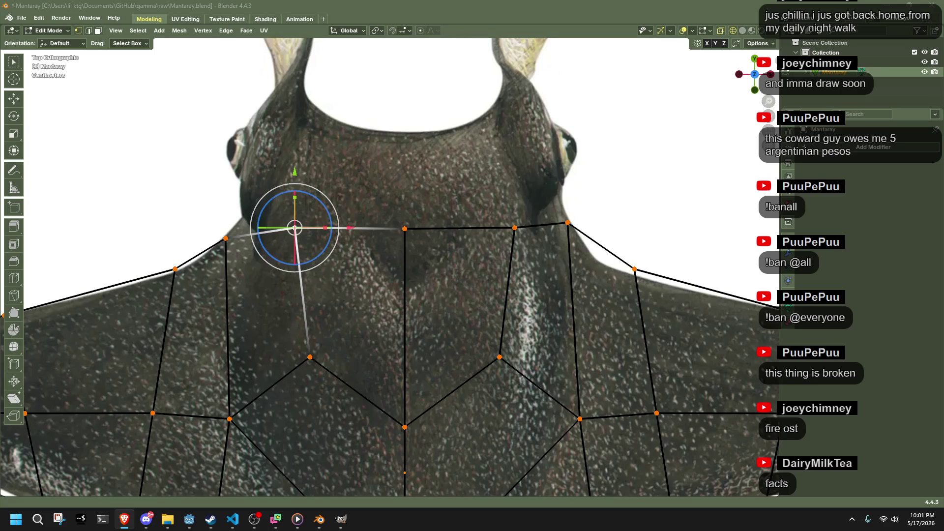
key(alt+Tab)
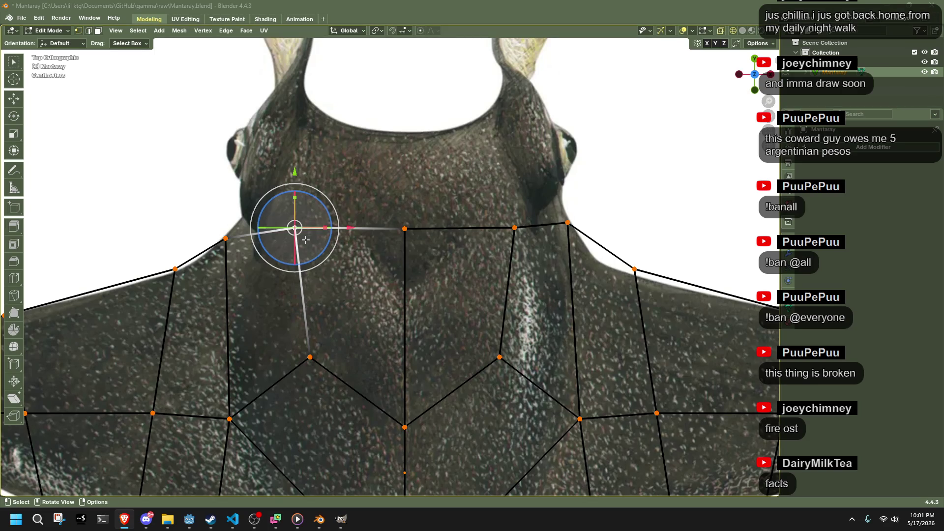
drag(289, 230, 257, 235)
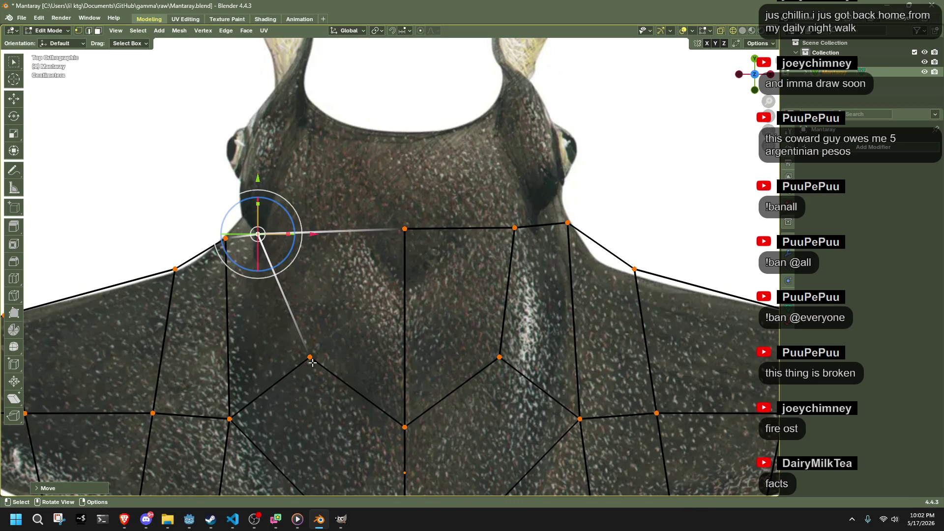
drag(312, 363, 299, 365)
Step: Select the whole mesh and run Mesh > Symmetrize so both sides match
key(a)
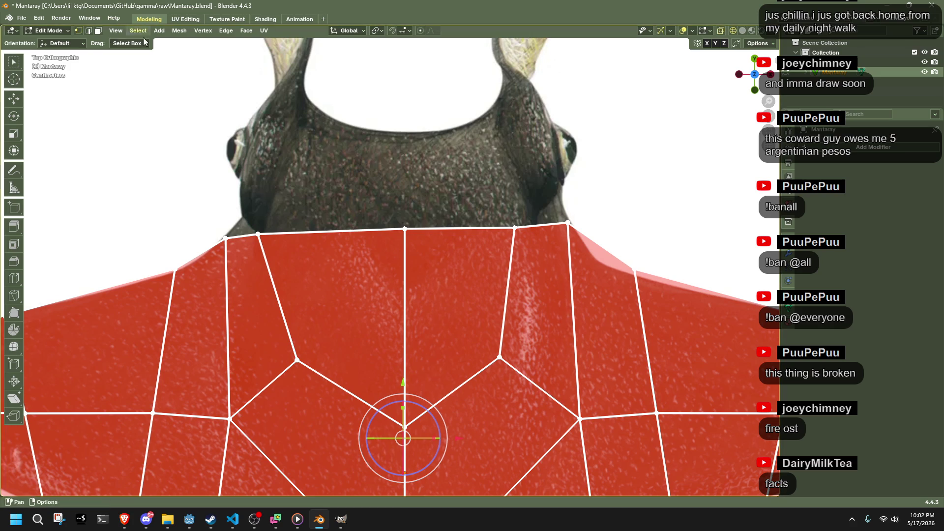
click(140, 31)
mouse_move(179, 30)
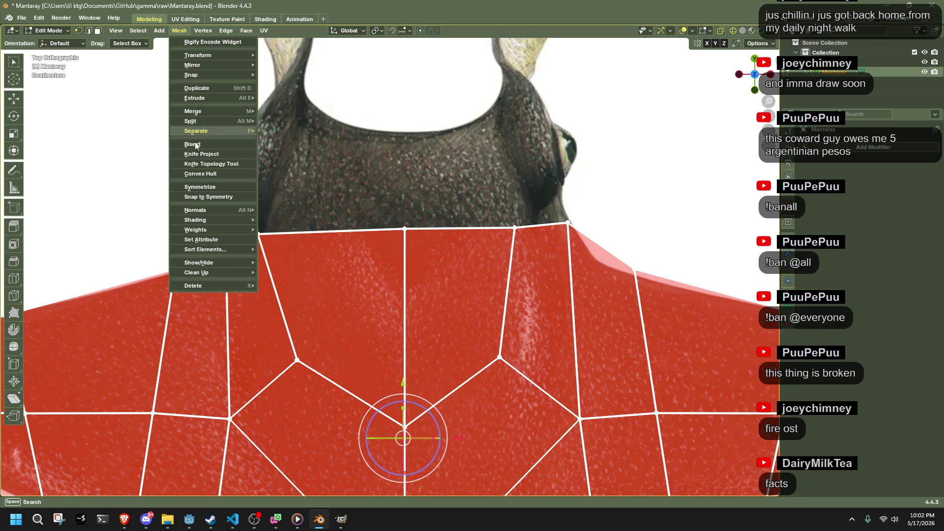
click(201, 189)
Step: Box-select the top row of body vertices and extrude them up toward the head
scroll(426, 306, down, 1)
drag(299, 301, 564, 359)
drag(290, 240, 587, 347)
drag(282, 254, 517, 384)
mouse_move(248, 255)
mouse_down()
mouse_move(604, 377)
mouse_move(591, 364)
mouse_up()
key(e)
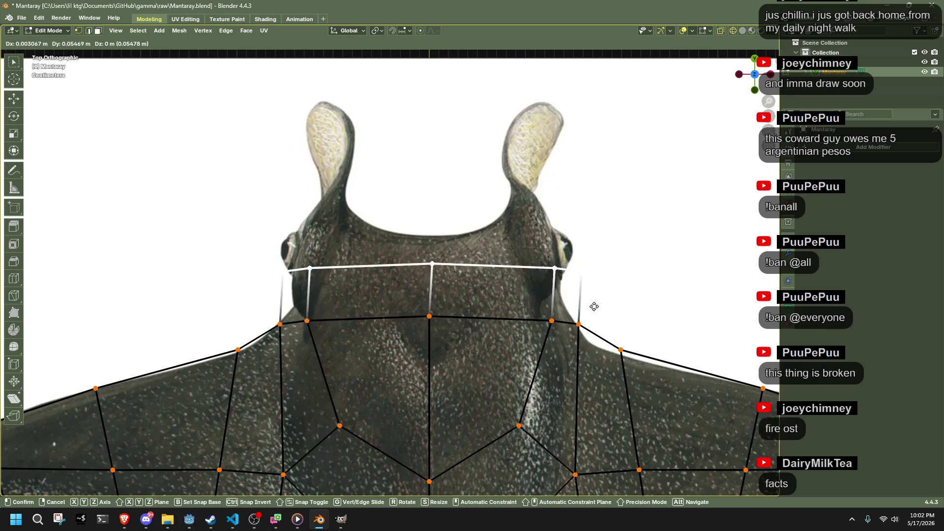
Step: Confirm the extruded row and fit its right vertices beside and over the right eye bump
click(588, 280)
click(574, 245)
click(547, 243)
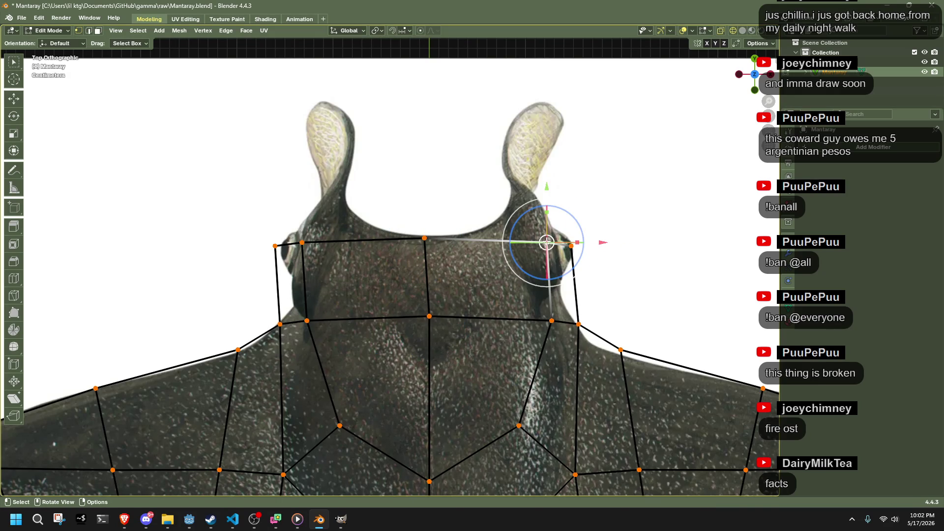
key(g)
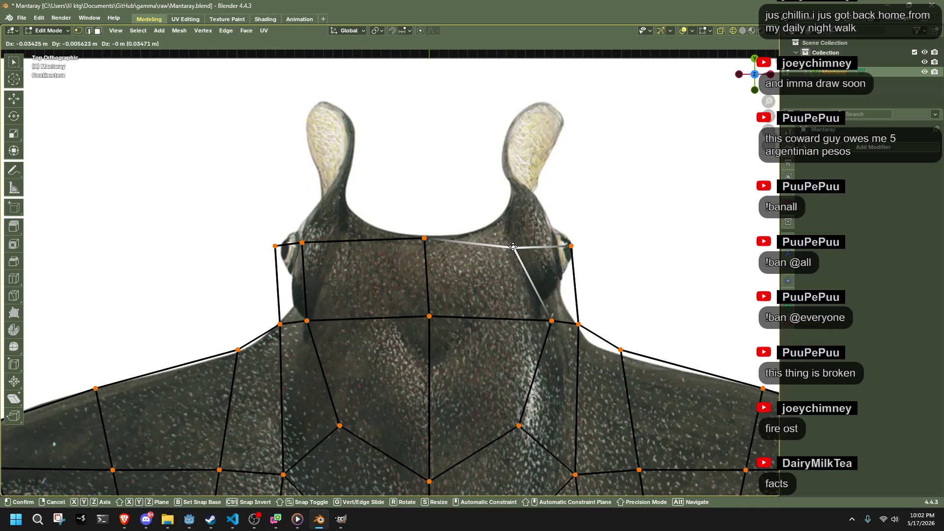
click(517, 247)
click(571, 245)
key(g)
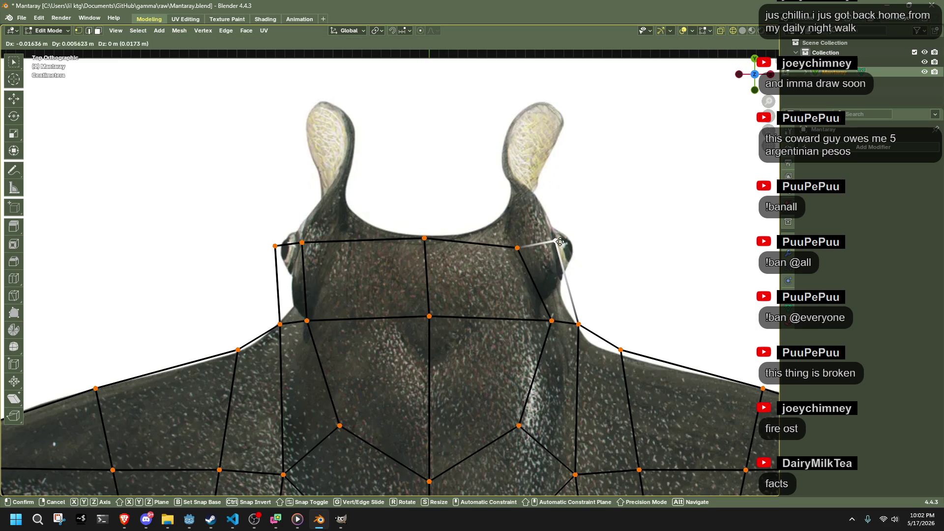
click(555, 232)
Step: Pull the top-middle vertex down to follow the head outline
click(517, 247)
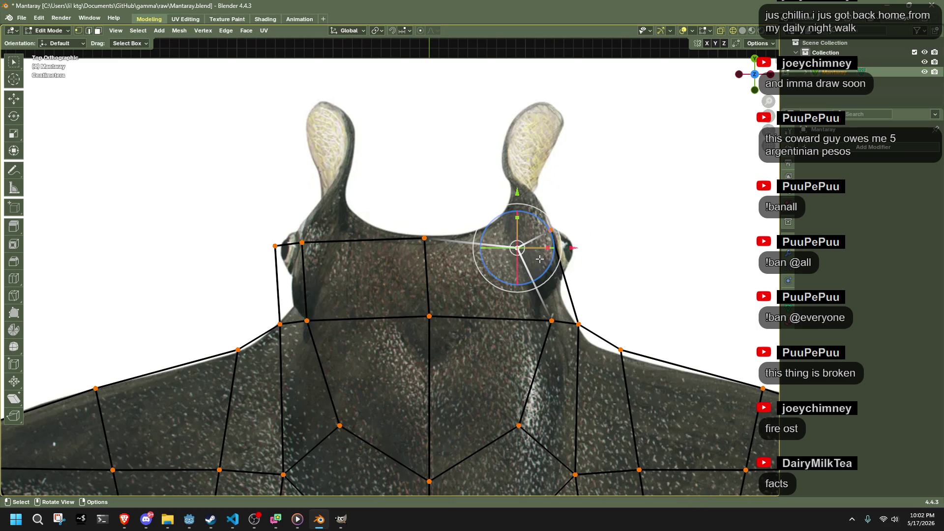
click(424, 238)
key(g)
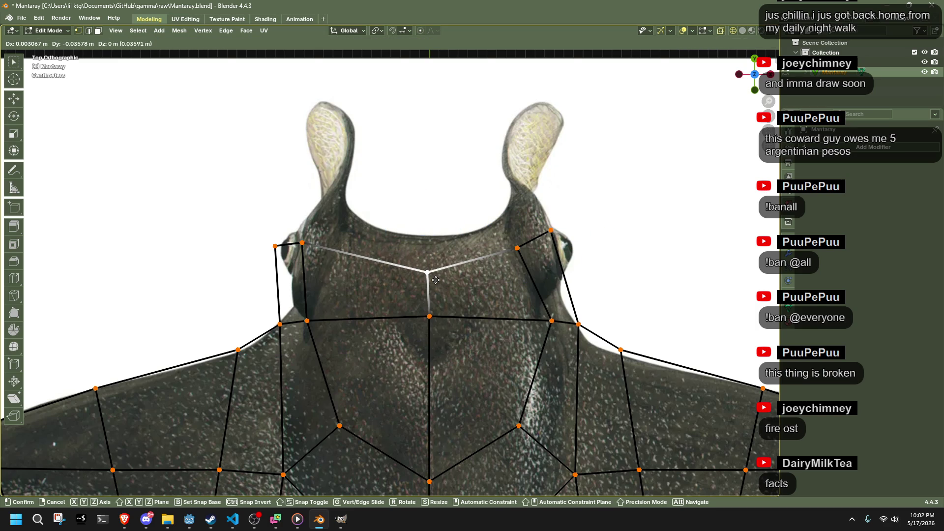
click(435, 280)
Step: Raise the upper right head vertices and move one to the base of the right fin lobe
mouse_move(403, 182)
mouse_down()
mouse_move(617, 278)
mouse_move(613, 266)
mouse_up()
key(g)
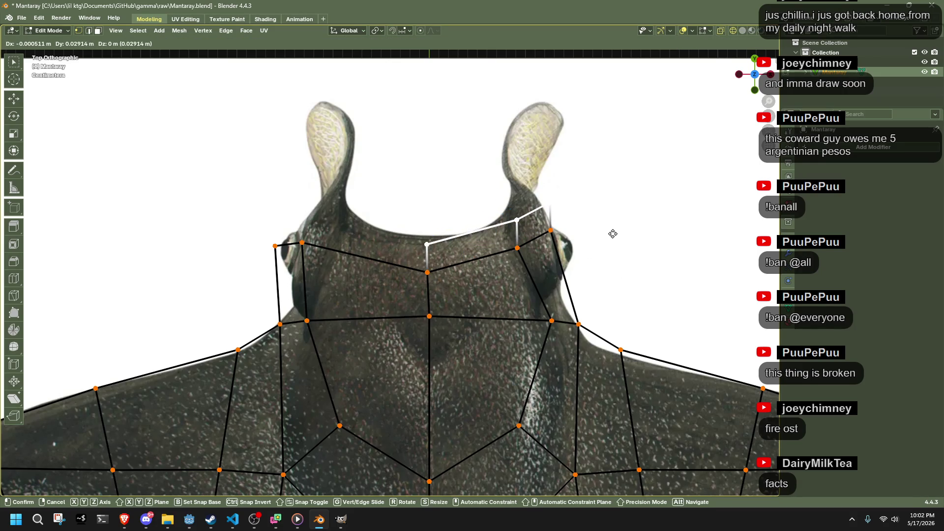
click(613, 231)
key(g)
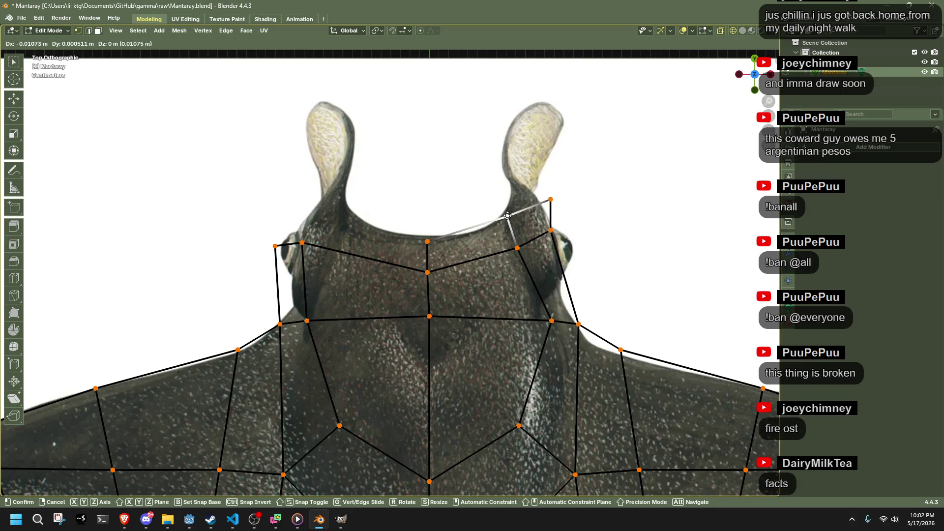
click(506, 223)
key(g)
click(538, 207)
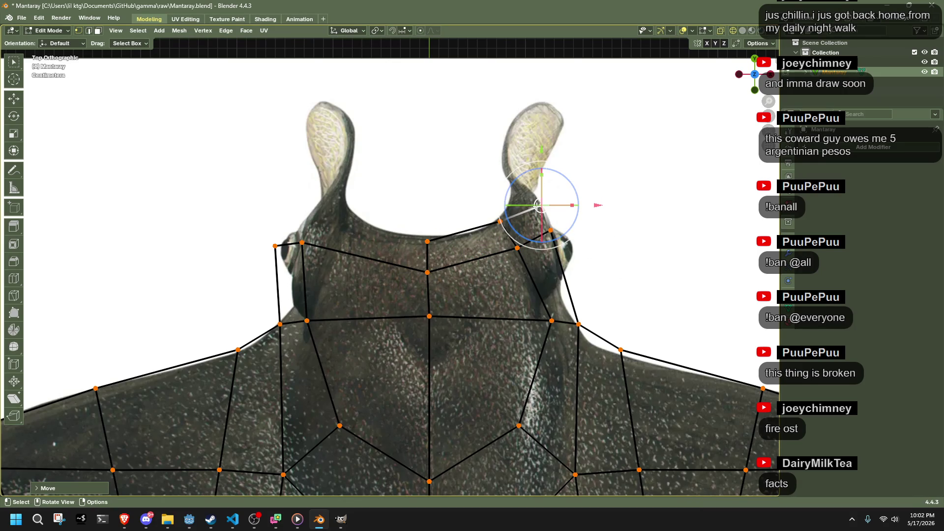
Step: Move the vertices at the right fin base into position along its outline
mouse_move(478, 206)
mouse_down()
mouse_move(572, 257)
mouse_move(559, 227)
mouse_up()
drag(465, 119, 547, 222)
key(g)
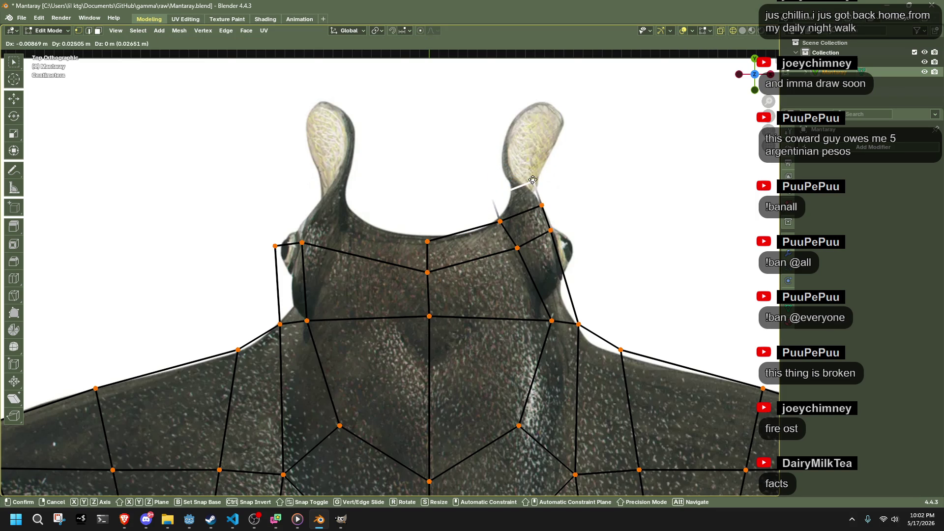
click(530, 181)
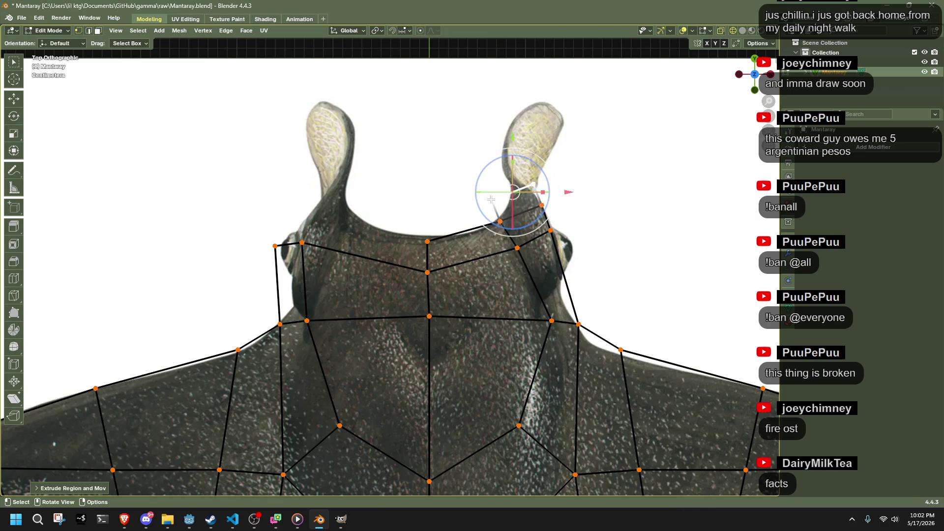
key(g)
click(507, 169)
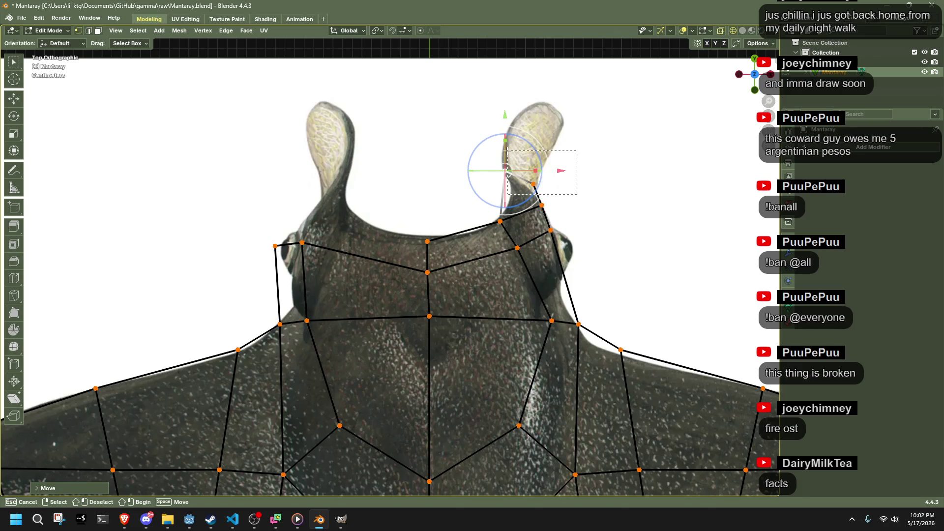
Step: Extrude the fin edge up to the right cephalic lobe tip, undo a trial scale, and select all
key(e)
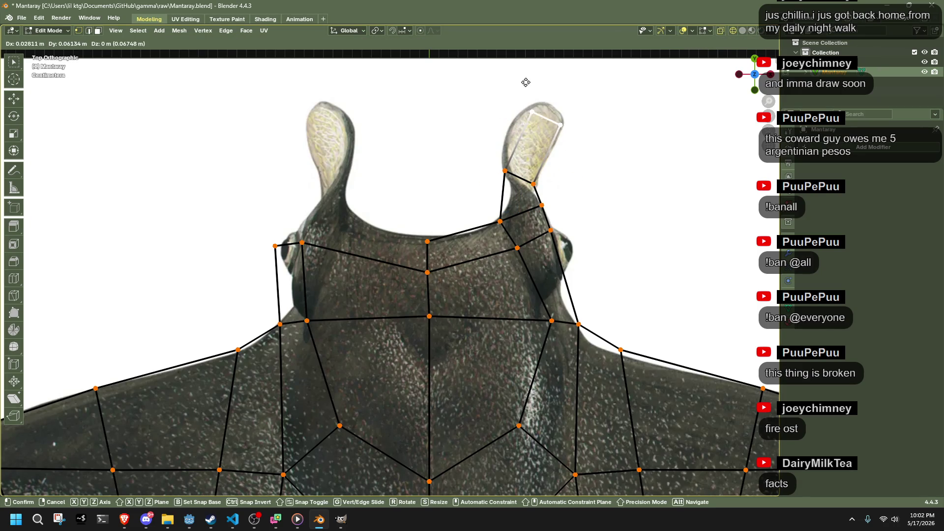
click(526, 82)
key(shift+s)
key(Escape)
key(s)
click(611, 123)
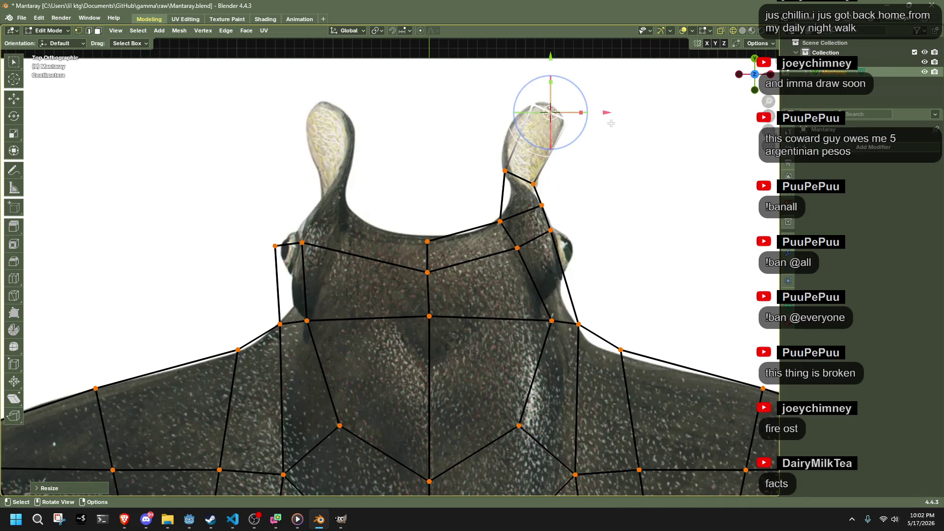
key(ctrl+z)
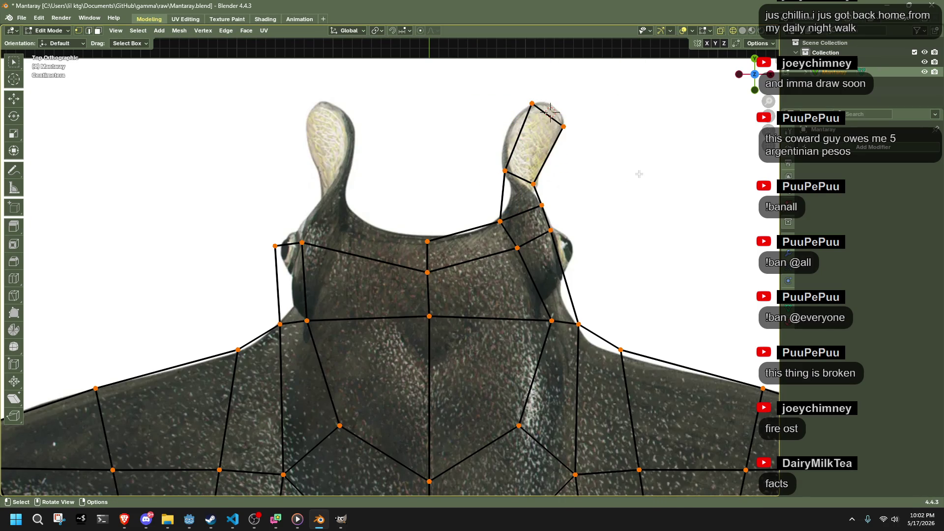
key(a)
click(175, 31)
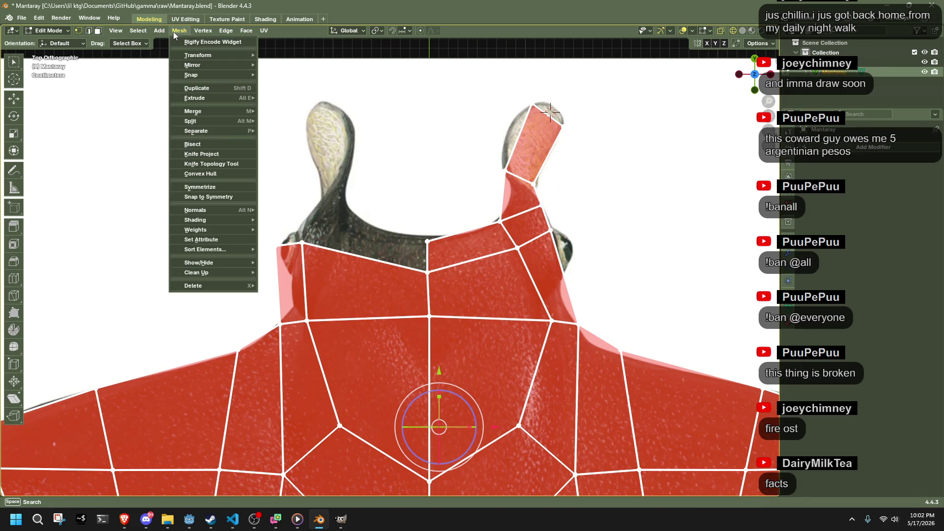
Step: Symmetrize the manta mesh with direction +X to -X
click(227, 186)
click(79, 488)
click(110, 475)
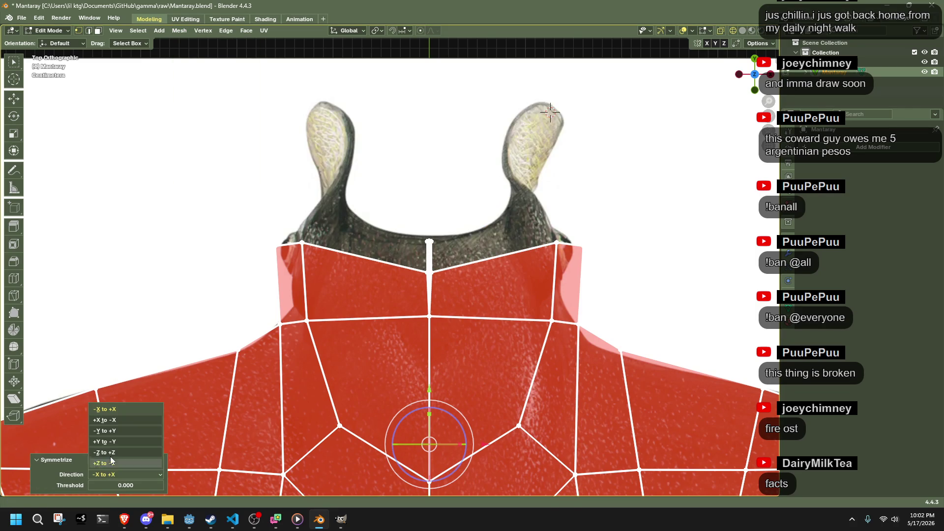
click(112, 420)
Step: Average the mesh normals weighted by face area
key(alt+a)
scroll(169, 277, down, 4)
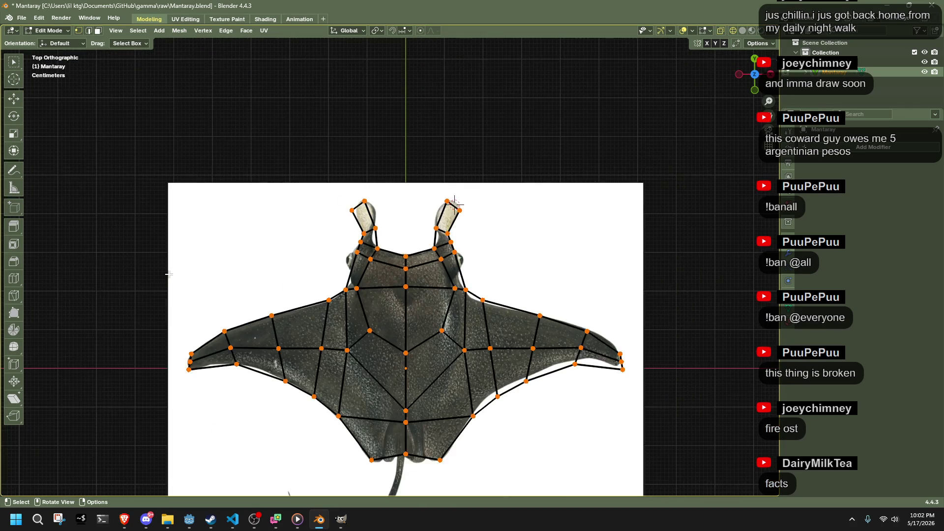
key(a)
key(alt+n)
mouse_move(169, 278)
click(217, 282)
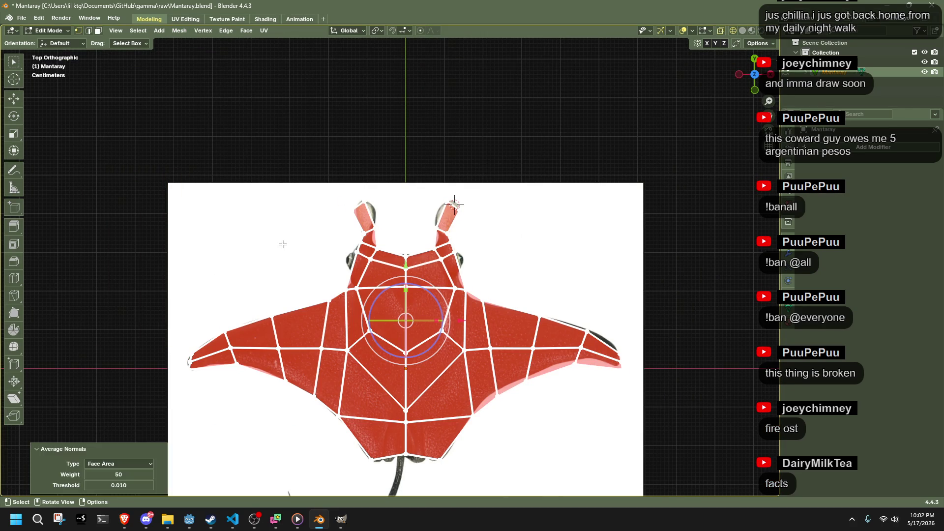
scroll(391, 263, up, 4)
Step: Hide the reference image, inspect the mesh in solid shading from low angles, then unhide the reference
mouse_move(586, 294)
middle_down()
mouse_move(351, 239)
mouse_move(272, 202)
middle_up()
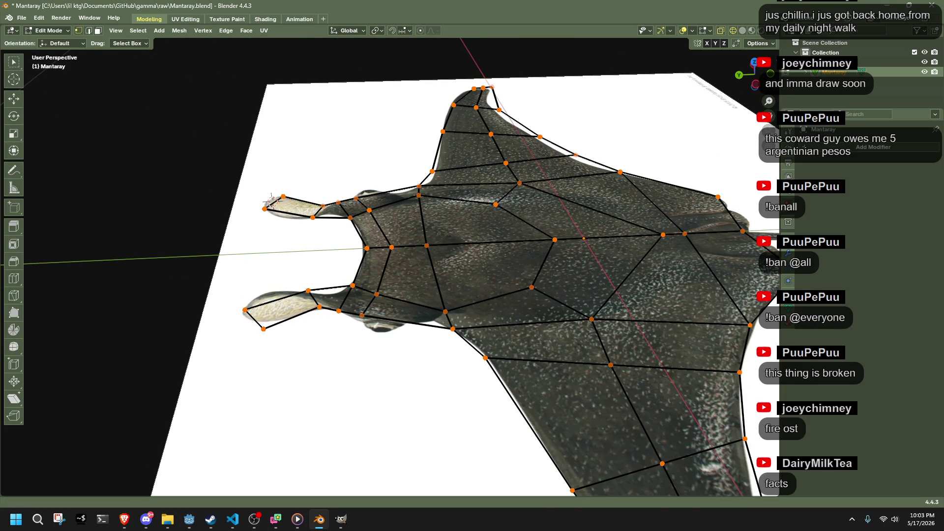
mouse_move(272, 202)
middle_down()
mouse_move(517, 298)
mouse_move(462, 311)
mouse_move(492, 320)
mouse_move(564, 288)
mouse_move(574, 301)
middle_up()
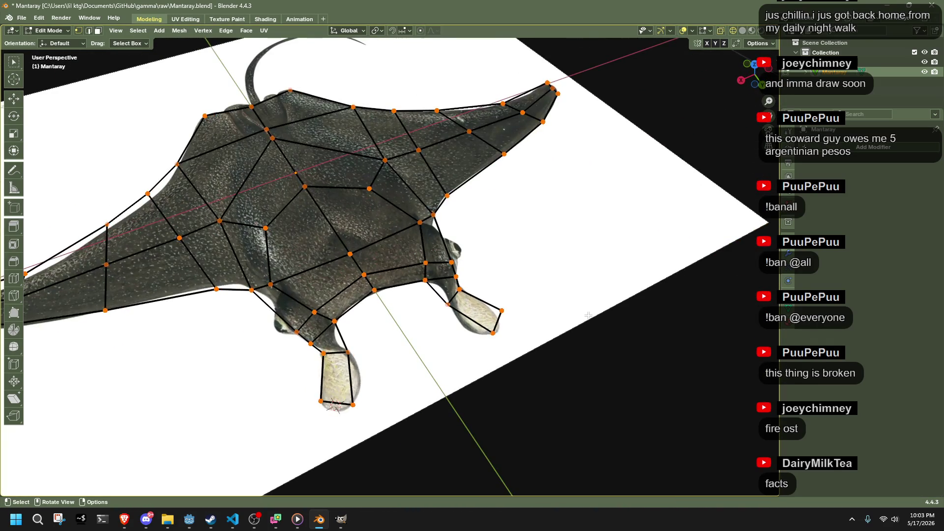
key(Tab)
click(572, 300)
key(h)
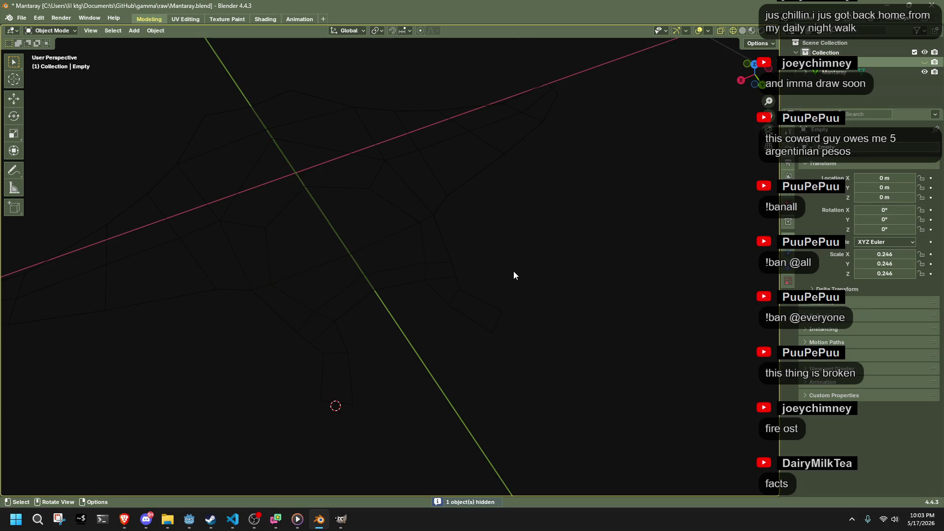
click(743, 30)
click(404, 224)
key(Tab)
middle_drag(448, 329, 527, 272)
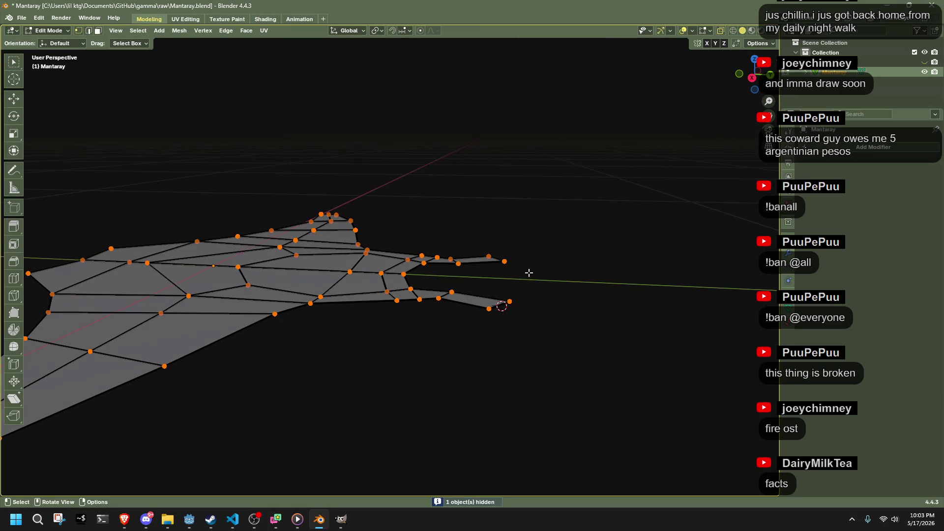
key(Tab)
key(alt+h)
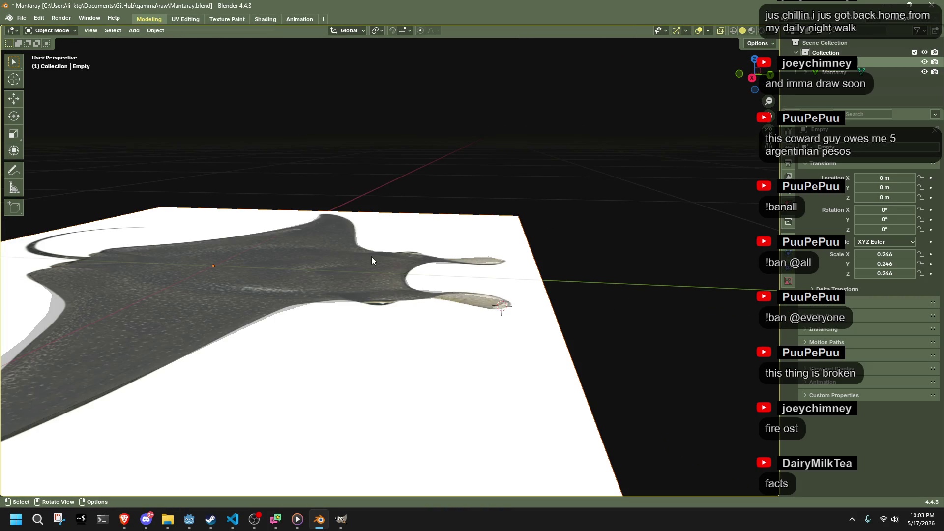
Step: Return to editing the manta from a top-down view and select a vertex at the head notch
click(371, 255)
mouse_move(371, 255)
middle_down()
mouse_move(596, 310)
mouse_move(467, 306)
middle_up()
key(Tab)
scroll(467, 305, down, 2)
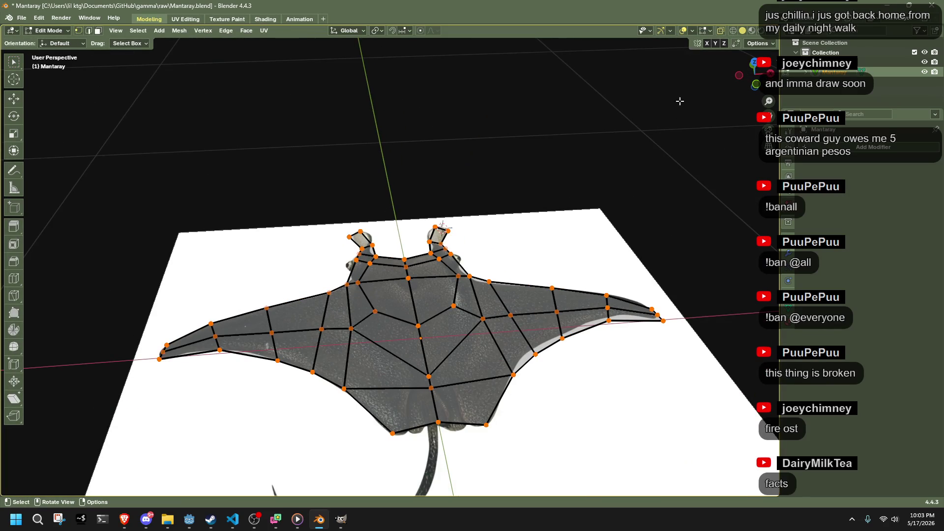
mouse_move(409, 361)
middle_down()
mouse_move(390, 358)
mouse_move(428, 344)
mouse_move(488, 353)
middle_up()
scroll(390, 358, up, 3)
click(356, 234)
Step: Select the head and central body vertices and faces of the manta
mouse_move(356, 234)
middle_down()
mouse_move(374, 206)
mouse_move(368, 178)
middle_up()
shift+click(368, 176)
shift+click(386, 157)
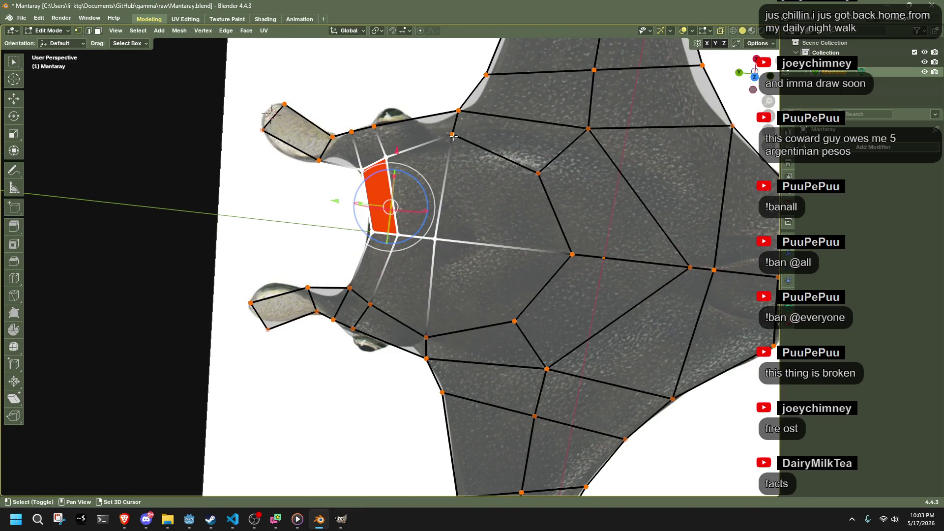
shift+click(452, 134)
shift+click(538, 173)
shift+click(562, 265)
shift+click(519, 319)
shift+click(418, 340)
shift+click(371, 301)
middle_drag(369, 299, 365, 180)
Step: Lift the selected body along Z, raising it about 0.012984 m
key(g)
key(z)
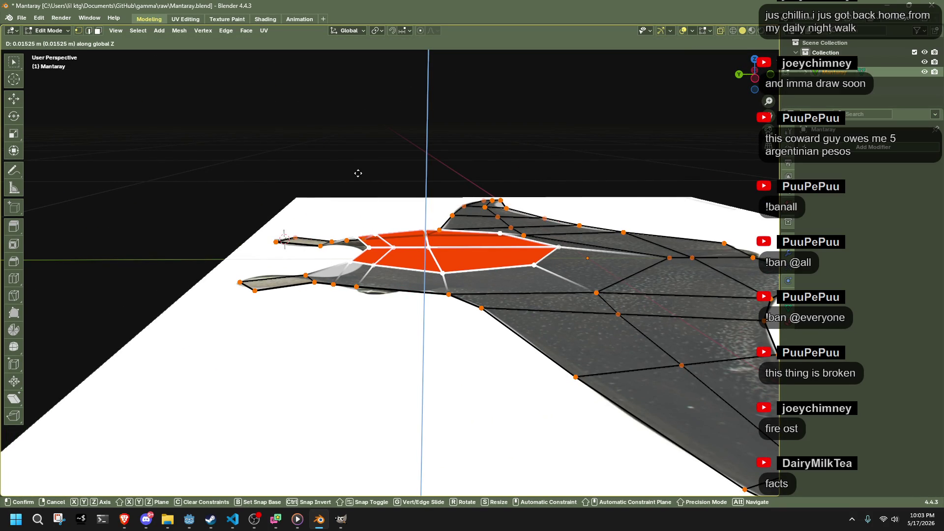
click(359, 169)
mouse_move(359, 170)
middle_down()
mouse_move(522, 363)
mouse_move(344, 297)
mouse_move(312, 295)
middle_up()
key(g)
key(z)
click(343, 300)
Step: Fine-tune the body height with further Z moves, including a 0.004488 m raise
key(g)
key(z)
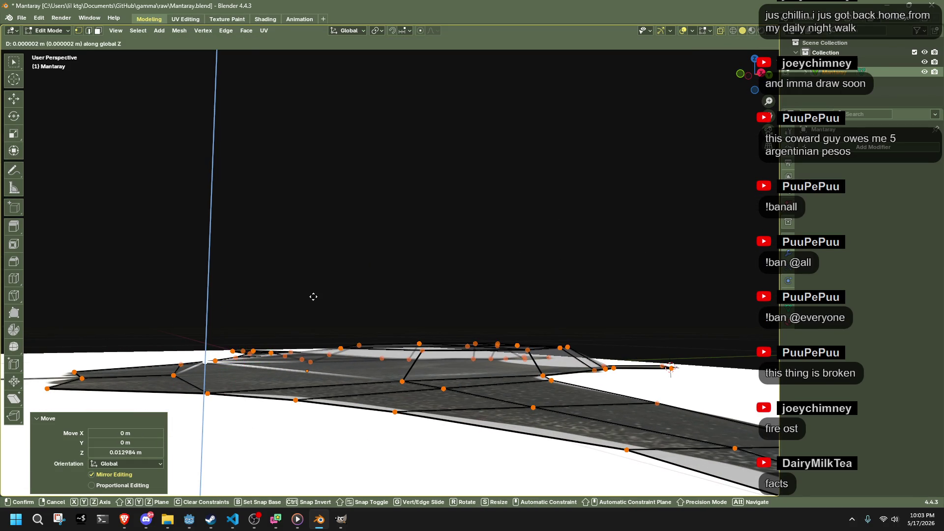
click(319, 301)
key(g)
key(z)
click(214, 360)
key(g)
key(z)
click(215, 364)
Step: Raise the edge loop through the right wing along Z
mouse_move(215, 364)
middle_down()
mouse_move(296, 438)
mouse_move(344, 393)
mouse_move(440, 339)
mouse_move(492, 354)
mouse_move(521, 333)
middle_up()
alt+click(491, 308)
alt+click(685, 293)
mouse_move(677, 338)
middle_down()
mouse_move(577, 267)
mouse_move(527, 265)
mouse_move(416, 291)
mouse_move(430, 272)
middle_up()
key(g)
key(z)
click(556, 262)
Step: Symmetrize the whole mesh so both sides match
key(a)
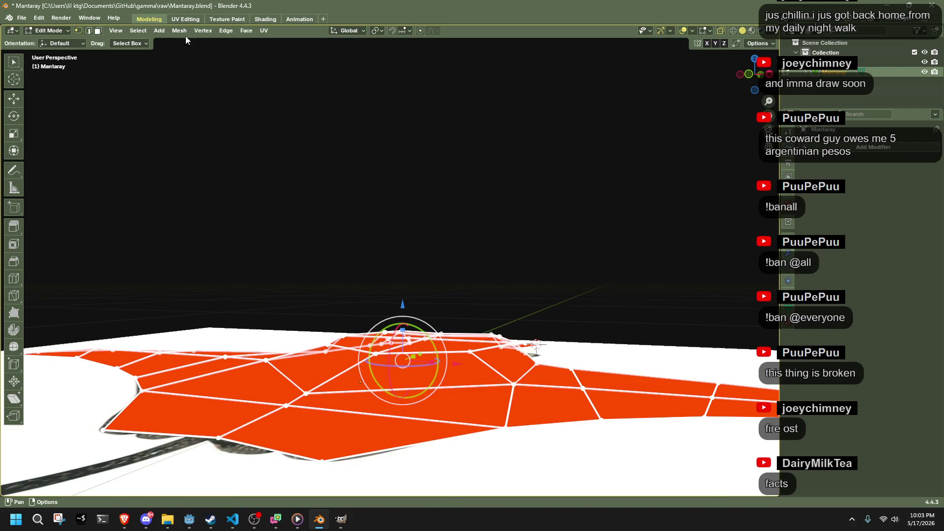
click(180, 30)
click(200, 192)
mouse_move(464, 259)
middle_down()
mouse_move(445, 320)
mouse_move(605, 343)
mouse_move(625, 320)
middle_up()
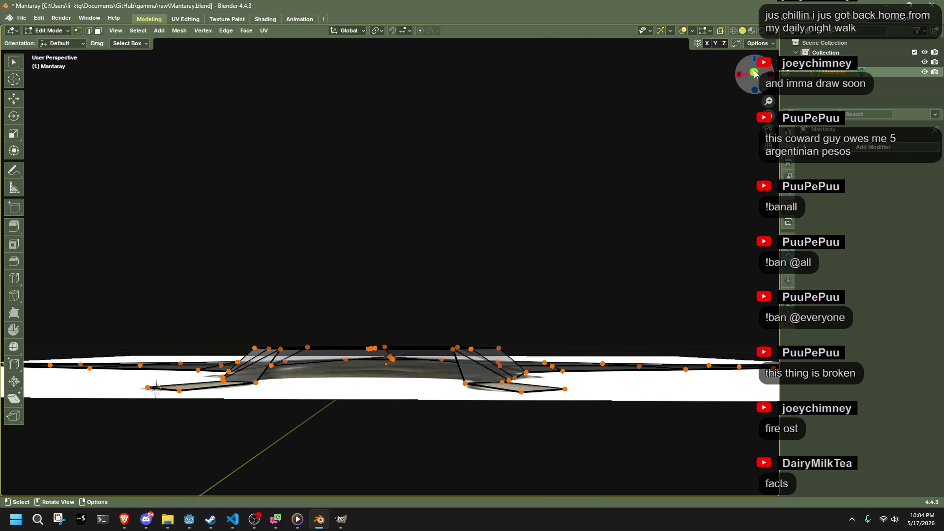
Step: From the back view, select the centre-line vertices and smooth them
click(756, 73)
drag(210, 322, 563, 350)
right_click(562, 350)
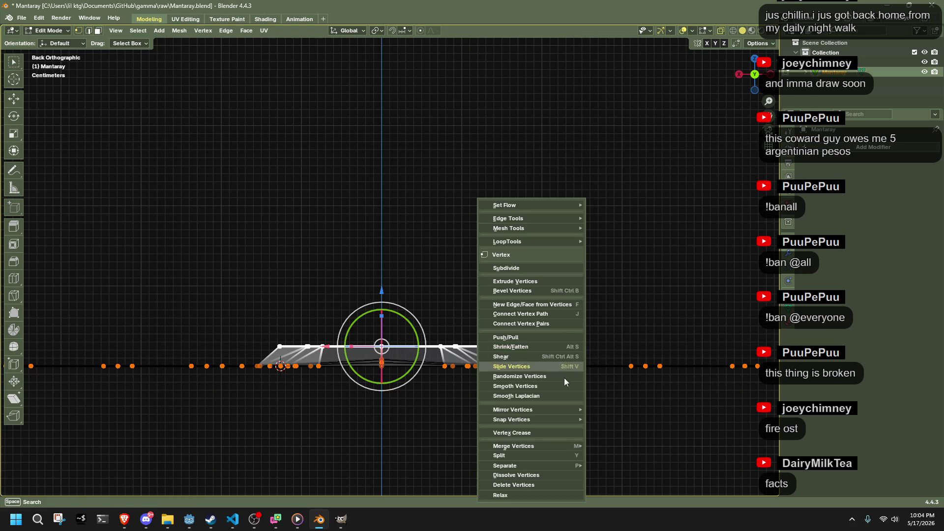
click(553, 386)
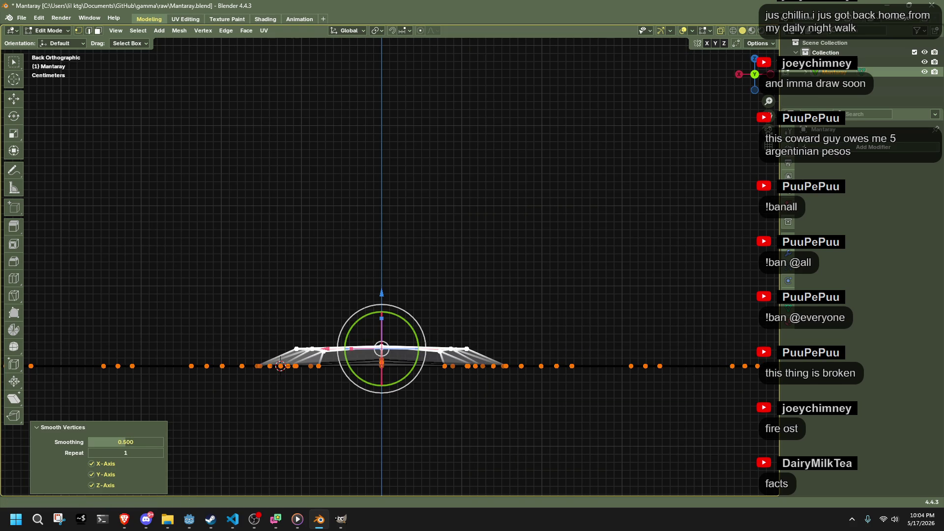
mouse_move(280, 367)
middle_down()
mouse_move(438, 421)
mouse_move(730, 414)
mouse_move(74, 423)
mouse_move(398, 417)
mouse_move(531, 290)
mouse_move(427, 270)
mouse_move(584, 315)
mouse_move(633, 289)
mouse_move(693, 293)
mouse_move(585, 283)
middle_up()
Step: Select the whole mesh and move it vertically along Z
key(a)
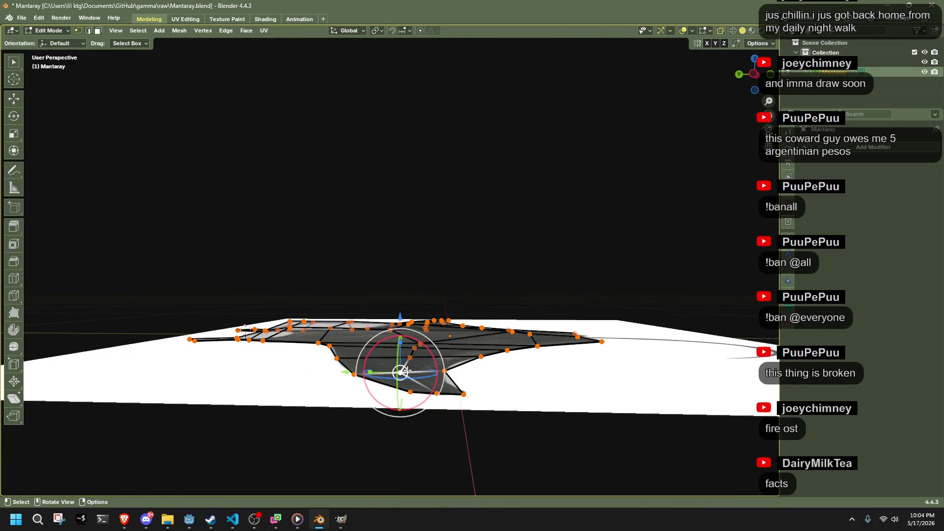
mouse_move(546, 328)
middle_down()
mouse_move(605, 324)
mouse_move(554, 318)
mouse_move(539, 287)
mouse_move(554, 279)
mouse_move(539, 281)
mouse_move(609, 280)
mouse_move(434, 343)
mouse_move(447, 350)
middle_up()
key(g)
key(z)
click(610, 318)
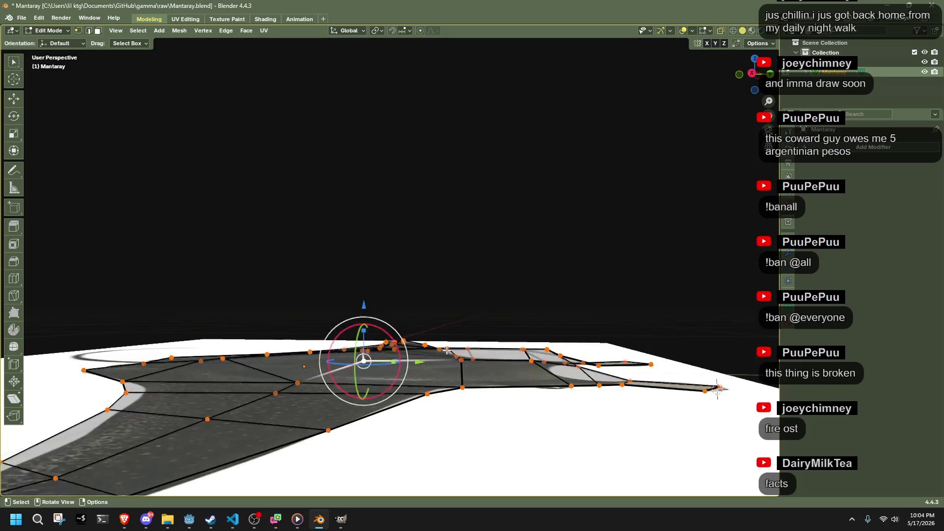
Step: Rescale the whole mesh's height along Z
key(a)
middle_drag(559, 338, 559, 334)
key(s)
key(z)
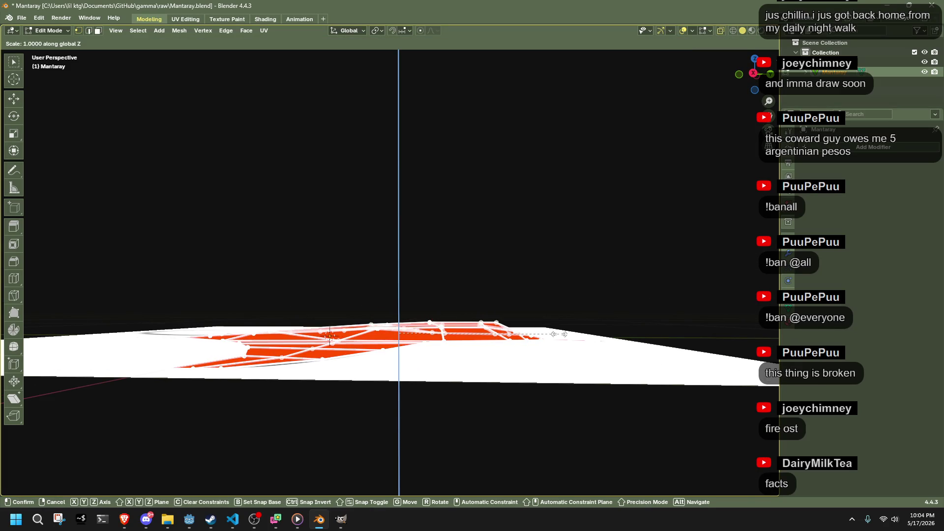
click(691, 341)
mouse_move(692, 342)
middle_down()
mouse_move(519, 302)
mouse_move(724, 83)
middle_up()
Step: In the right side view, lower the whole mesh slightly along Z
click(755, 73)
scroll(413, 400, up, 5)
shift+middle_drag(413, 401, 411, 374)
scroll(411, 374, down, 2)
key(a)
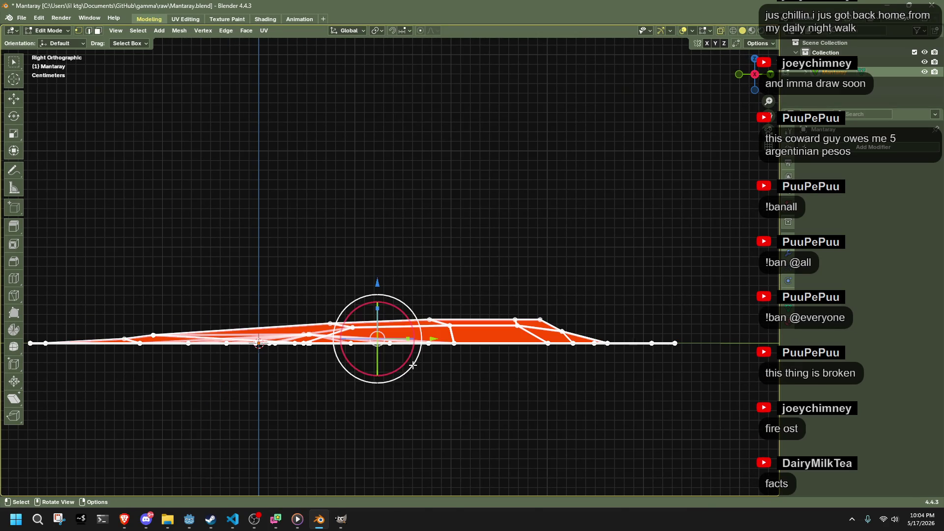
key(g)
key(z)
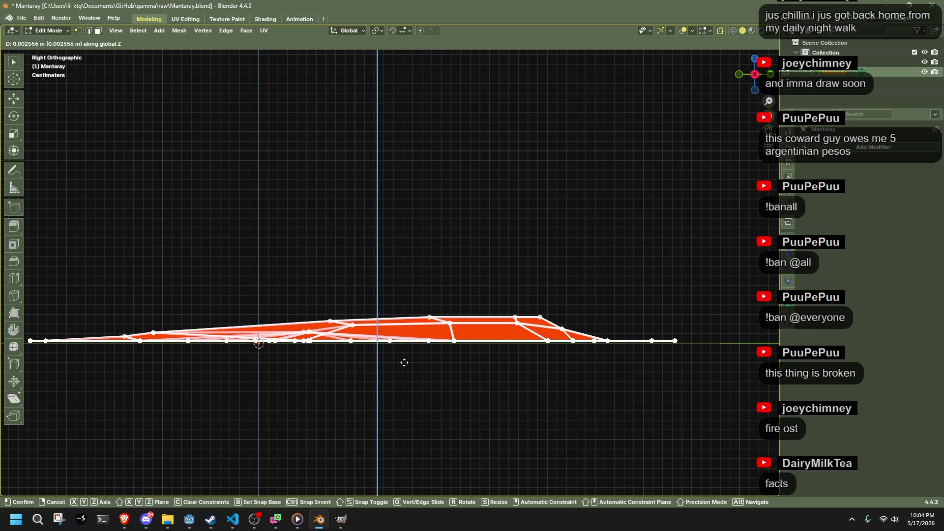
click(403, 363)
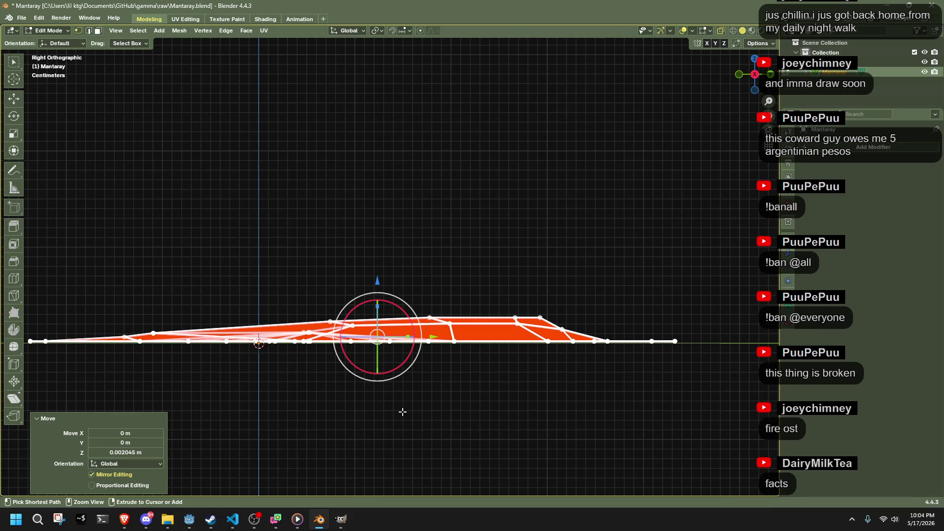
Step: Deselect the flat bottom row and flatten the raised vertices to zero height around the 3D cursor
key(b)
mouse_move(741, 396)
mouse_down()
mouse_move(630, 376)
mouse_move(6, 362)
mouse_move(5, 347)
mouse_up()
middle_drag(5, 347, 5, 338)
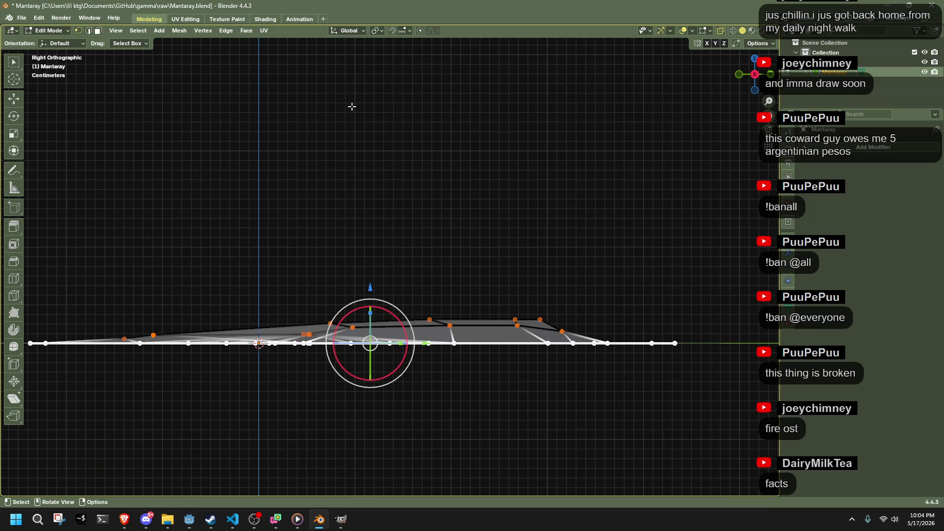
click(381, 31)
click(394, 67)
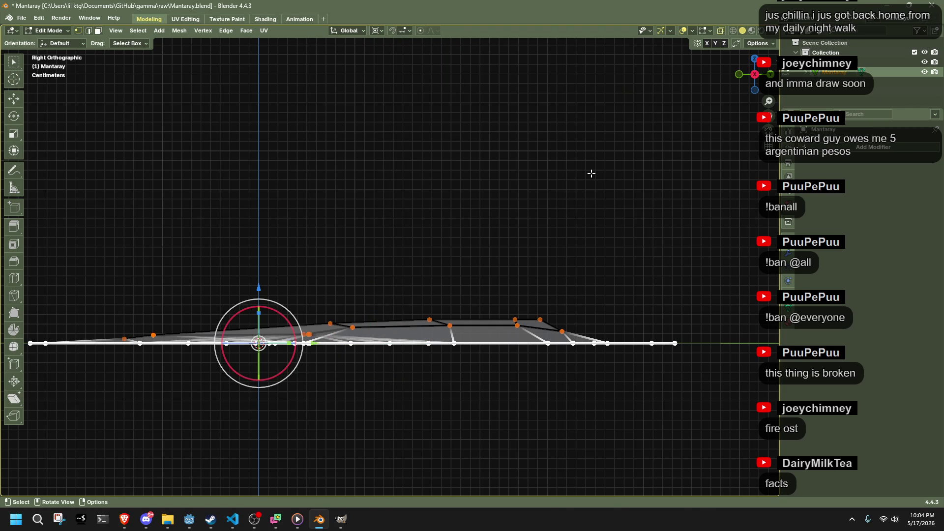
key(s)
key(z)
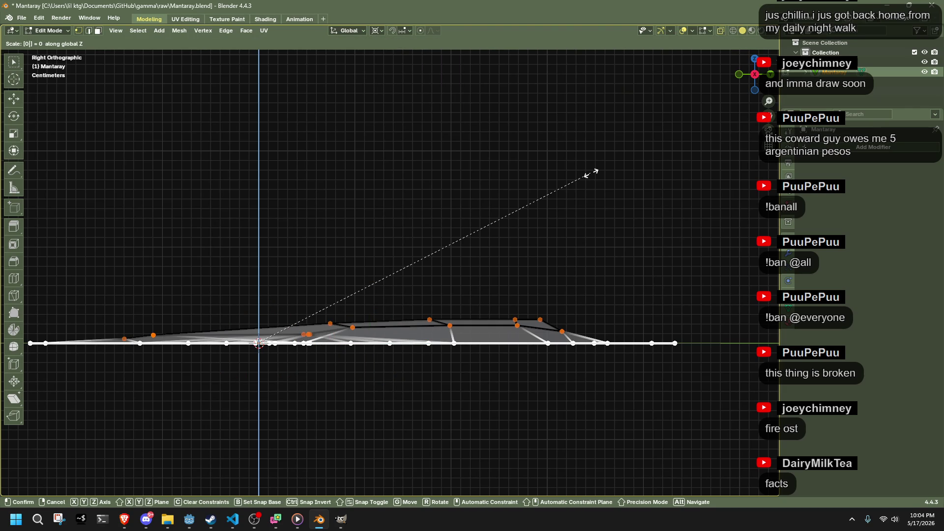
key(Return)
Step: Box-select the top vertices and try a vertical stretch, then cancel it
mouse_move(154, 210)
mouse_down()
mouse_move(672, 340)
mouse_move(662, 337)
mouse_up()
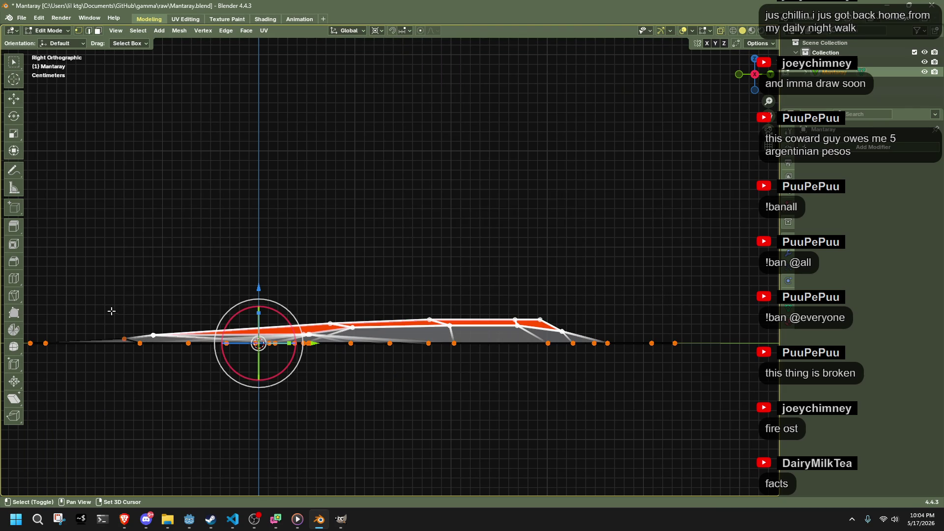
key(s)
key(z)
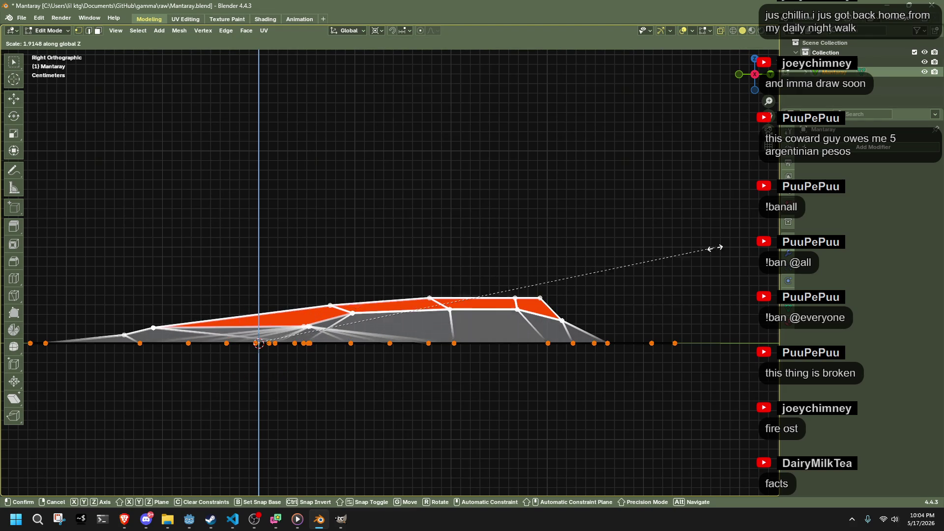
key(Escape)
mouse_move(700, 307)
middle_down()
mouse_move(663, 326)
mouse_move(658, 315)
mouse_move(642, 347)
middle_up()
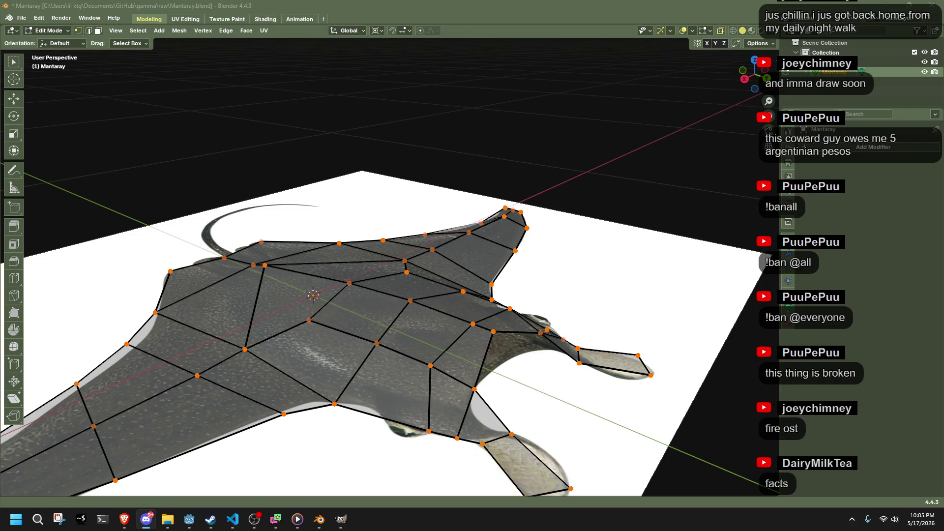
mouse_move(639, 371)
middle_down()
mouse_move(514, 386)
mouse_move(309, 345)
mouse_move(480, 311)
mouse_move(517, 325)
mouse_move(686, 301)
mouse_move(655, 354)
mouse_move(626, 371)
mouse_move(689, 153)
middle_up()
Step: From the back view, snap the cursor to a body vertex and slightly rotate the wing's top vertices
click(753, 75)
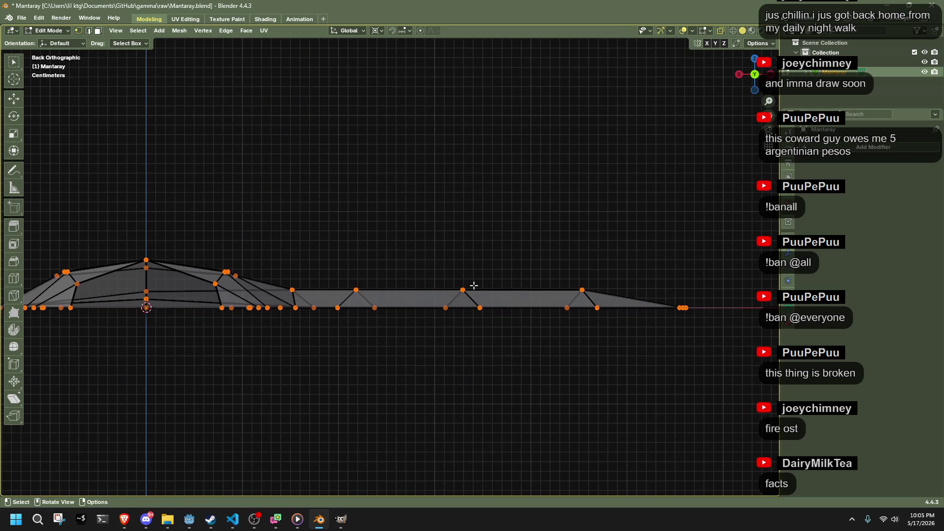
key(shift+s)
click(313, 358)
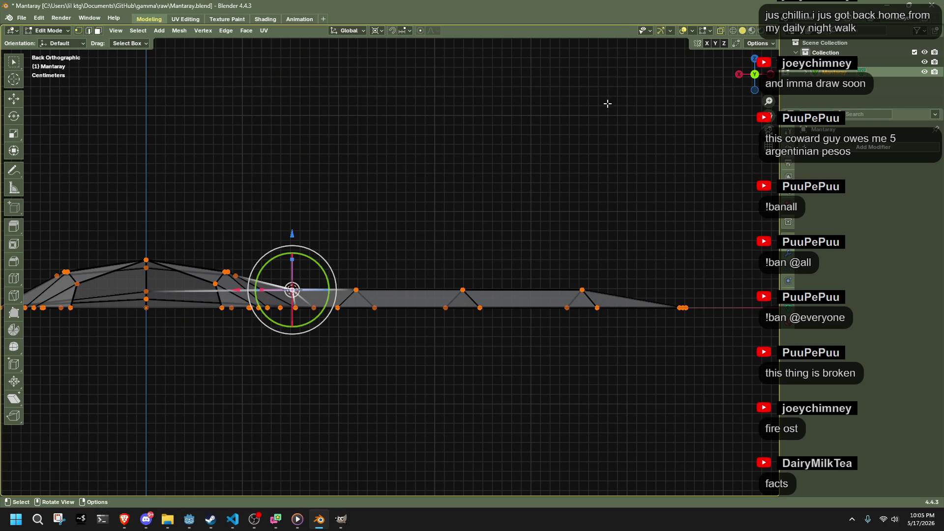
drag(335, 241, 640, 301)
key(r)
click(643, 308)
Step: Check the manta in object mode, then return to edit mode with everything selected
key(Tab)
mouse_move(636, 287)
middle_down()
mouse_move(279, 245)
mouse_move(440, 198)
mouse_move(498, 253)
mouse_move(531, 253)
mouse_move(601, 337)
mouse_move(626, 318)
mouse_move(621, 327)
mouse_move(642, 332)
mouse_move(628, 238)
mouse_move(569, 235)
mouse_move(566, 341)
mouse_move(481, 359)
mouse_move(567, 381)
mouse_move(561, 418)
mouse_move(546, 413)
mouse_move(521, 377)
mouse_move(295, 165)
middle_up()
key(Tab)
key(a)
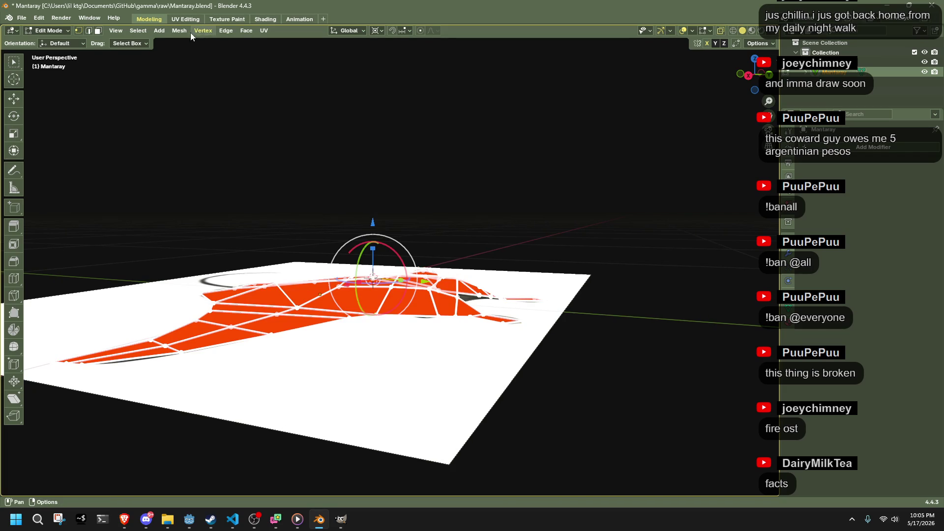
Step: Symmetrize the mesh from +Z to -Z, mirroring the top onto the underside
click(190, 33)
click(222, 187)
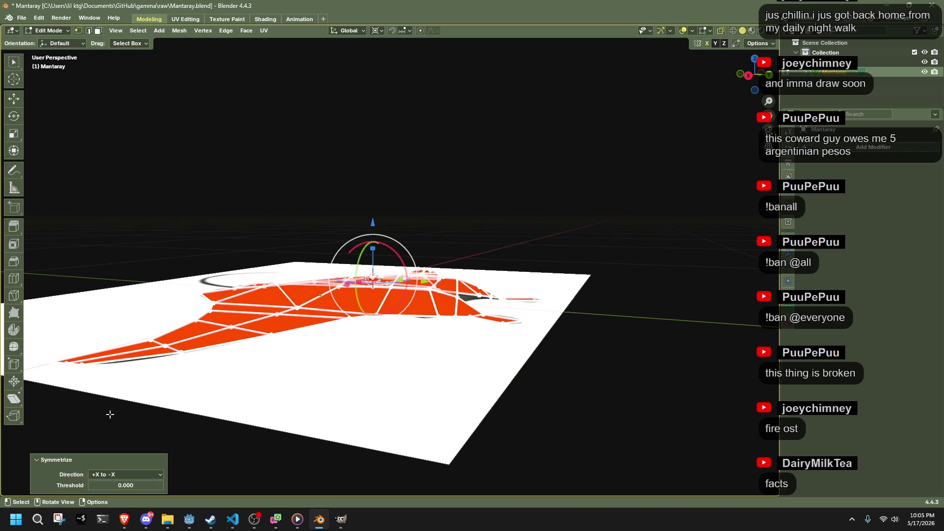
click(123, 475)
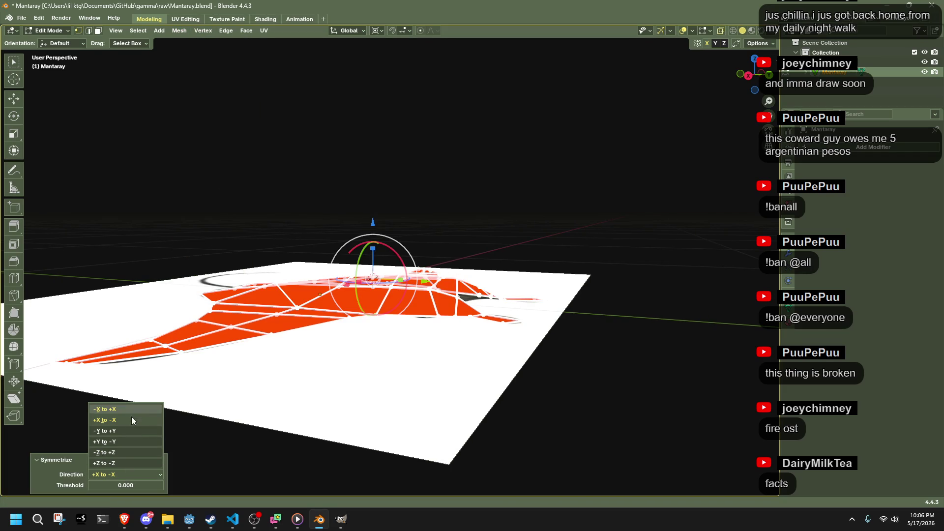
click(130, 463)
Step: Select the underside faces and flatten them along Z, finishing at a 0.757 scale
mouse_move(569, 369)
middle_down()
mouse_move(537, 354)
mouse_move(437, 382)
mouse_move(377, 379)
mouse_move(413, 389)
middle_up()
drag(499, 398, 261, 310)
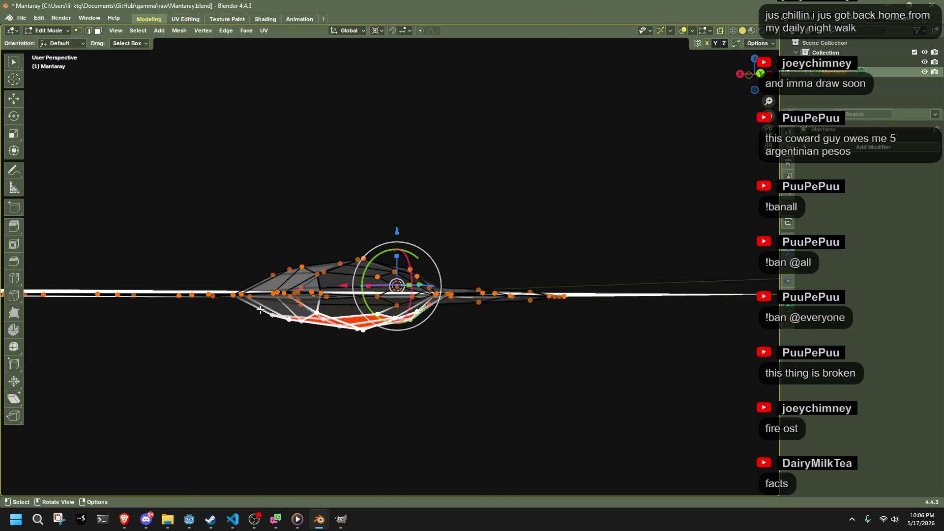
key(s)
key(z)
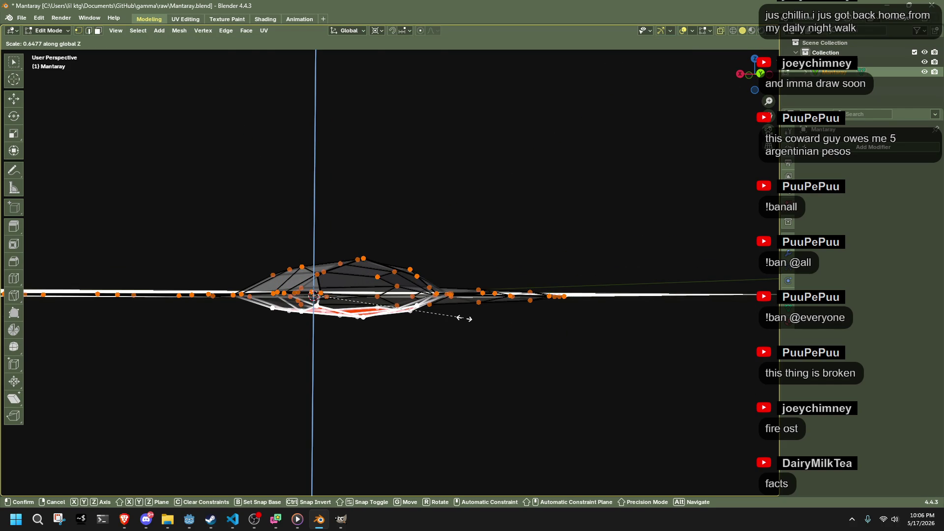
click(466, 318)
mouse_move(465, 318)
middle_down()
mouse_move(415, 369)
mouse_move(576, 322)
middle_up()
key(s)
key(z)
click(557, 354)
Step: Hide the reference empty, then reselect the manta mesh in edit mode
key(Tab)
mouse_move(681, 279)
middle_down()
mouse_move(633, 264)
mouse_move(508, 307)
mouse_move(386, 322)
middle_up()
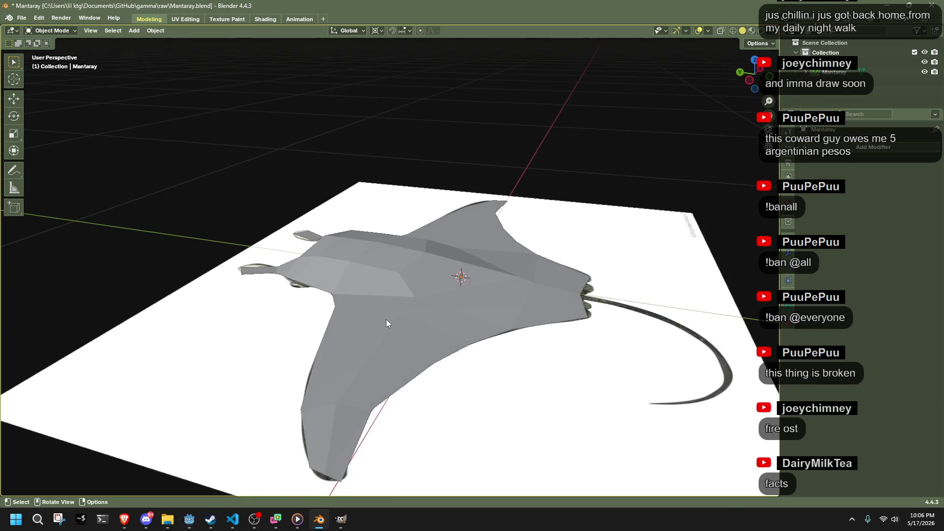
click(386, 323)
key(h)
mouse_move(251, 385)
middle_down()
mouse_move(509, 372)
mouse_move(507, 443)
mouse_move(662, 330)
mouse_move(639, 320)
middle_up()
scroll(356, 202, up, 6)
middle_drag(398, 314, 552, 238)
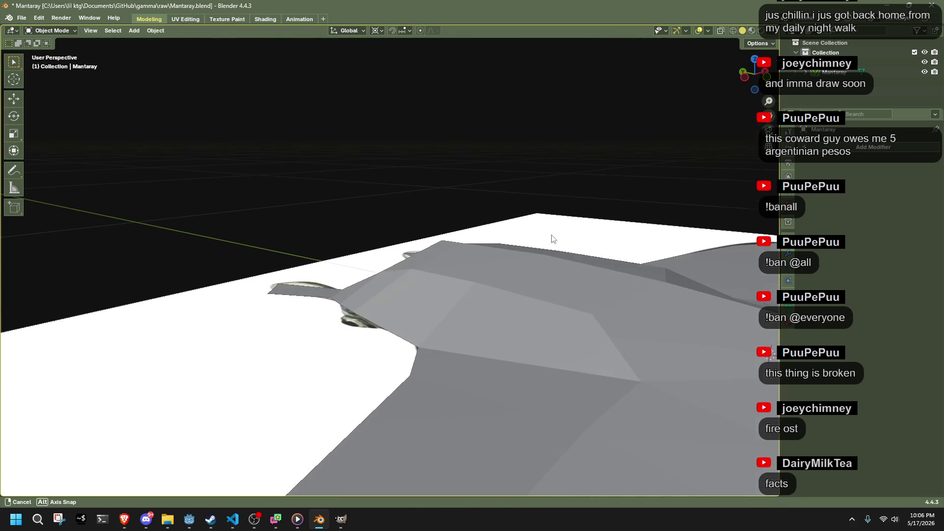
click(474, 309)
mouse_move(474, 309)
middle_down()
mouse_move(504, 329)
mouse_move(313, 308)
mouse_move(482, 357)
mouse_move(432, 349)
mouse_move(438, 367)
middle_up()
key(Tab)
Step: Inset a face on the manta's front body twice in face selection mode
key(3)
click(432, 349)
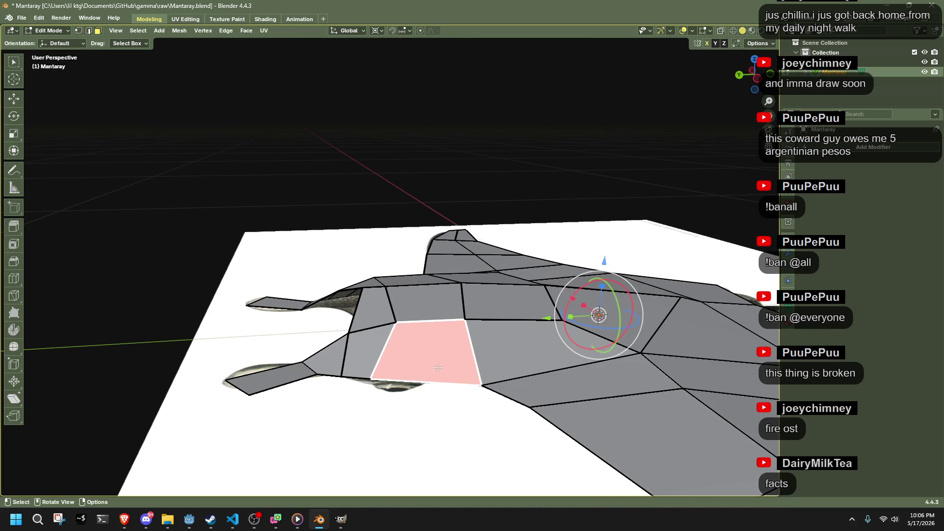
click(432, 441)
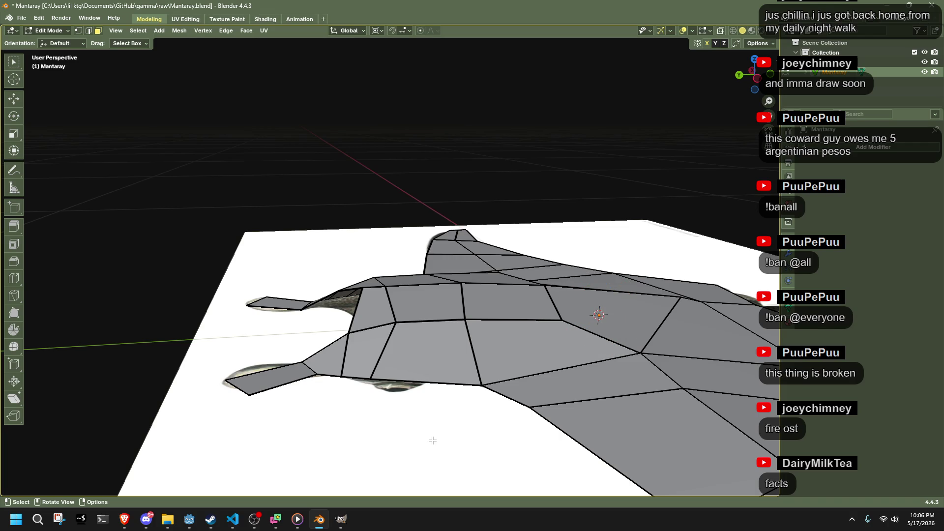
click(412, 348)
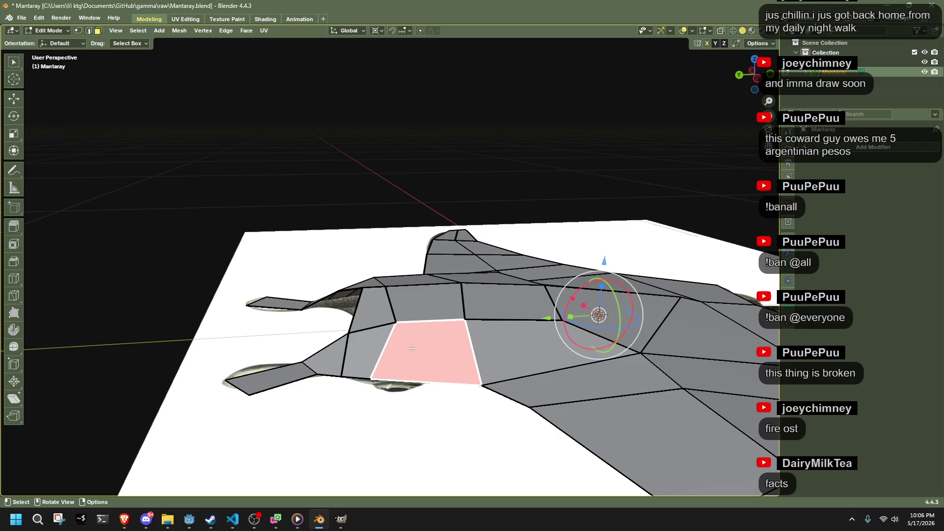
key(i)
click(445, 360)
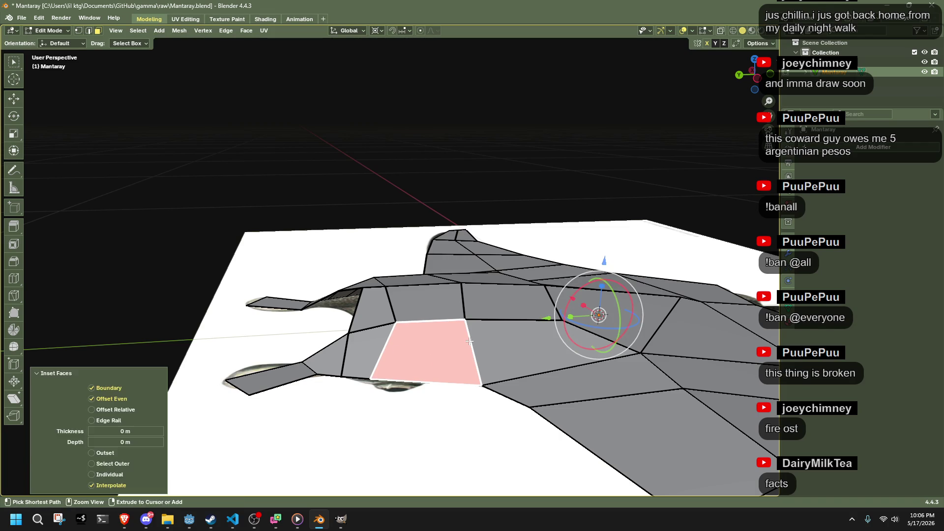
key(i)
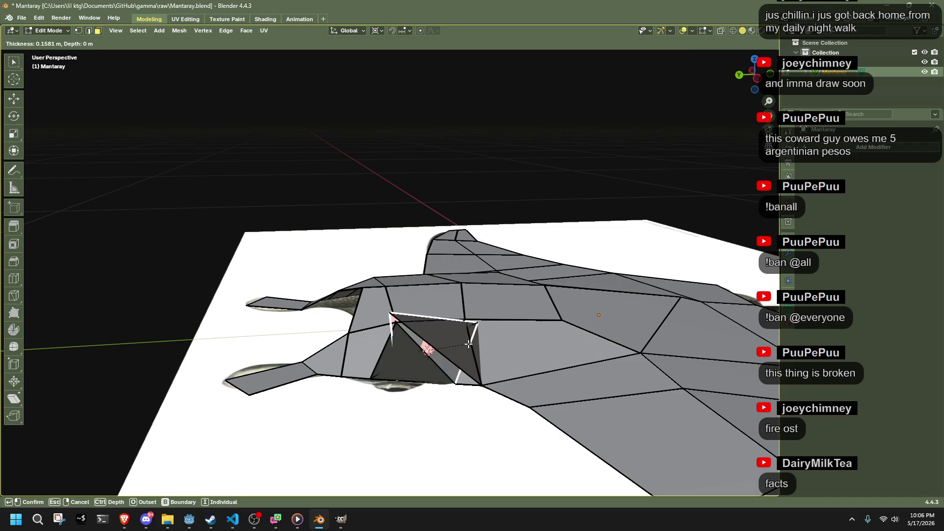
click(532, 349)
Step: Subdivide the innermost inset face into four
click(460, 426)
middle_drag(460, 426, 419, 397)
click(418, 360)
right_click(441, 379)
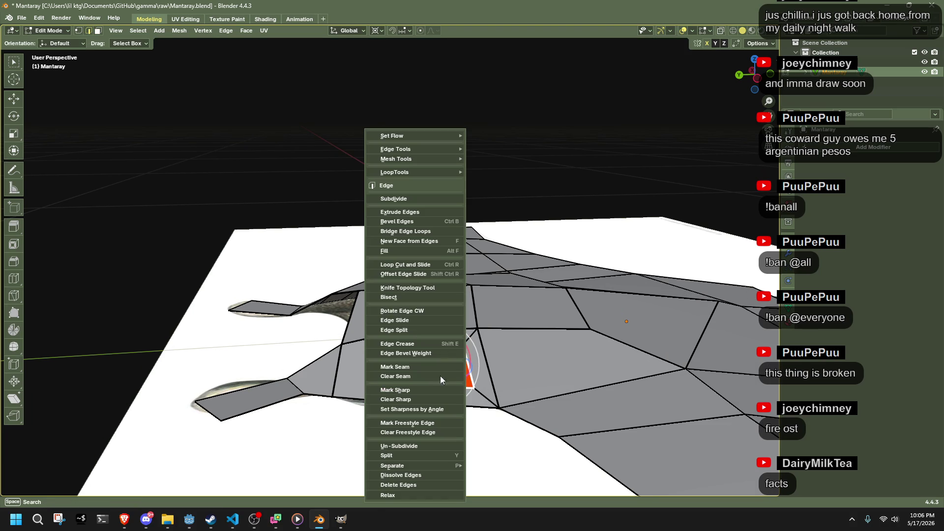
click(394, 199)
Step: Pick a vertex of the subdivided face, then an edge beside the inset
key(1)
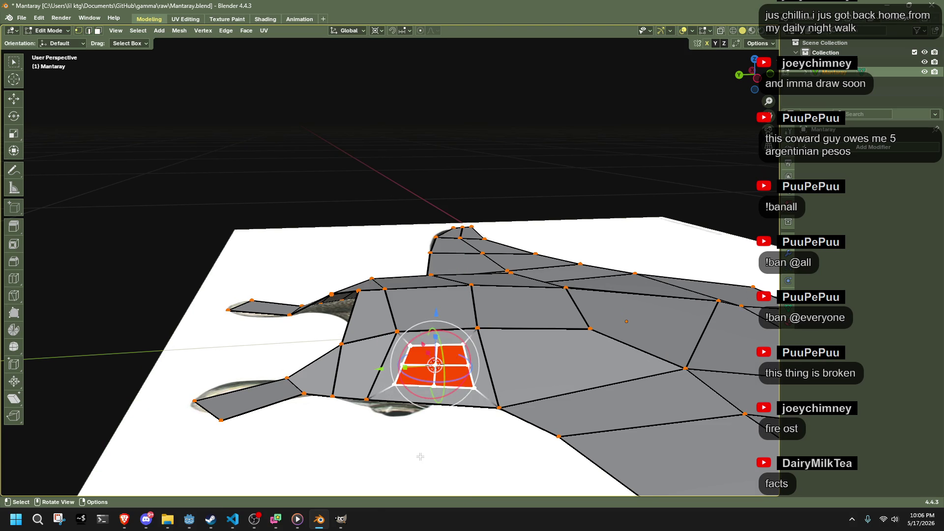
click(422, 456)
click(403, 367)
mouse_move(409, 440)
middle_down()
mouse_move(427, 454)
mouse_move(482, 432)
mouse_move(272, 382)
middle_up()
key(2)
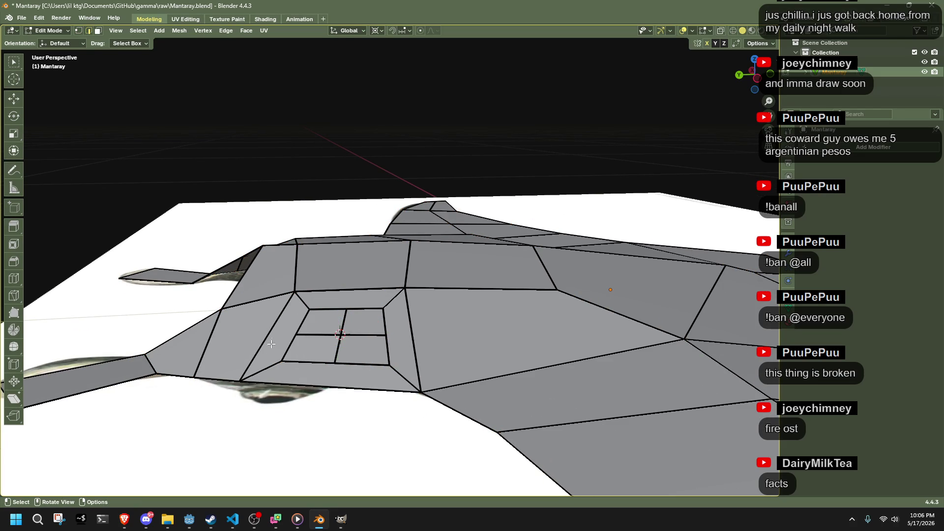
click(299, 336)
Step: Zoom in on the inset and knife-cut a new edge on its border
mouse_move(299, 336)
middle_down()
mouse_move(312, 375)
mouse_move(347, 374)
mouse_move(440, 436)
mouse_move(483, 446)
middle_up()
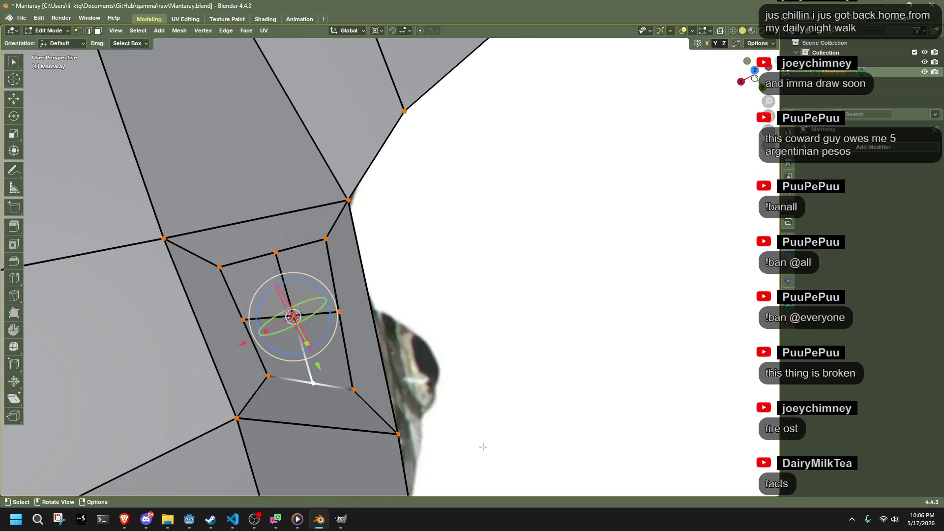
shift+middle_drag(352, 422, 428, 480)
scroll(461, 388, down, 4)
scroll(460, 388, up, 3)
scroll(461, 388, up, 2)
middle_drag(405, 375, 281, 336)
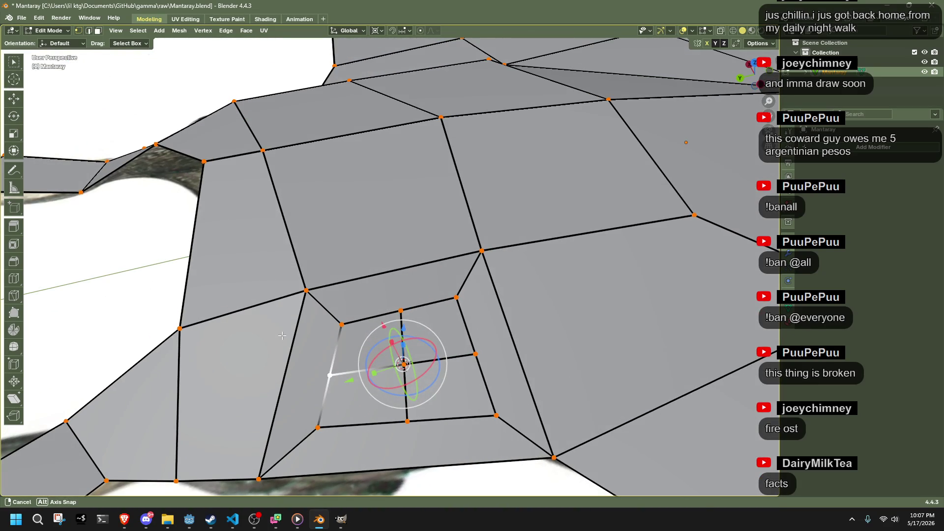
click(14, 295)
click(329, 374)
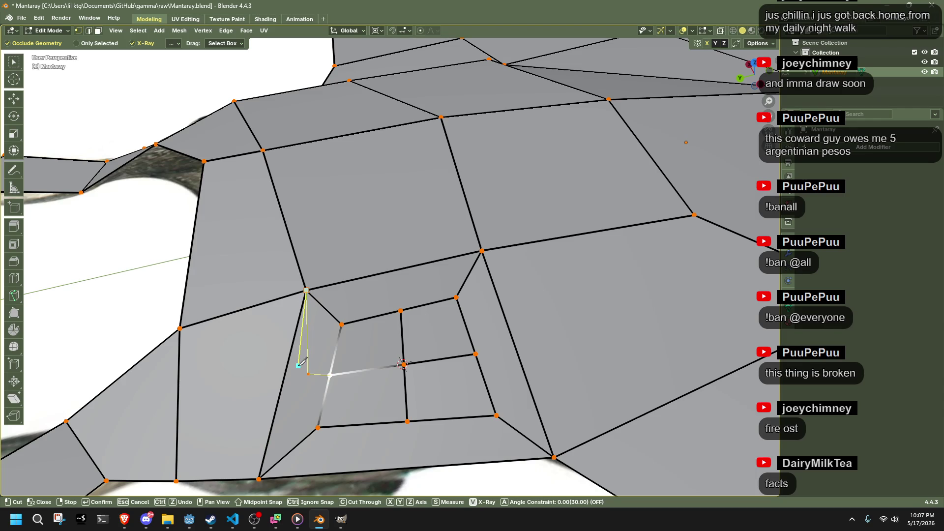
key(Return)
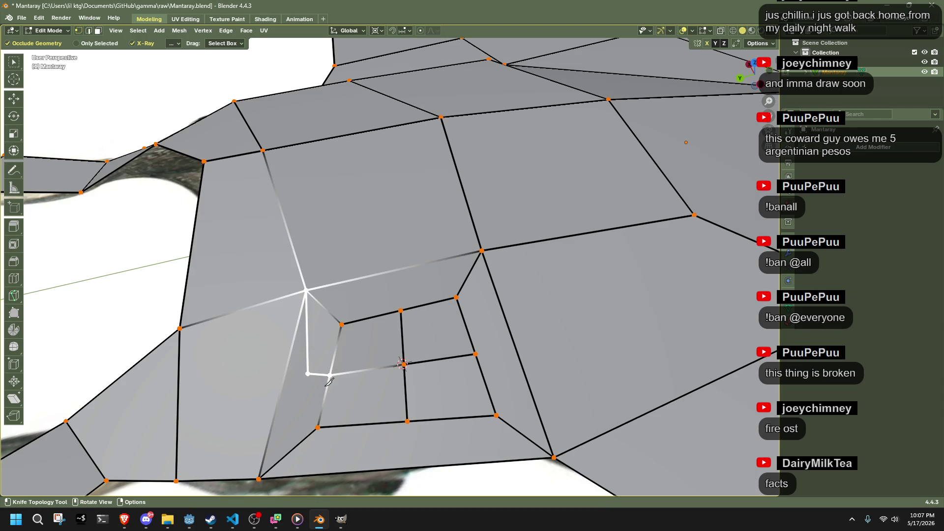
Step: Knife-cut from the new vertex to the lower body vertex, then nudge the new vertex
click(308, 374)
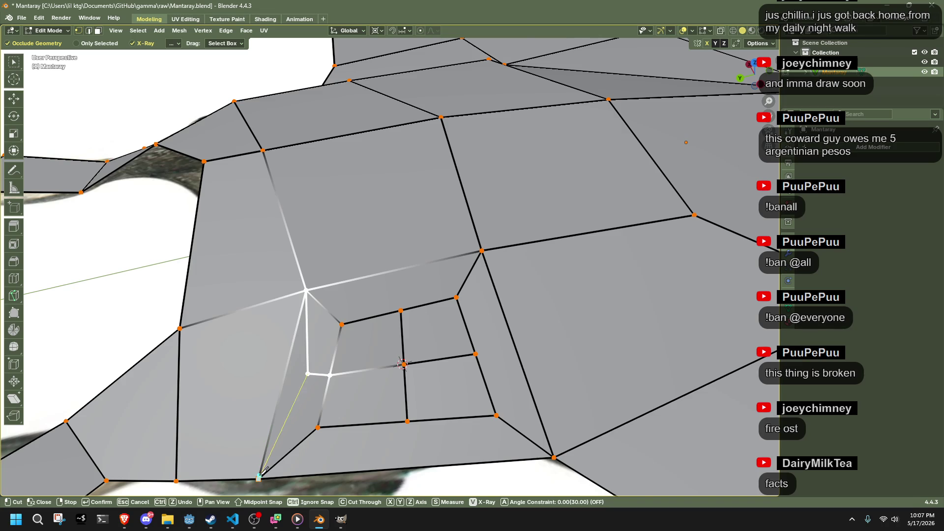
click(259, 476)
key(Return)
middle_drag(260, 476, 394, 387)
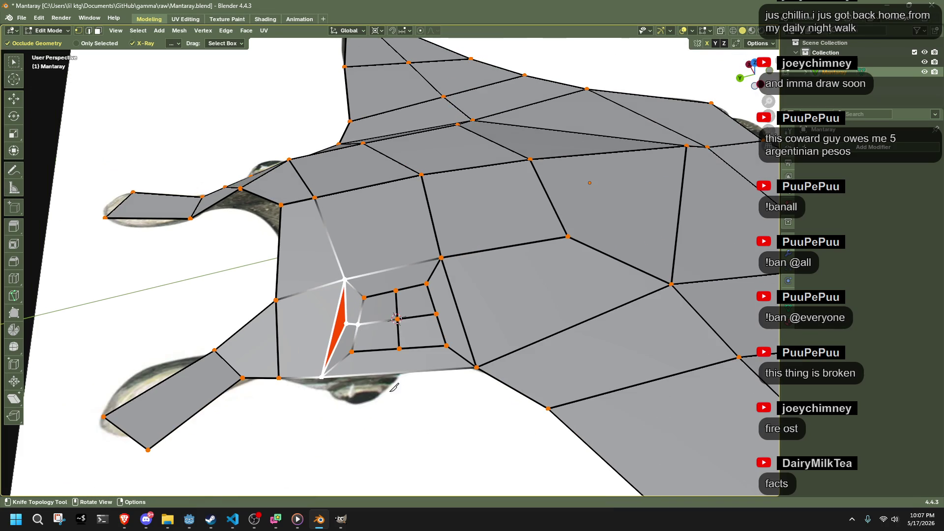
click(14, 156)
click(340, 327)
key(g)
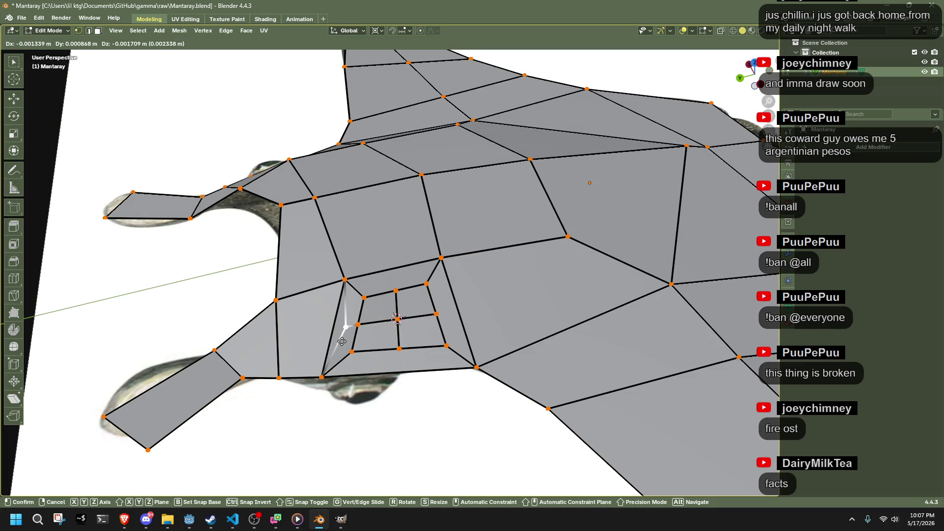
click(342, 342)
Step: Inspect the narrow face beside the inset from several angles, then clear the selection
mouse_move(377, 435)
middle_down()
mouse_move(550, 401)
mouse_move(562, 355)
middle_up()
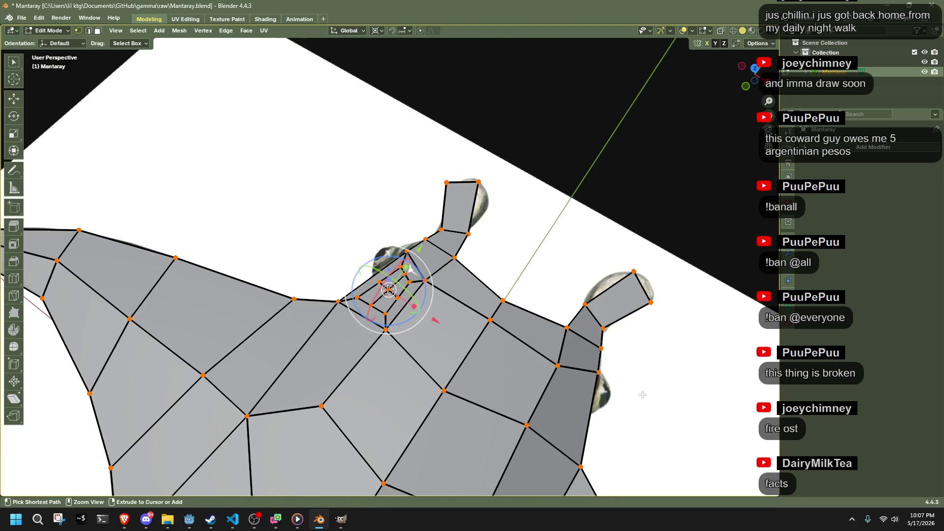
middle_drag(395, 312, 328, 338)
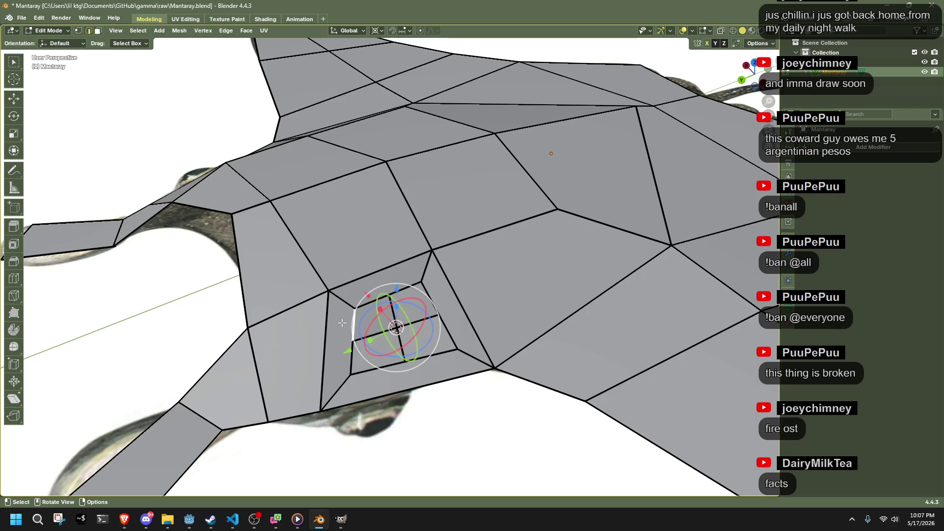
click(339, 332)
key(1)
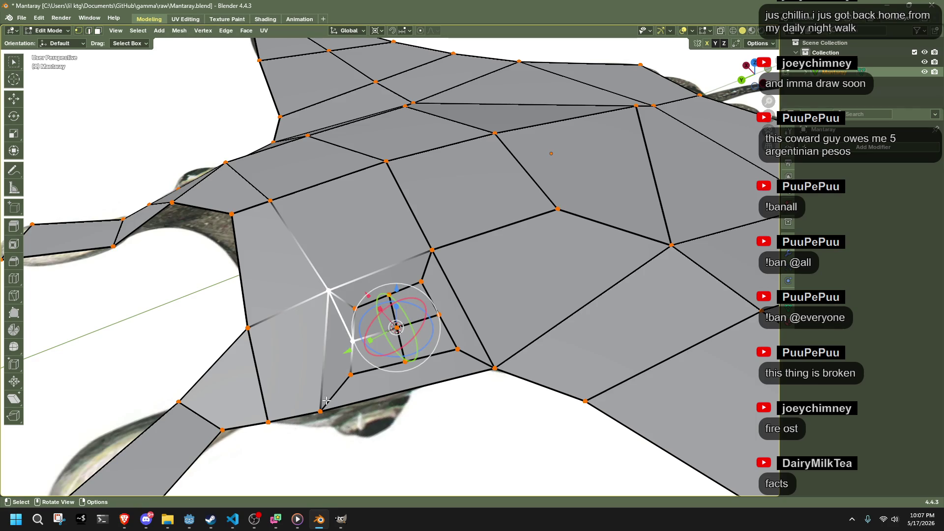
click(425, 445)
middle_drag(424, 445, 384, 297)
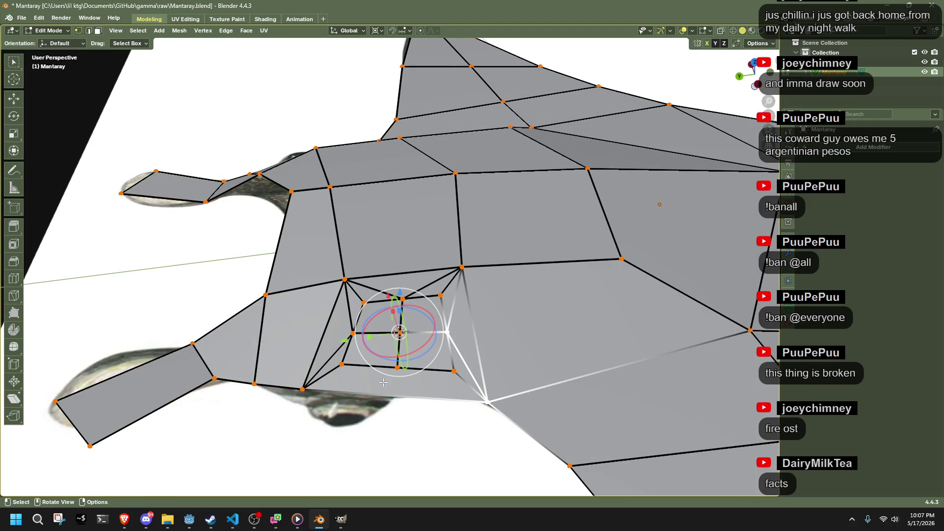
shift+click(489, 401)
middle_drag(488, 402, 448, 424)
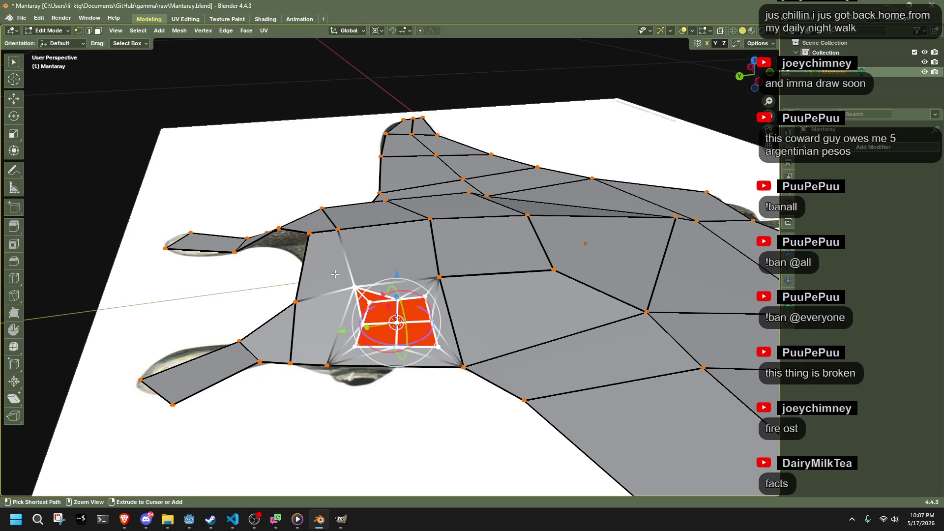
Step: Undo an accidental rotation and round the eye faces with To Sphere
scroll(494, 307, up, 3)
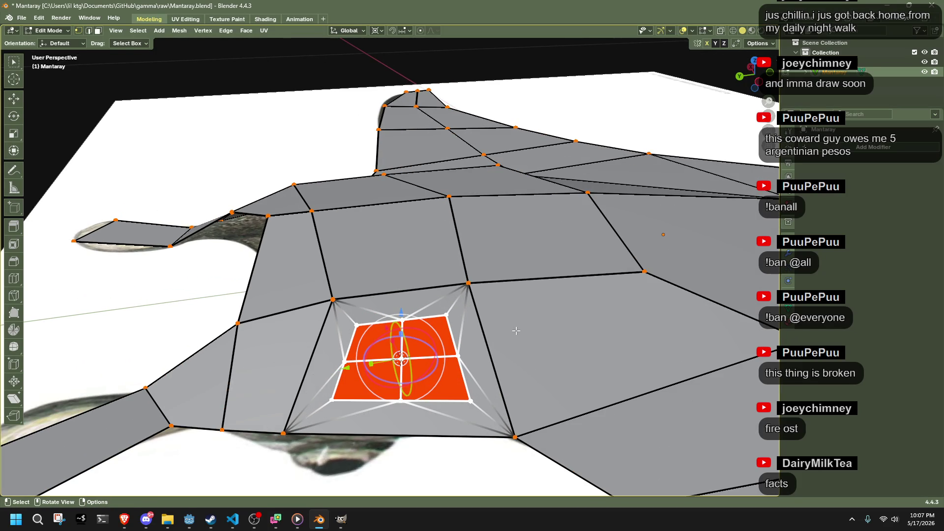
click(447, 392)
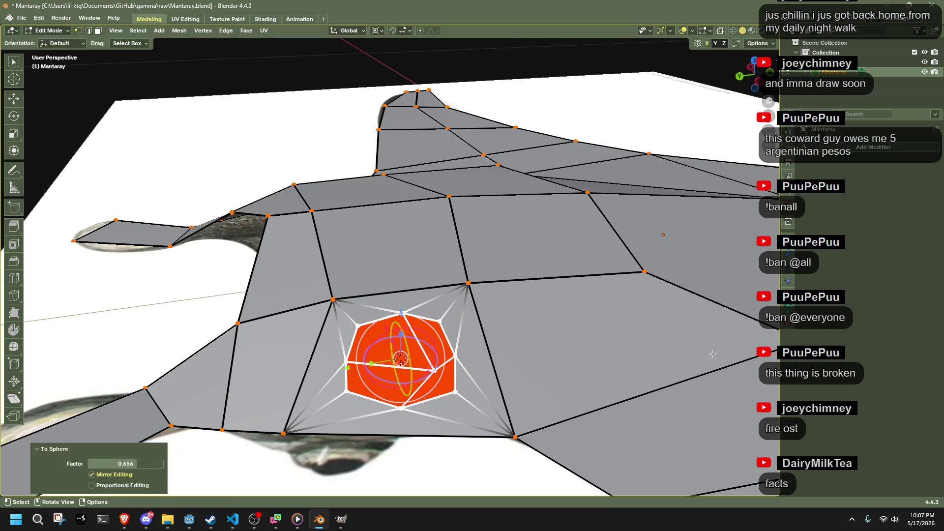
key(ctrl+z)
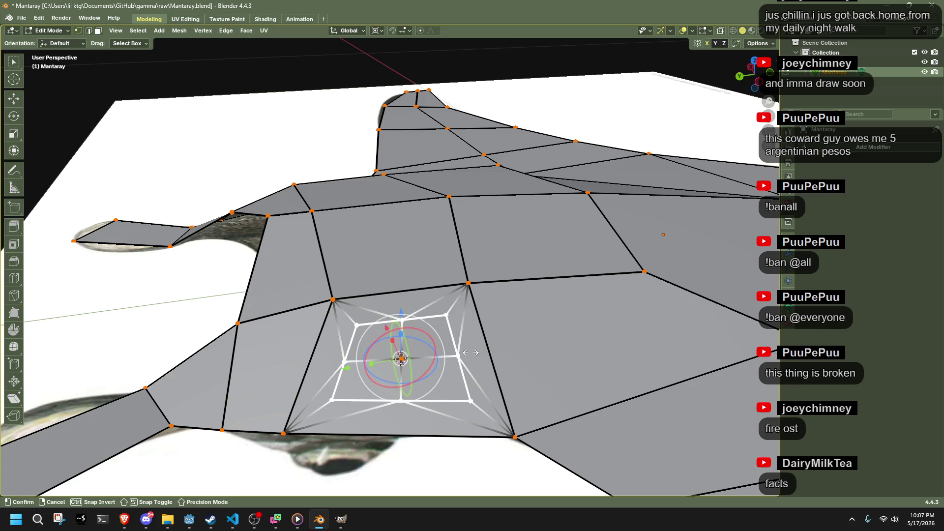
key(shift+alt+s)
click(479, 339)
Step: Select the central eye faces and extrude them outward twice
mouse_move(479, 340)
middle_down()
mouse_move(492, 281)
mouse_move(394, 368)
middle_up()
click(394, 368)
drag(431, 395, 431, 395)
mouse_move(430, 395)
middle_down()
mouse_move(496, 358)
mouse_move(520, 398)
mouse_move(540, 362)
mouse_move(510, 315)
mouse_move(541, 352)
middle_up()
key(e)
click(501, 356)
key(e)
click(556, 358)
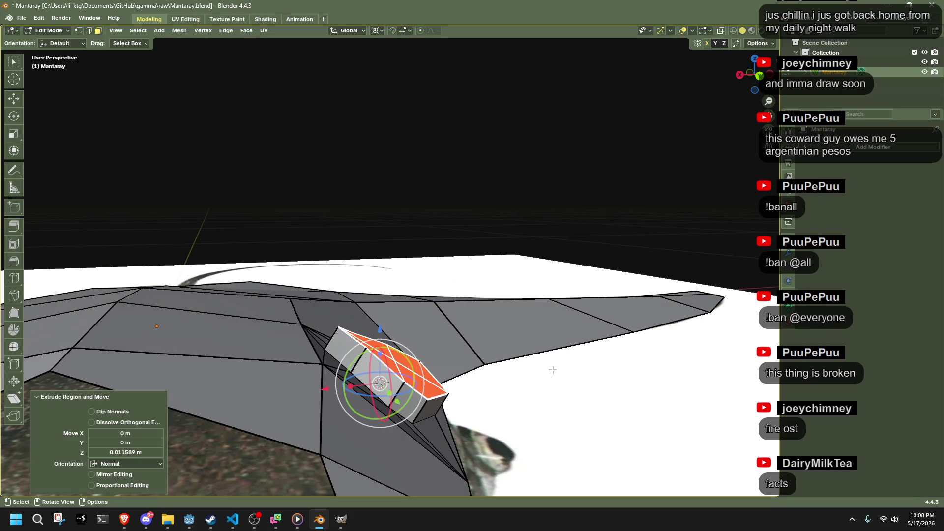
Step: Fully sphere the eye top at 1.0, shrink it to about 0.68, and adjust one vertex
key(shift+alt+s)
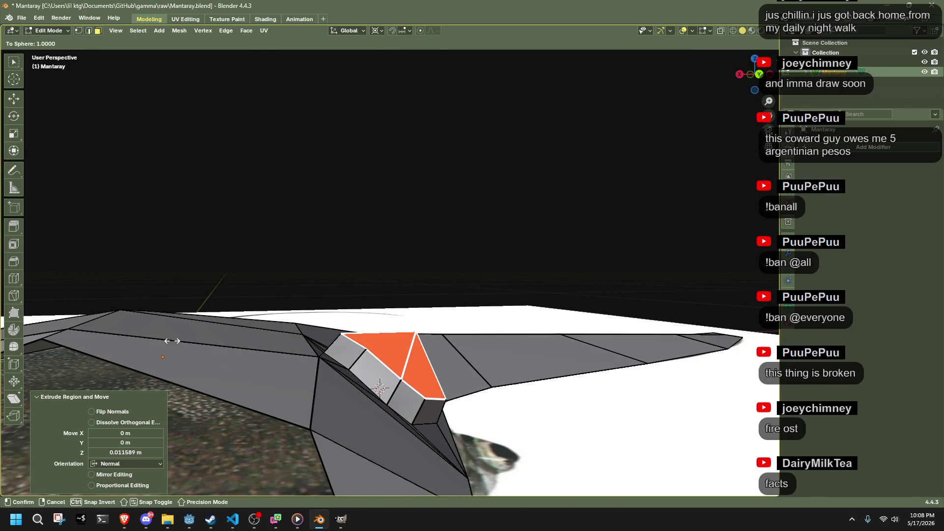
click(172, 341)
key(s)
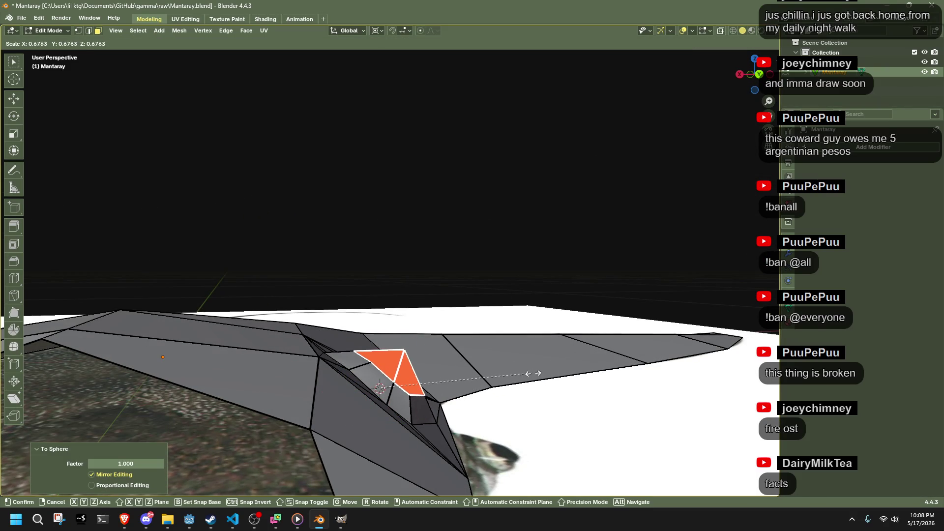
click(528, 374)
key(1)
key(g)
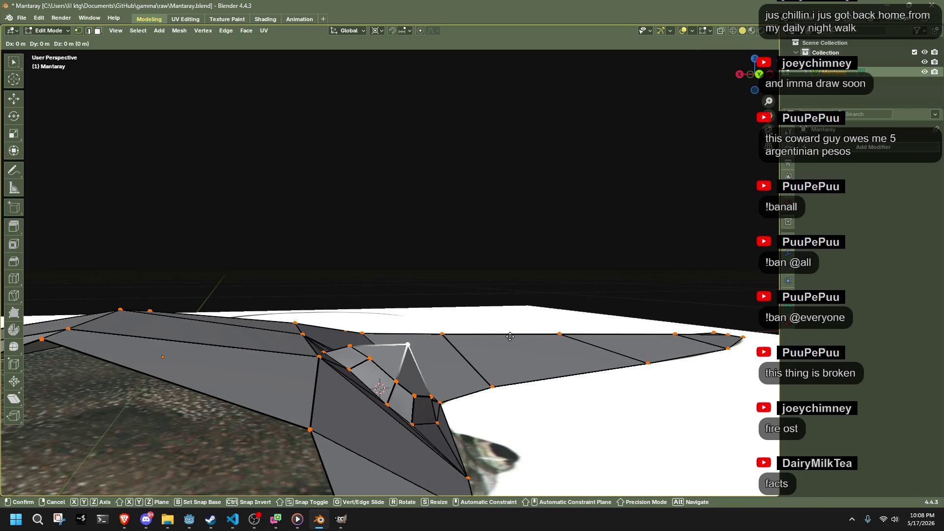
click(504, 347)
mouse_move(504, 348)
middle_down()
mouse_move(318, 342)
mouse_move(410, 278)
mouse_move(295, 355)
middle_up()
key(Tab)
key(Tab)
Step: Symmetrize the whole mesh from -X to +X, copying the eye bump onto the right side
key(a)
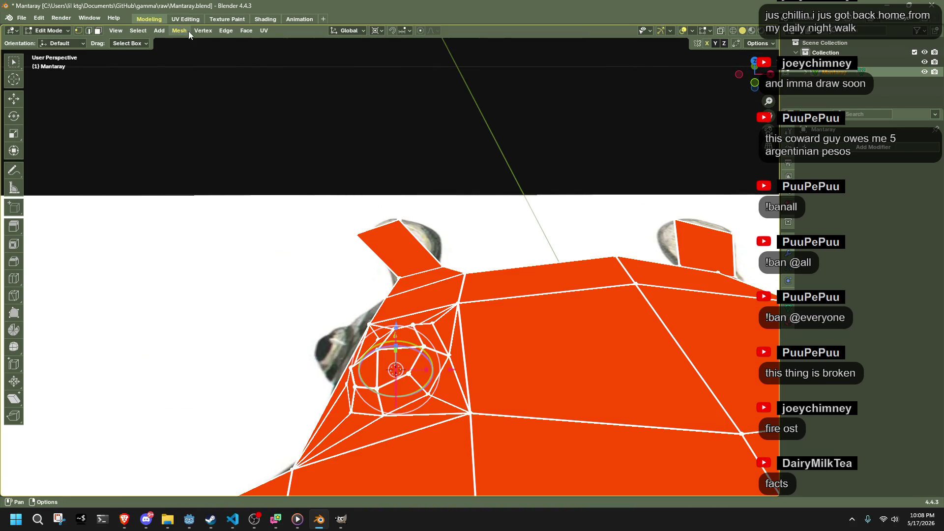
click(188, 31)
click(220, 184)
middle_drag(219, 184, 448, 265)
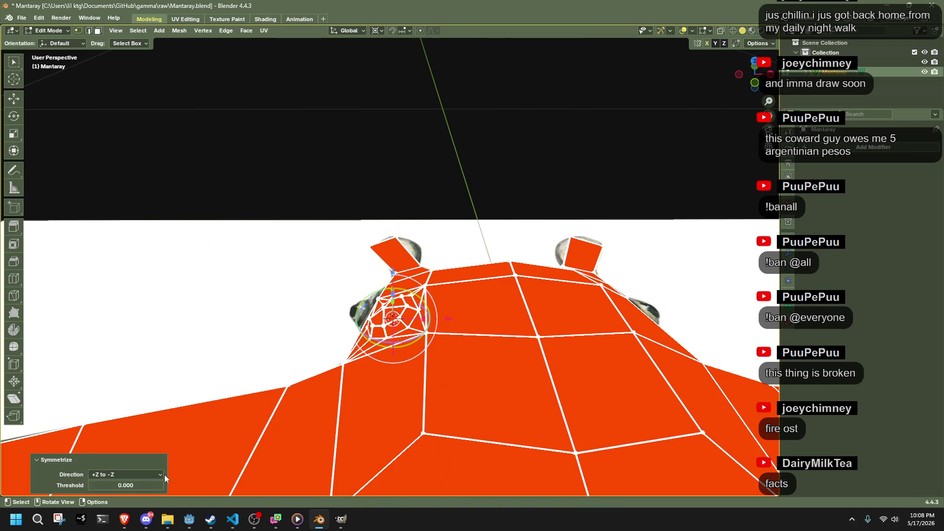
click(149, 475)
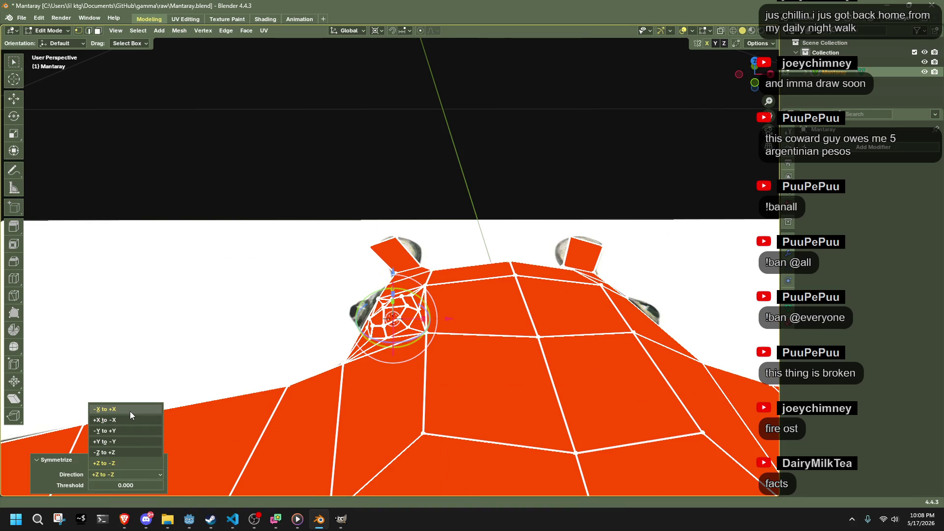
click(131, 412)
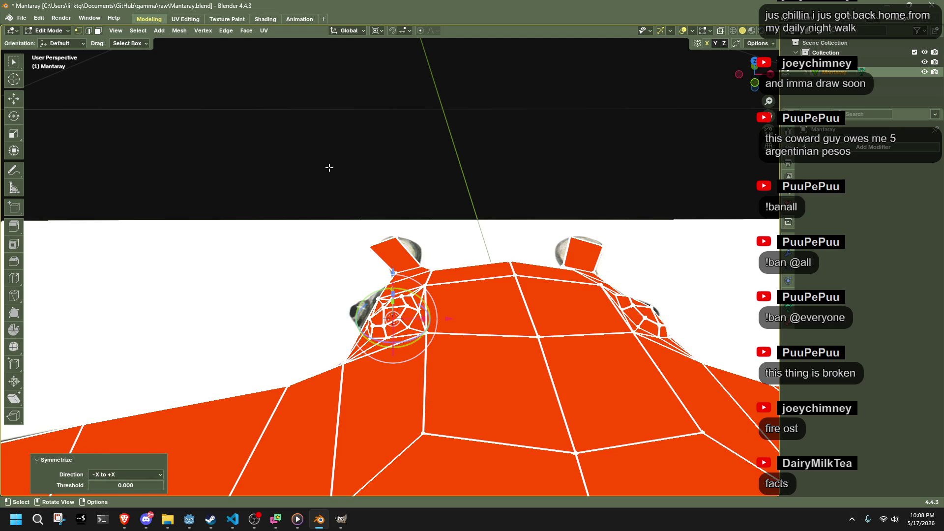
Step: Average the shading normals, settling on the Face Area weighting
key(alt+n)
click(368, 172)
key(alt+n)
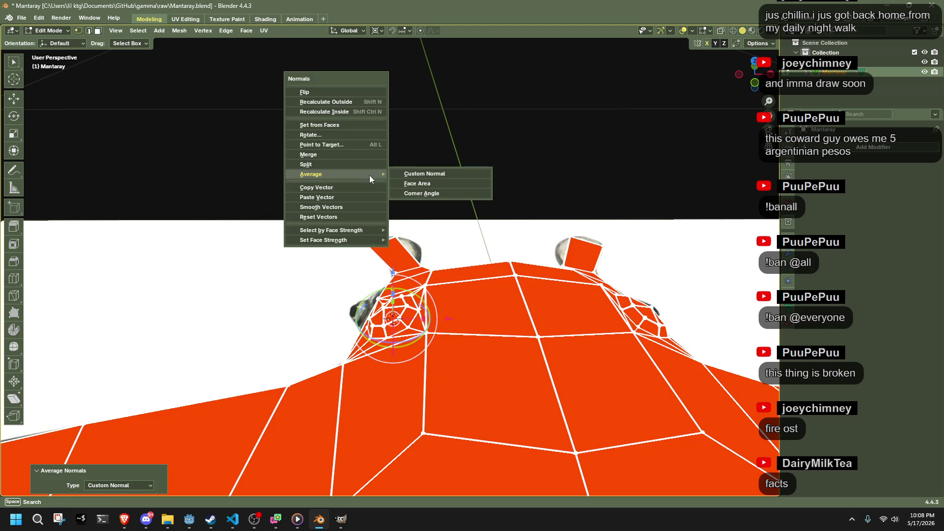
click(394, 181)
Step: Select the left eye bump faces and snap the 3D cursor to the selection
mouse_move(394, 182)
middle_down()
mouse_move(331, 289)
mouse_move(468, 209)
mouse_move(426, 277)
middle_up()
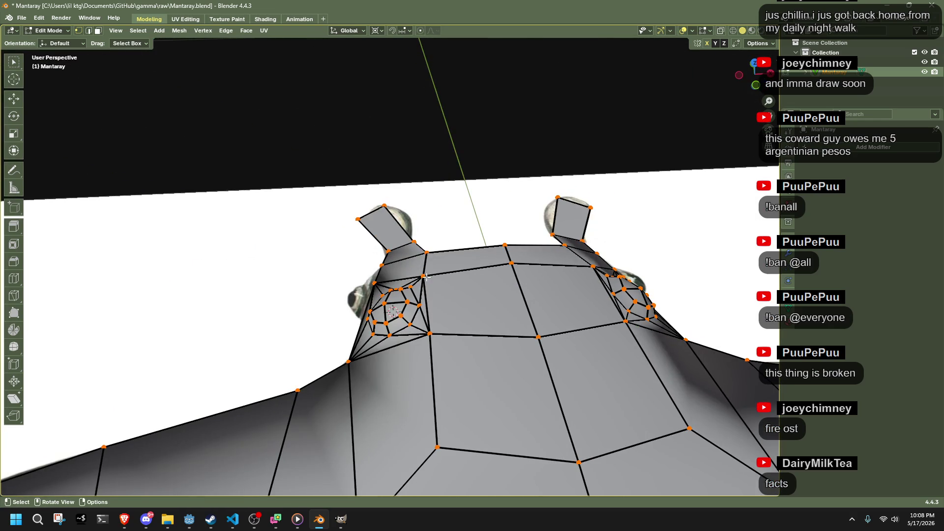
middle_drag(448, 377, 470, 374)
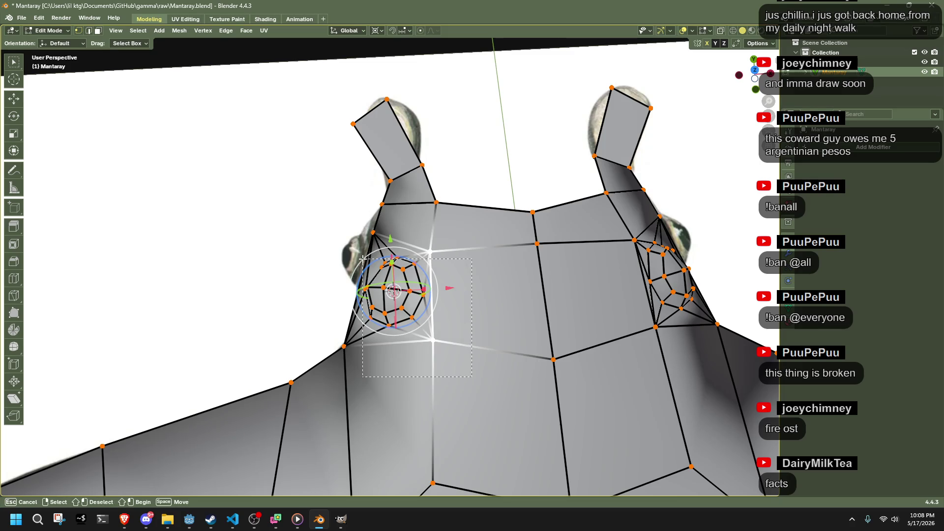
drag(357, 251, 356, 252)
middle_drag(356, 252, 363, 376)
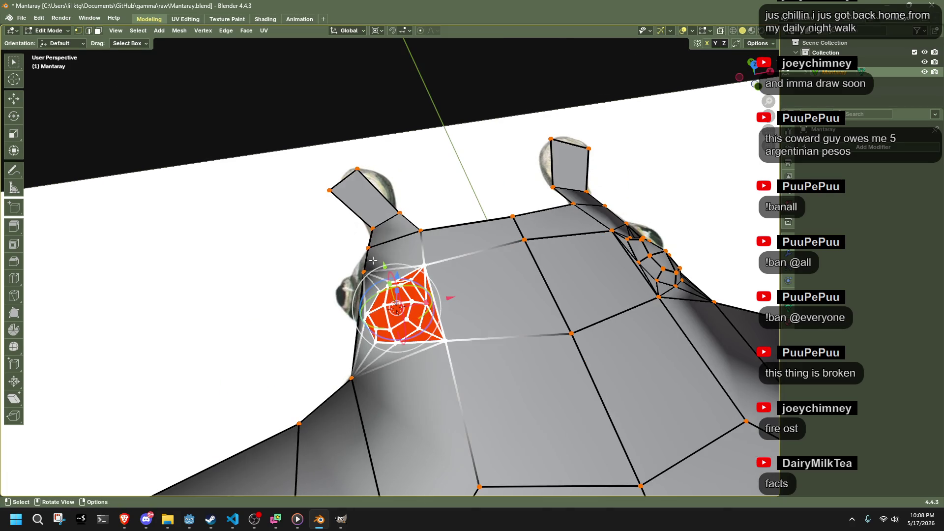
key(shift+s)
click(348, 415)
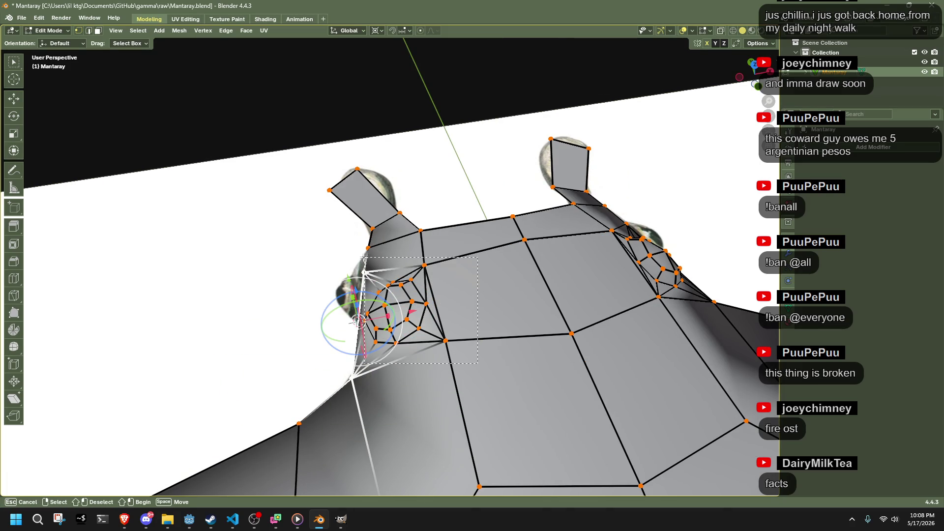
Step: Reselect the left eye bump faces, undo an accidental merge, and set transform orientation to Normal
drag(365, 264, 364, 264)
key(m)
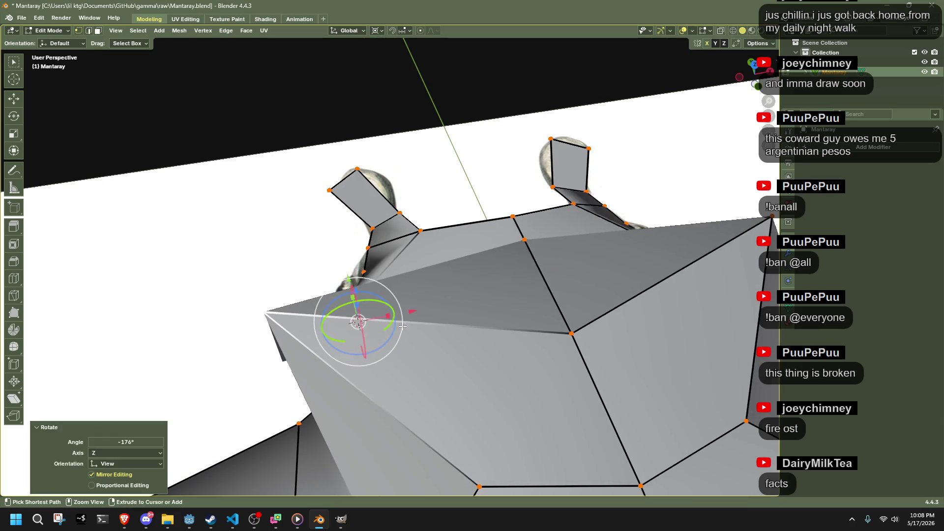
key(ctrl+z)
middle_drag(358, 321, 361, 34)
click(362, 30)
click(340, 84)
Step: Try the Gimbal transform orientation, then return it to Normal
middle_drag(379, 136, 342, 52)
click(348, 31)
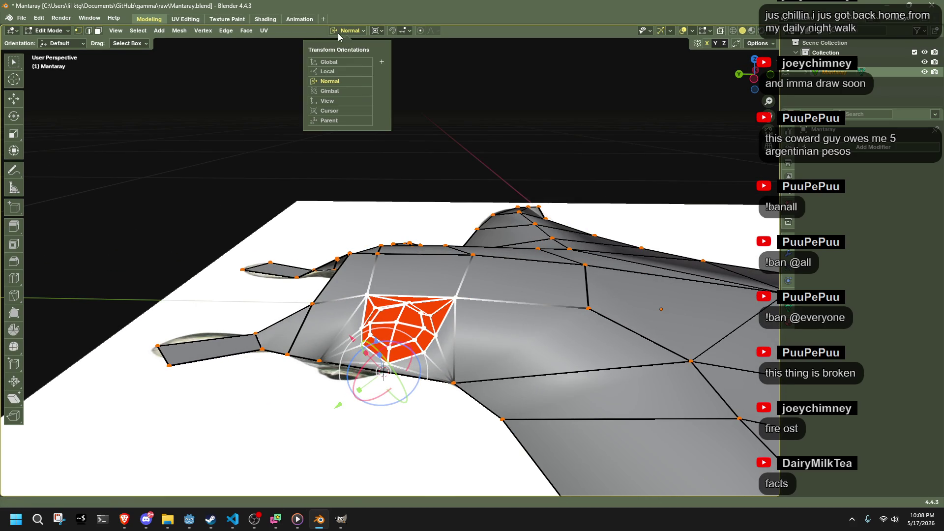
click(340, 94)
mouse_move(344, 98)
middle_down()
mouse_move(393, 147)
mouse_move(533, 229)
middle_up()
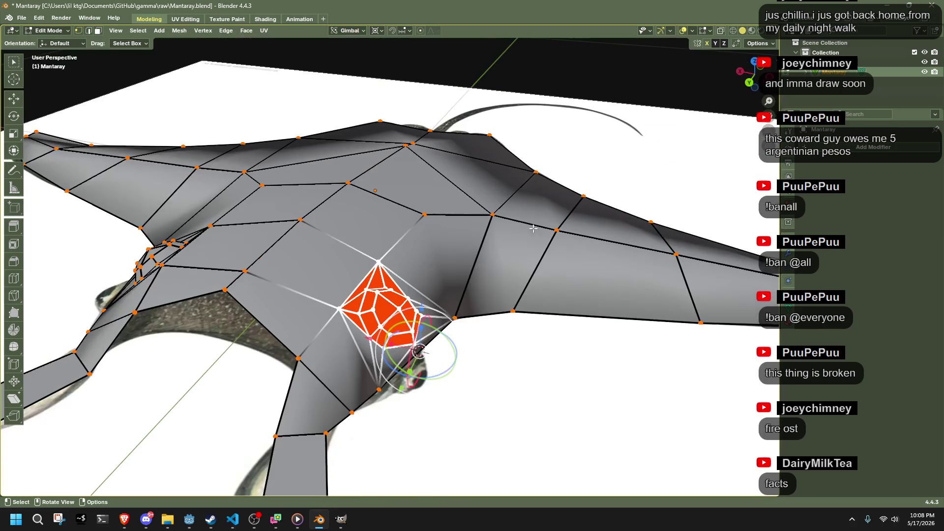
click(350, 31)
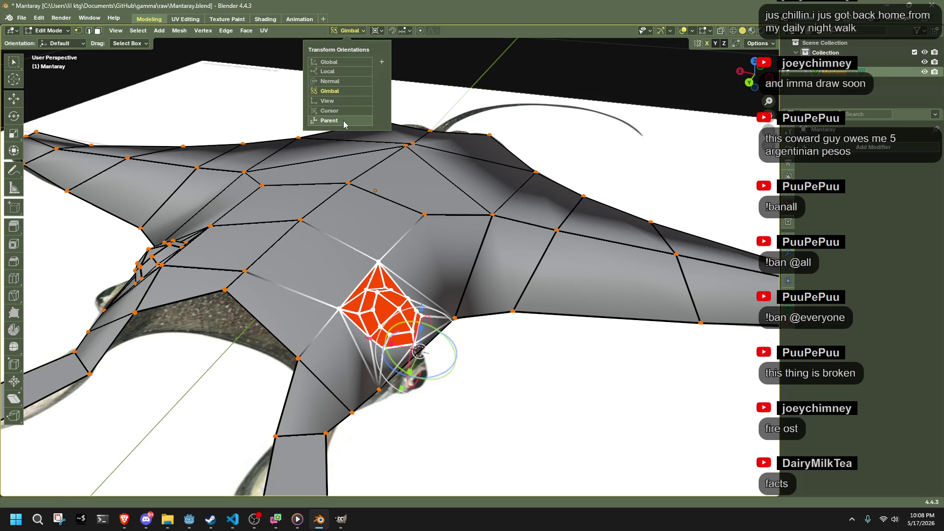
click(346, 30)
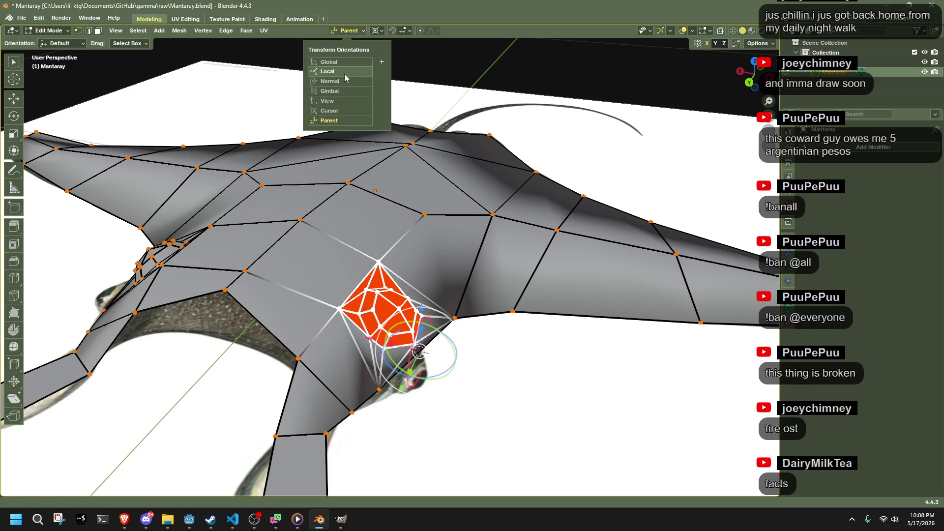
click(347, 31)
click(343, 81)
middle_drag(374, 197, 415, 270)
Step: Rotate the eye bump faces: about 40° on normal X, then around Z, then -13.3° around Y
key(r)
key(z)
key(x)
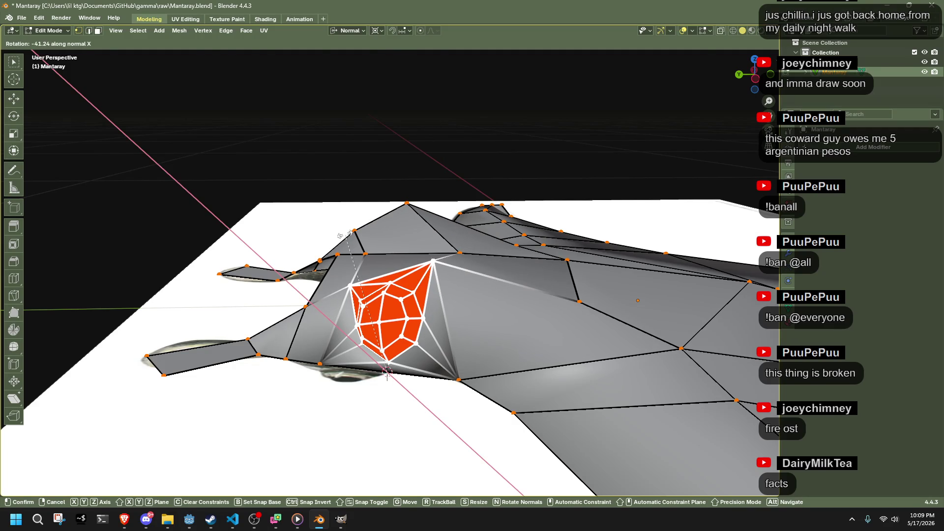
click(347, 235)
key(r)
key(z)
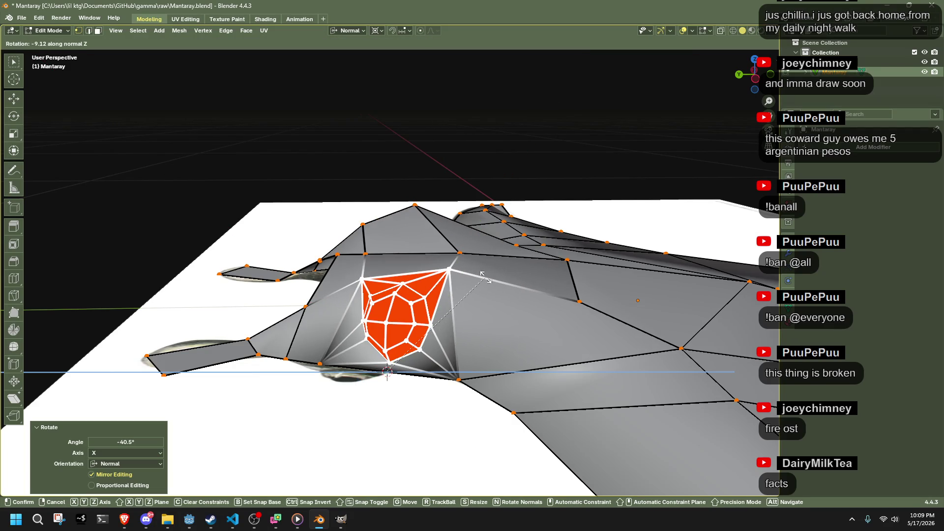
key(Return)
key(r)
mouse_move(358, 433)
alt+middle_down()
mouse_move(348, 337)
mouse_move(362, 384)
alt+middle_up()
key(y)
click(383, 369)
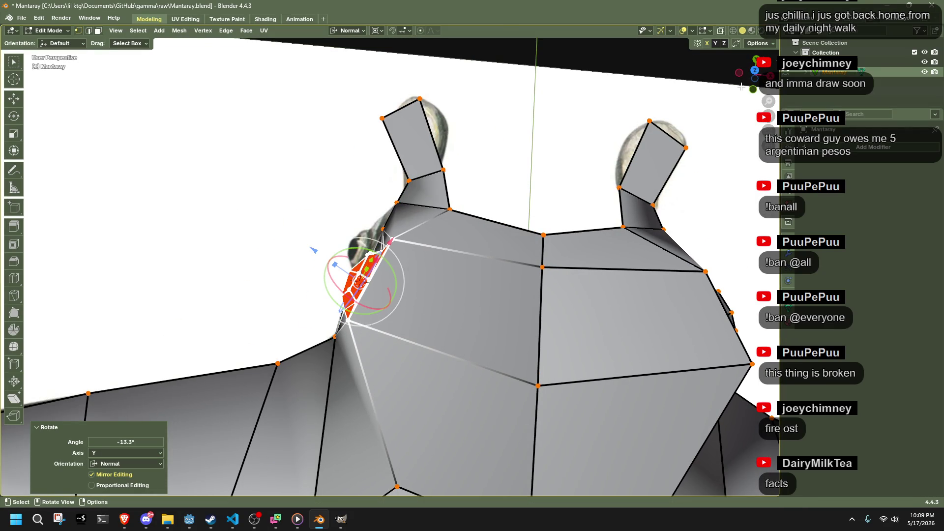
Step: Switch to top orthographic view, cancelling a started knife cut
click(755, 73)
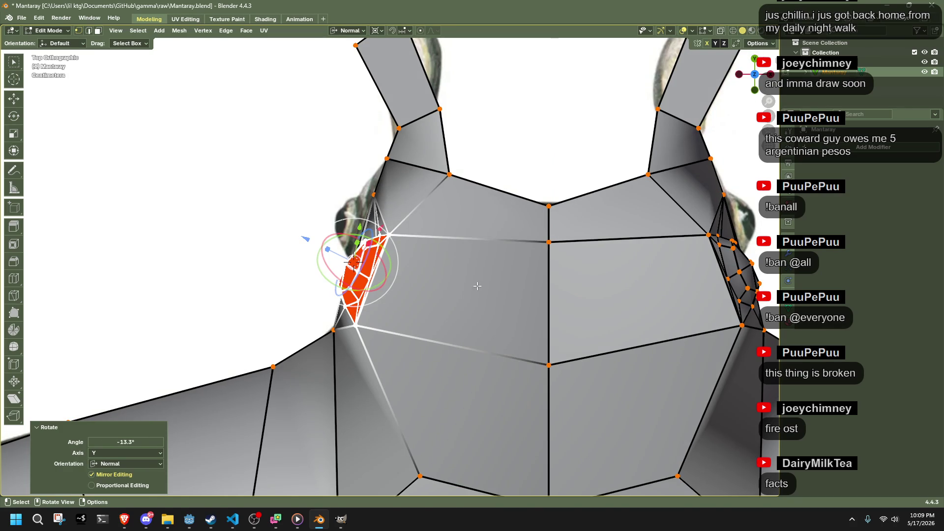
key(k)
key(Escape)
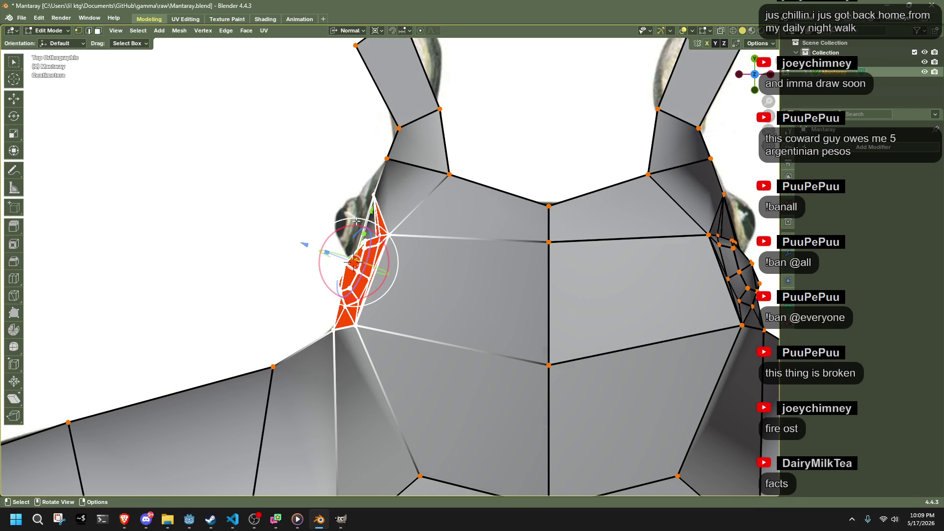
scroll(357, 221, down, 2)
Step: Move the eye-bump vertices twice, framing them and checking the shape in perspective
key(g)
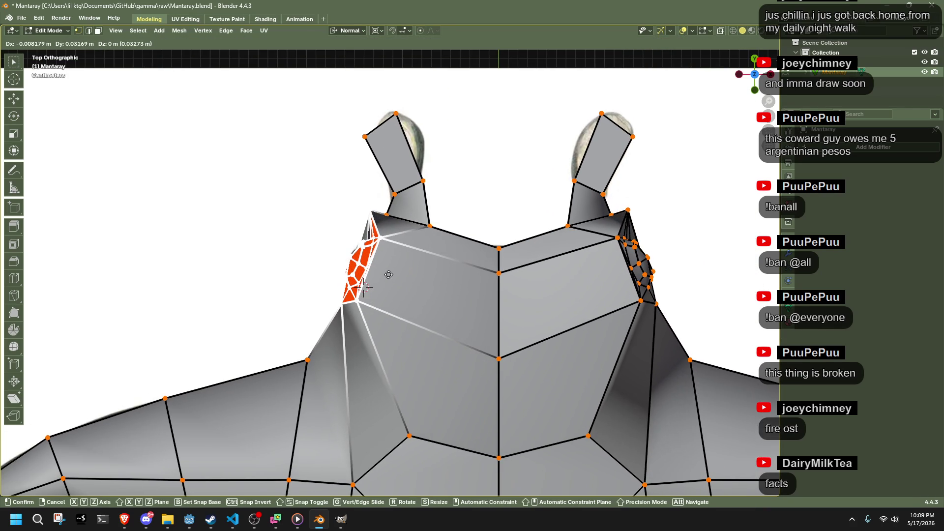
click(388, 270)
mouse_move(388, 270)
middle_down()
mouse_move(488, 254)
mouse_move(460, 374)
mouse_move(448, 379)
middle_up()
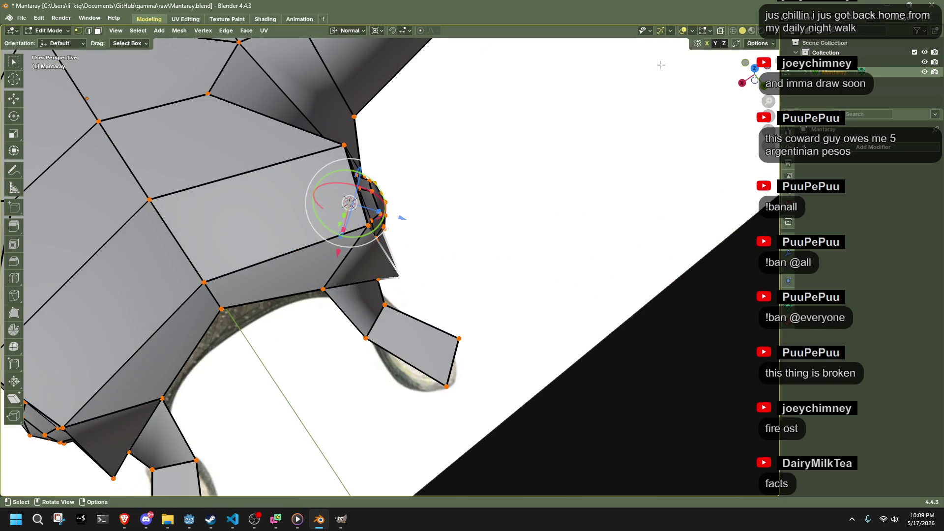
middle_drag(508, 163, 409, 128)
scroll(410, 128, down, 3)
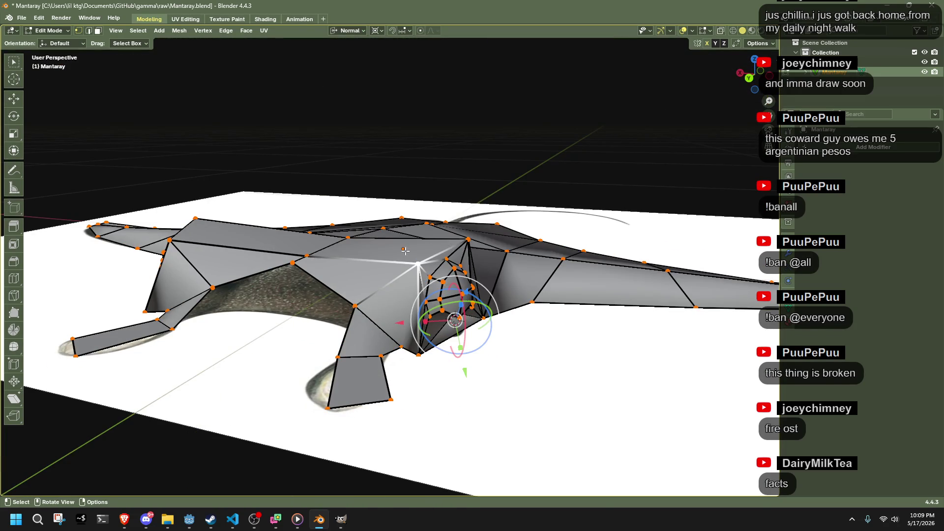
key(KP_Decimal)
key(g)
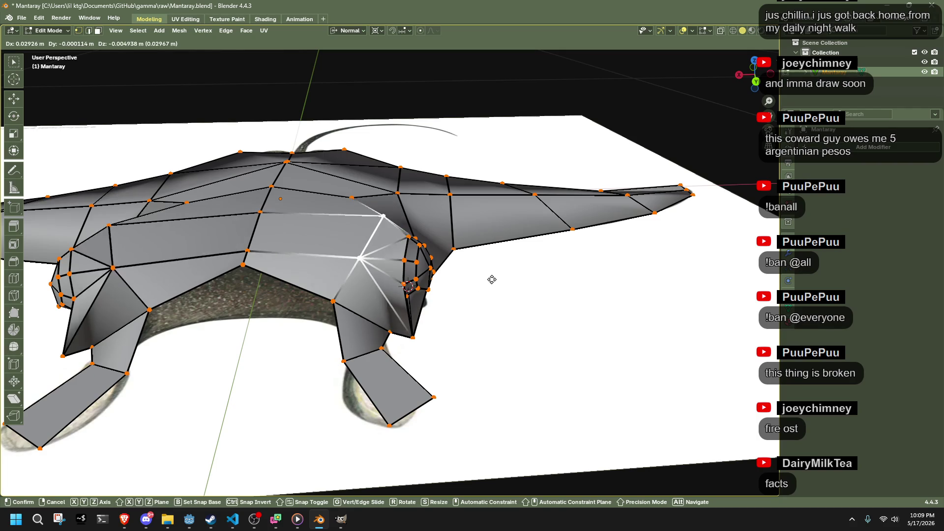
click(500, 281)
mouse_move(500, 281)
middle_down()
mouse_move(342, 267)
mouse_move(322, 251)
mouse_move(355, 228)
mouse_move(468, 322)
mouse_move(345, 339)
mouse_move(419, 334)
mouse_move(391, 309)
mouse_move(260, 308)
mouse_move(565, 326)
mouse_move(343, 307)
mouse_move(226, 331)
mouse_move(447, 330)
mouse_move(443, 374)
mouse_move(428, 256)
mouse_move(398, 305)
mouse_move(390, 294)
mouse_move(417, 244)
mouse_move(329, 246)
middle_up()
Step: Nudge three more eye vertices, then reactivate the Mantaray mesh in Edit Mode
key(g)
click(339, 339)
key(g)
click(413, 334)
key(g)
click(251, 314)
key(Tab)
click(343, 307)
key(Tab)
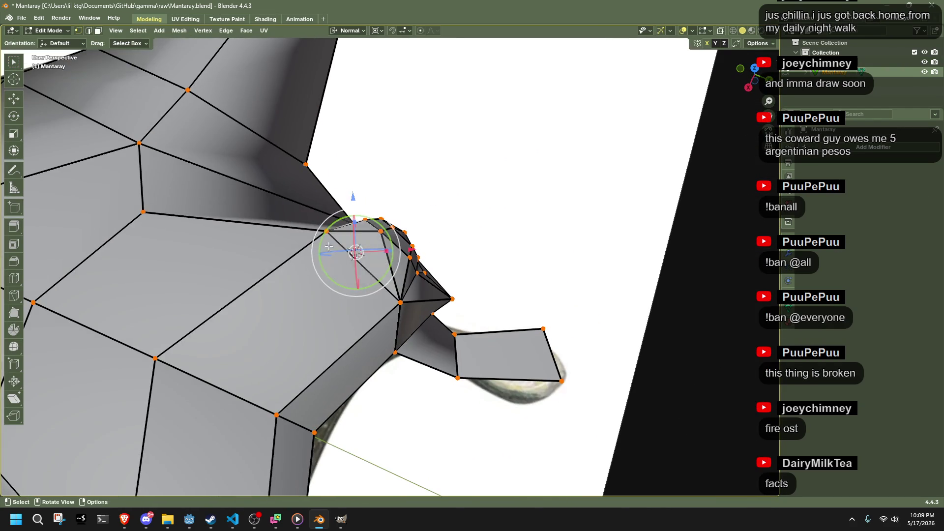
Step: Reposition individual eye-bump vertices so the bump bulges cleanly from the head
drag(320, 231, 366, 232)
mouse_move(366, 232)
middle_down()
mouse_move(375, 220)
mouse_move(339, 236)
mouse_move(264, 217)
mouse_move(372, 279)
mouse_move(550, 225)
mouse_move(390, 243)
mouse_move(419, 249)
mouse_move(470, 323)
mouse_move(433, 374)
mouse_move(424, 355)
mouse_move(310, 316)
mouse_move(512, 337)
mouse_move(431, 353)
mouse_move(433, 345)
mouse_move(419, 364)
mouse_move(483, 358)
mouse_move(310, 370)
mouse_move(345, 397)
mouse_move(436, 400)
mouse_move(472, 388)
mouse_move(490, 375)
mouse_move(267, 388)
middle_up()
key(g)
click(339, 241)
key(Tab)
key(Tab)
click(424, 356)
key(g)
click(441, 360)
key(g)
click(443, 356)
click(179, 30)
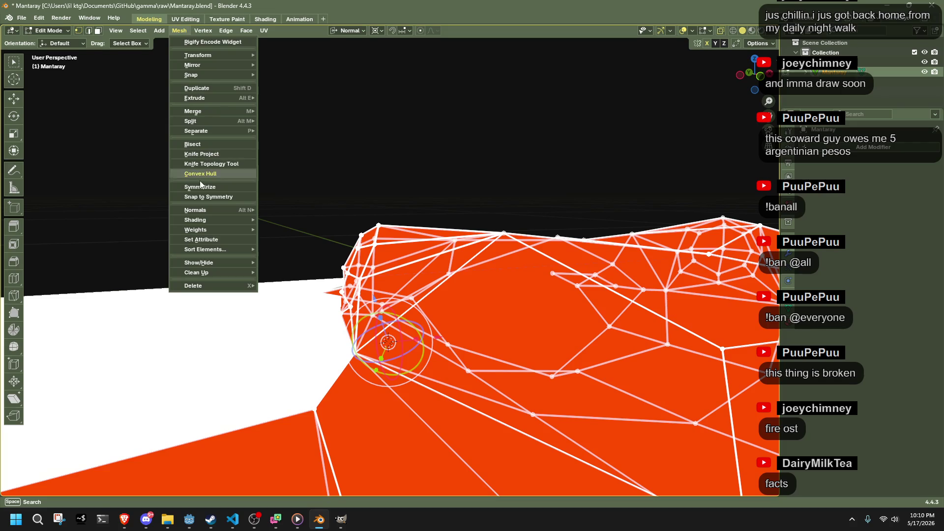
Step: Symmetrize the mesh so both sides match, clear the selection, and leave Edit Mode
click(200, 187)
click(246, 195)
scroll(246, 196, down, 3)
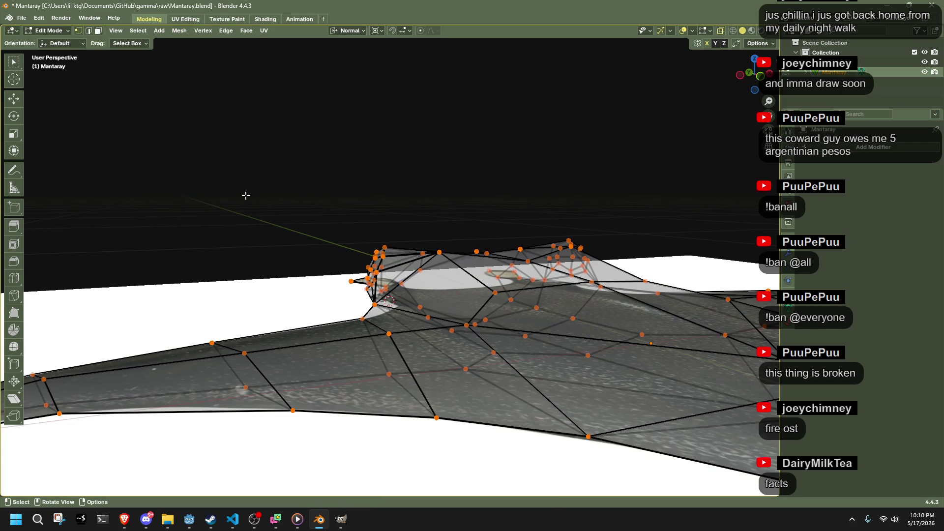
key(Tab)
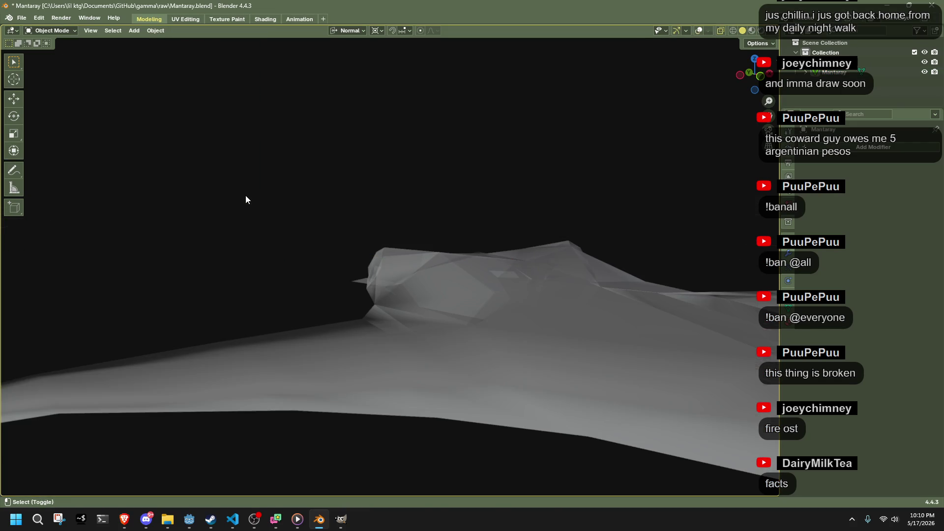
Step: Reselect the Mantaray mesh and average all its normals by Face Area
mouse_move(267, 199)
middle_down()
mouse_move(294, 215)
mouse_move(454, 250)
mouse_move(501, 230)
middle_up()
click(500, 230)
click(497, 238)
key(Tab)
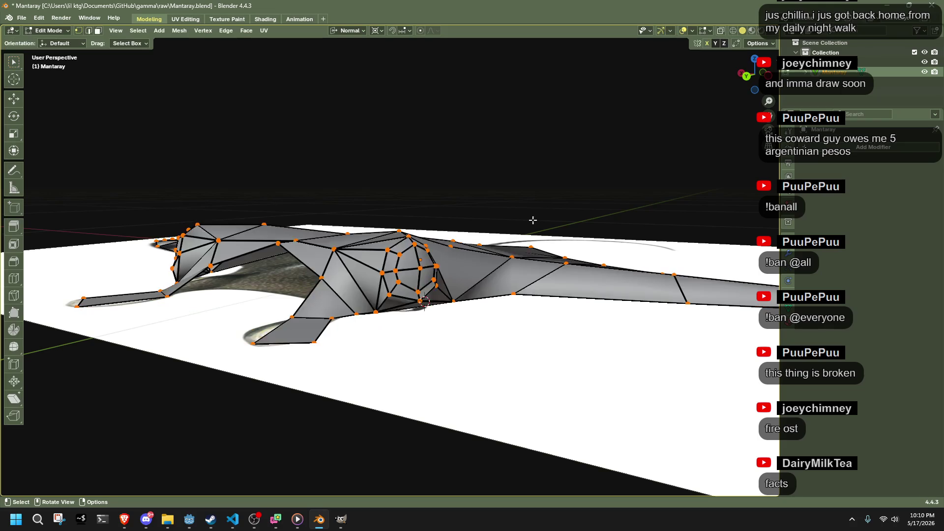
key(a)
key(alt+n)
click(649, 206)
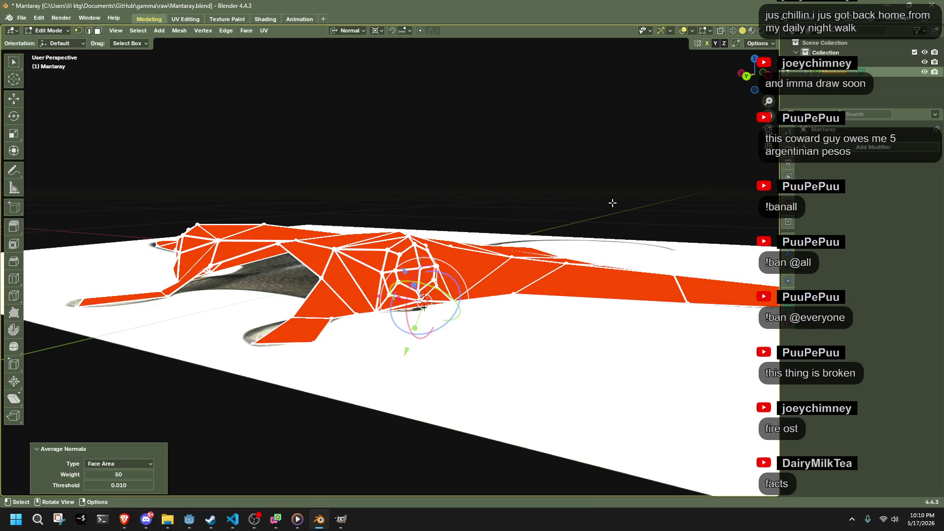
key(Tab)
Step: Mark the eye-bump rim edges sharp and re-average all normals by Face Area
mouse_move(577, 187)
middle_down()
mouse_move(442, 238)
mouse_move(417, 275)
mouse_move(399, 247)
middle_up()
key(Tab)
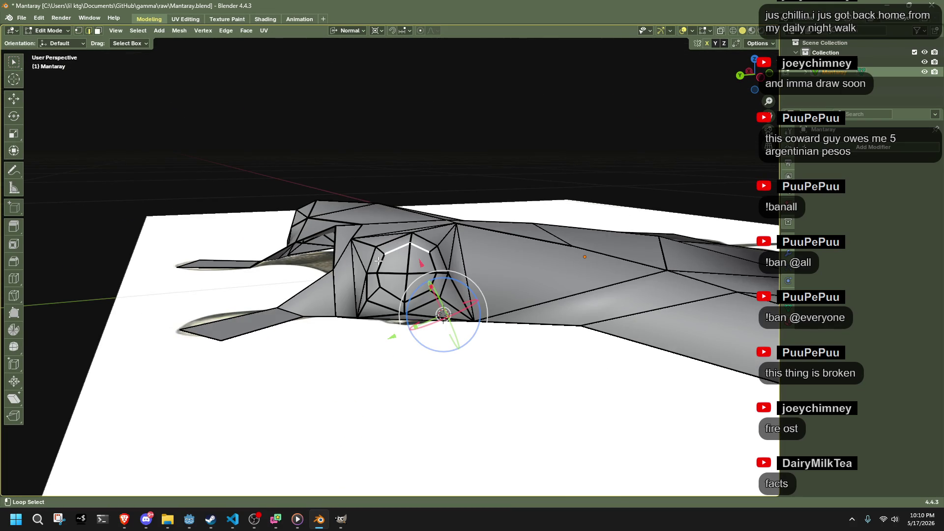
right_click(525, 332)
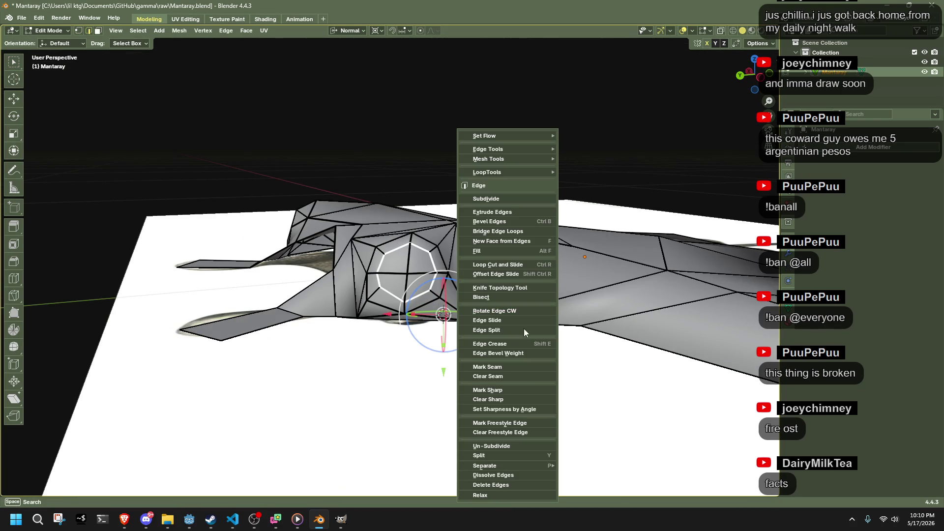
click(501, 389)
key(a)
key(alt+n)
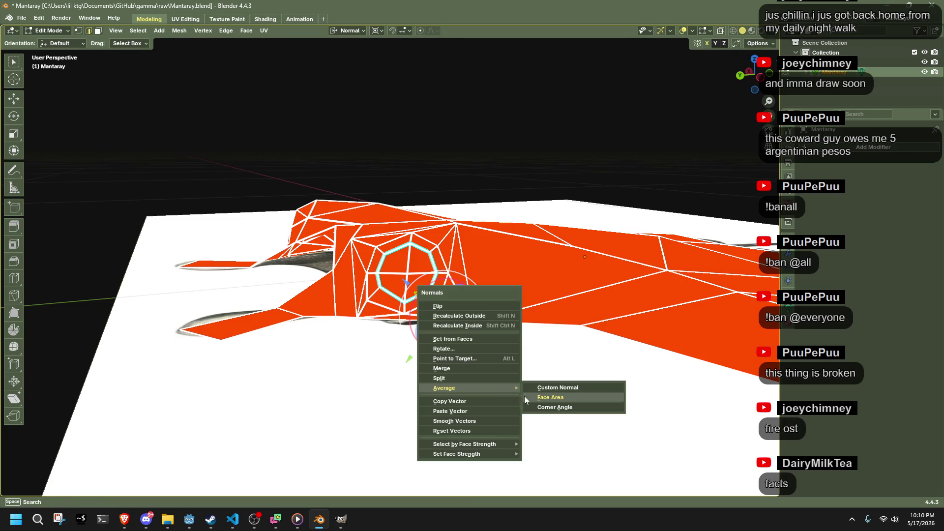
click(526, 397)
key(Tab)
Step: Mark the eye-bump loop edges sharp from a low side view
mouse_move(408, 170)
middle_down()
mouse_move(490, 147)
mouse_move(453, 188)
middle_up()
scroll(453, 187, up, 5)
key(Tab)
key(alt+a)
mouse_move(491, 213)
middle_down()
mouse_move(347, 168)
mouse_move(384, 206)
mouse_move(411, 218)
mouse_move(434, 184)
mouse_move(422, 239)
middle_up()
scroll(421, 239, up, 5)
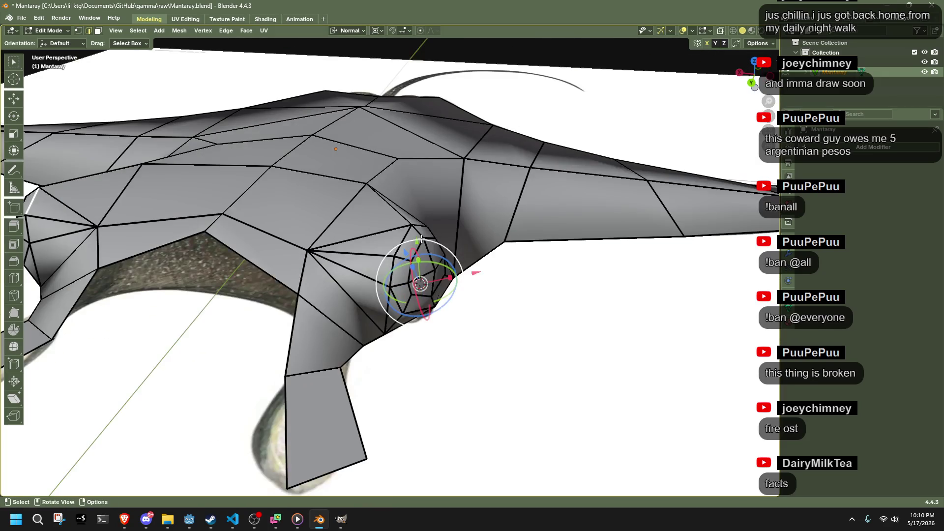
mouse_move(488, 292)
middle_down()
mouse_move(410, 300)
mouse_move(436, 293)
middle_up()
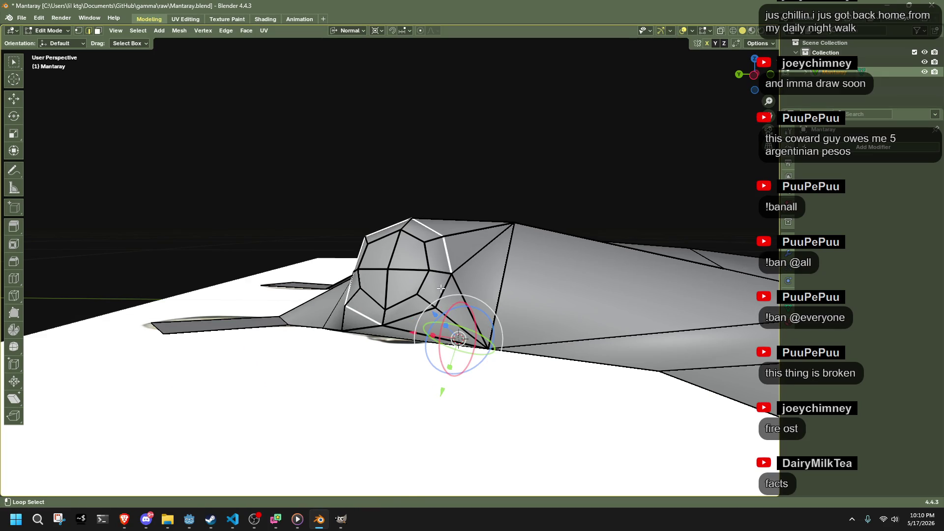
right_click(441, 288)
click(391, 390)
Step: Average all normals with the Custom Normal option and return to Object Mode
key(a)
key(alt+n)
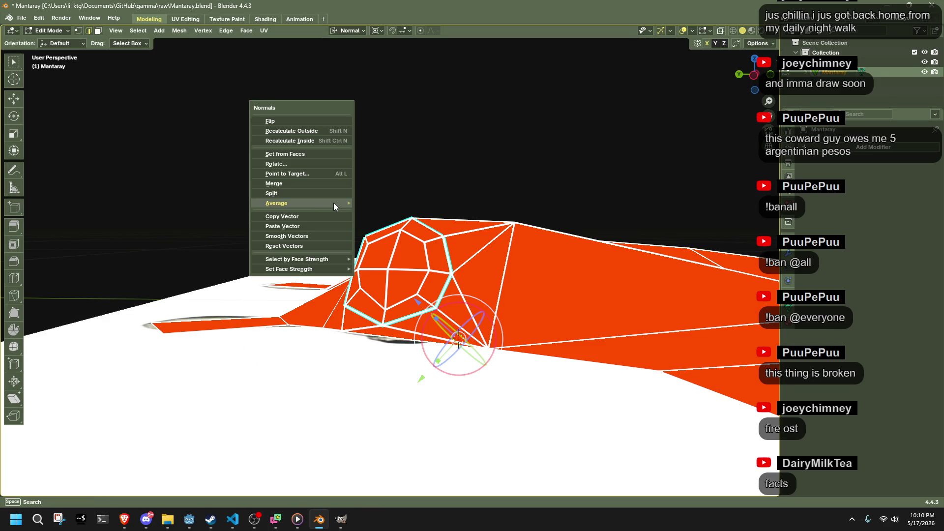
mouse_move(335, 204)
click(390, 202)
key(Tab)
mouse_move(417, 166)
middle_down()
mouse_move(488, 222)
mouse_move(554, 211)
mouse_move(545, 193)
mouse_move(415, 229)
mouse_move(526, 240)
middle_up()
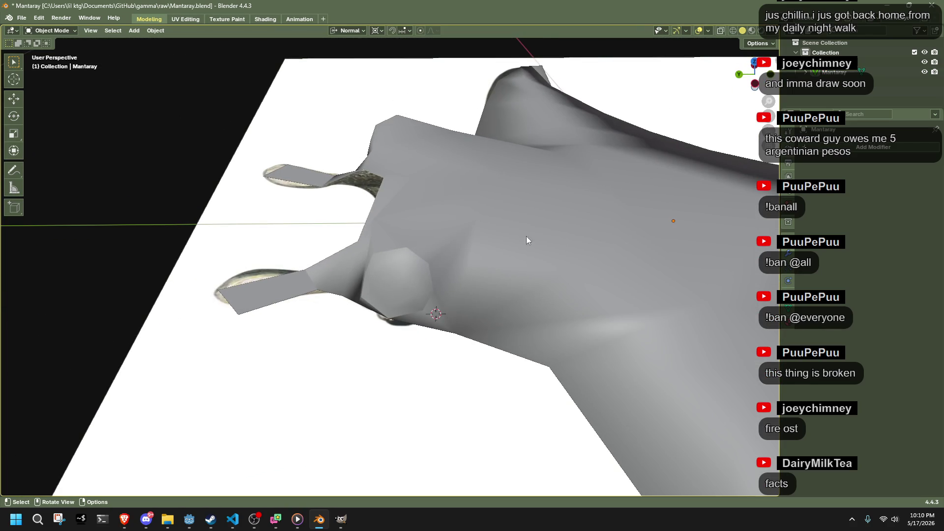
Step: In top view, shrink the left eye-bump faces to about three quarters around the snapped 3D cursor
click(733, 30)
middle_drag(560, 201, 460, 249)
click(755, 70)
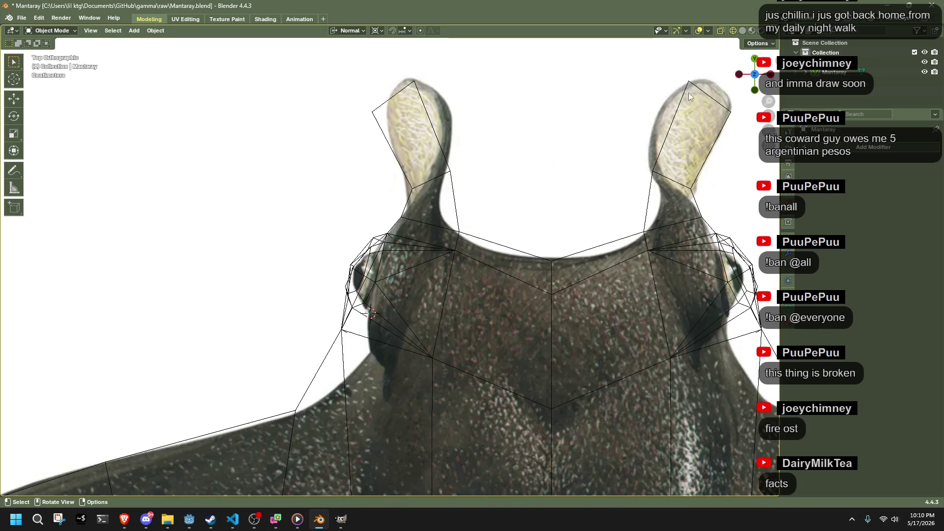
key(Tab)
scroll(383, 247, up, 3)
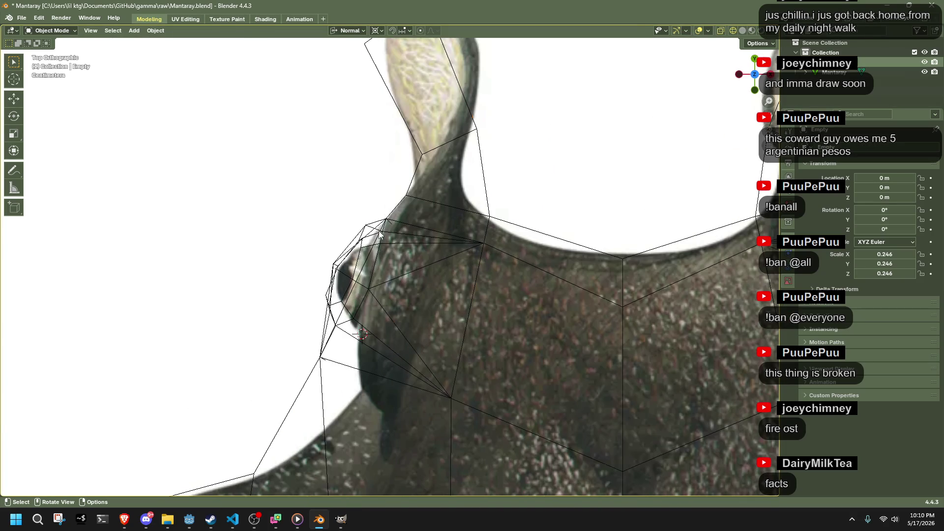
key(Tab)
key(Tab)
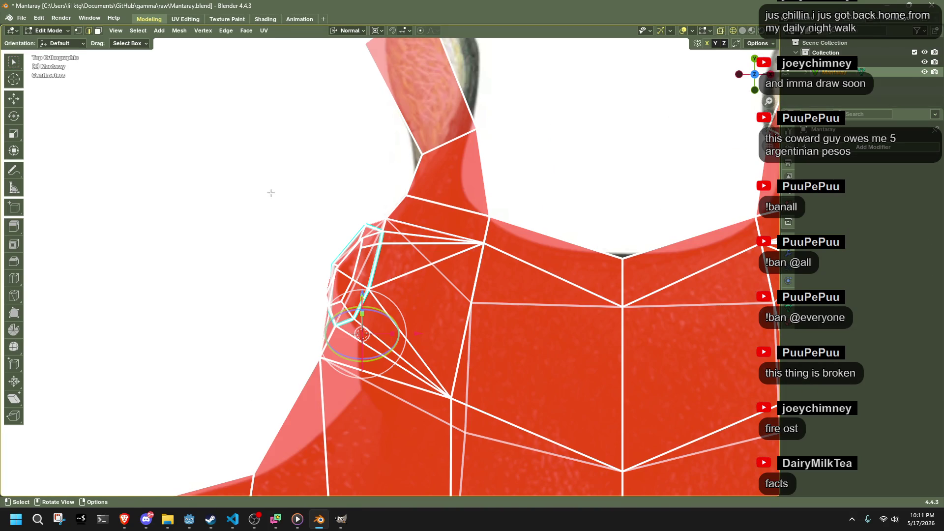
drag(397, 332, 397, 330)
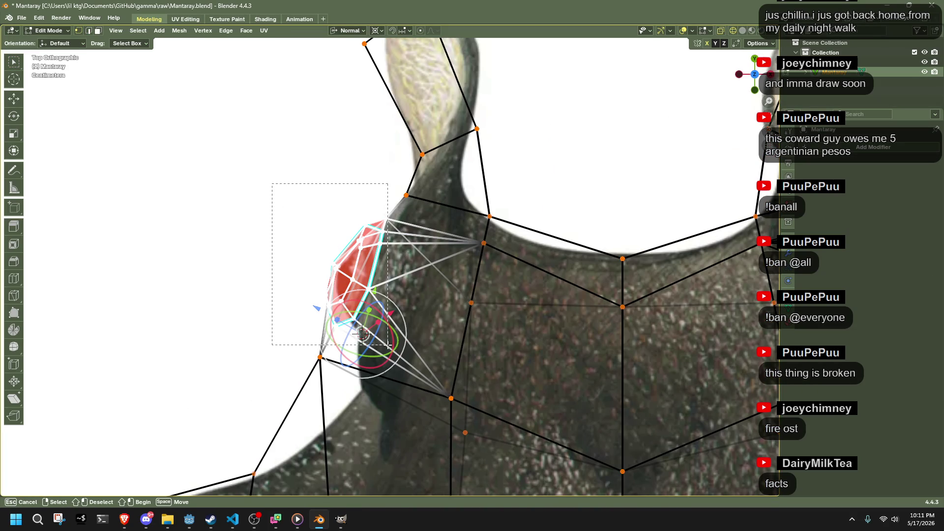
key(shift+s)
click(362, 376)
key(s)
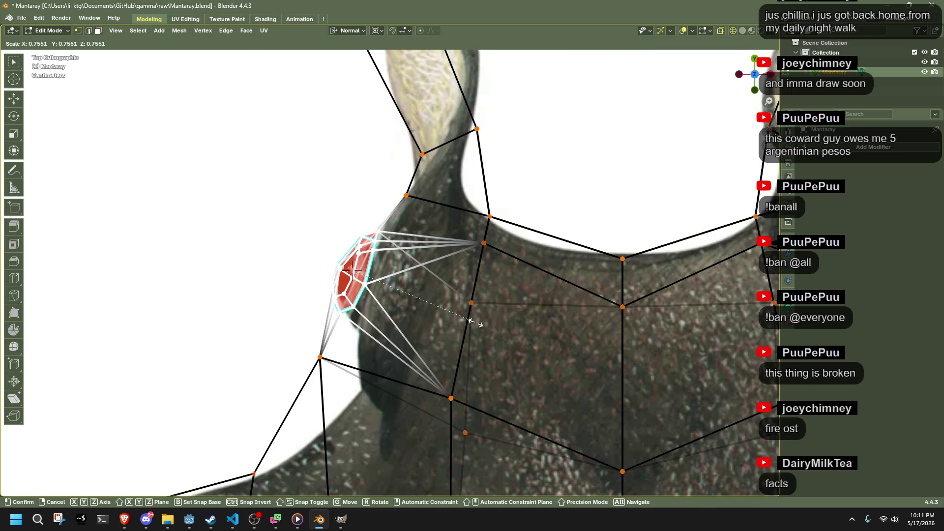
click(475, 323)
Step: Clear the selection, then select the vertices around the left eye bump from top view
click(305, 205)
mouse_move(305, 205)
middle_down()
mouse_move(345, 172)
mouse_move(423, 134)
mouse_move(498, 177)
mouse_move(400, 258)
mouse_move(369, 229)
mouse_move(373, 221)
mouse_move(631, 286)
mouse_move(627, 273)
mouse_move(659, 311)
mouse_move(367, 288)
mouse_move(408, 285)
mouse_move(383, 278)
middle_up()
key(Tab)
key(Tab)
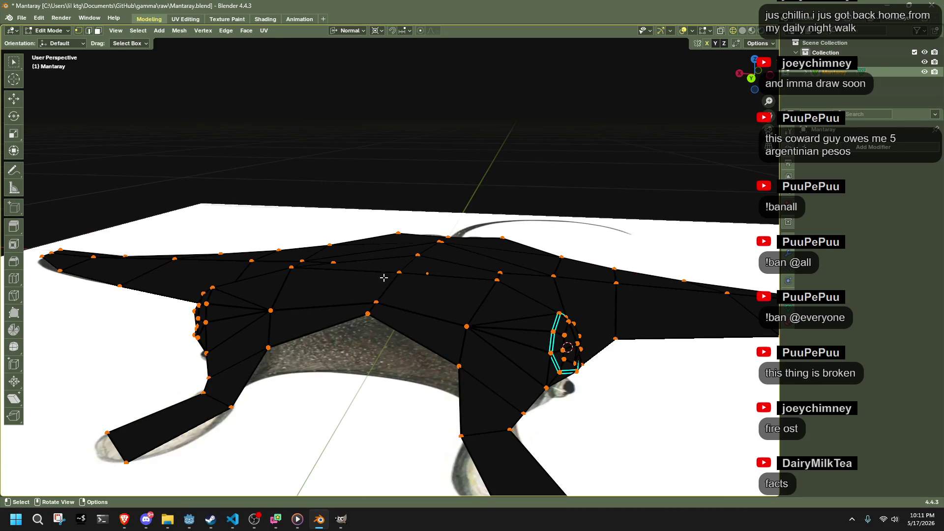
key(ctrl+r)
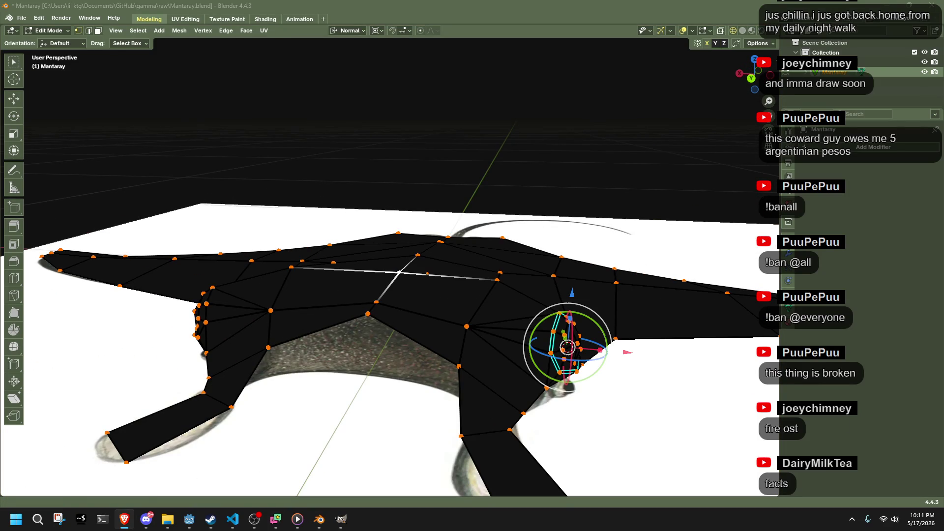
mouse_move(590, 344)
middle_down()
mouse_move(550, 339)
mouse_move(651, 400)
middle_up()
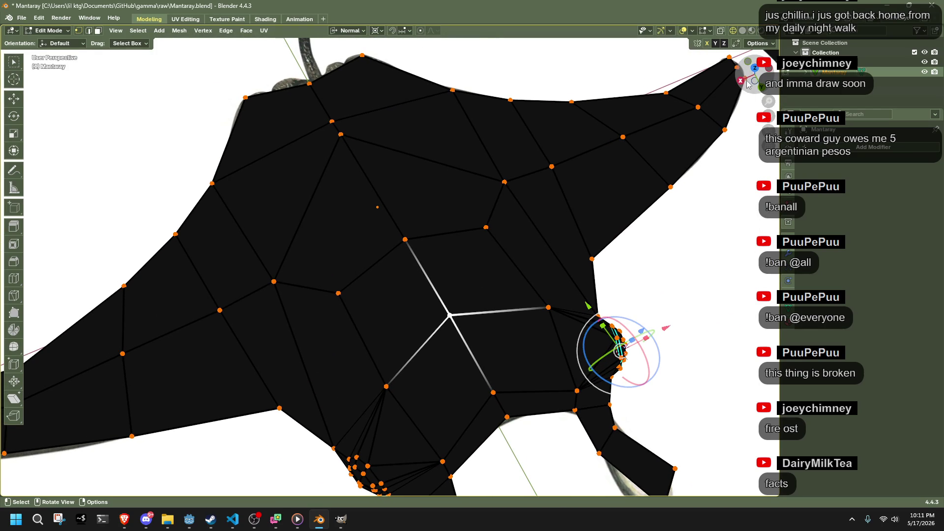
key(KP_7)
scroll(498, 190, up, 3)
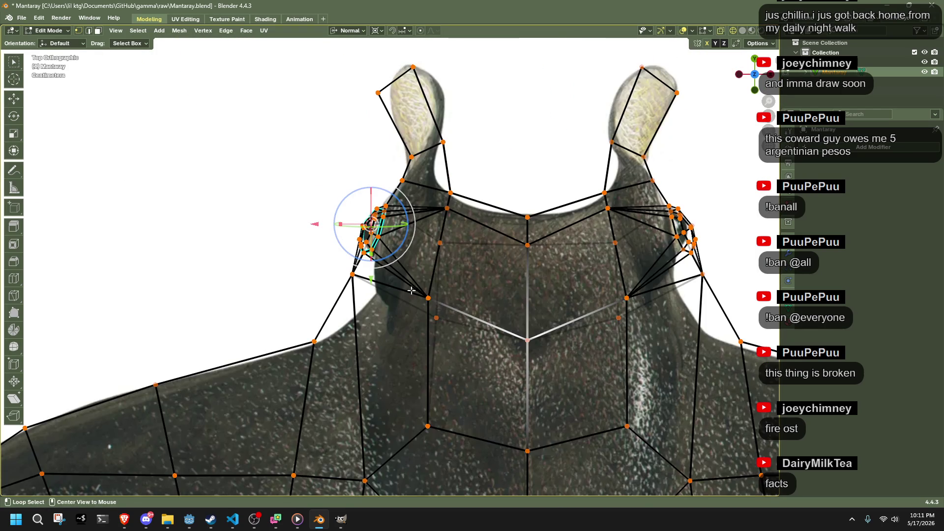
scroll(336, 241, up, 3)
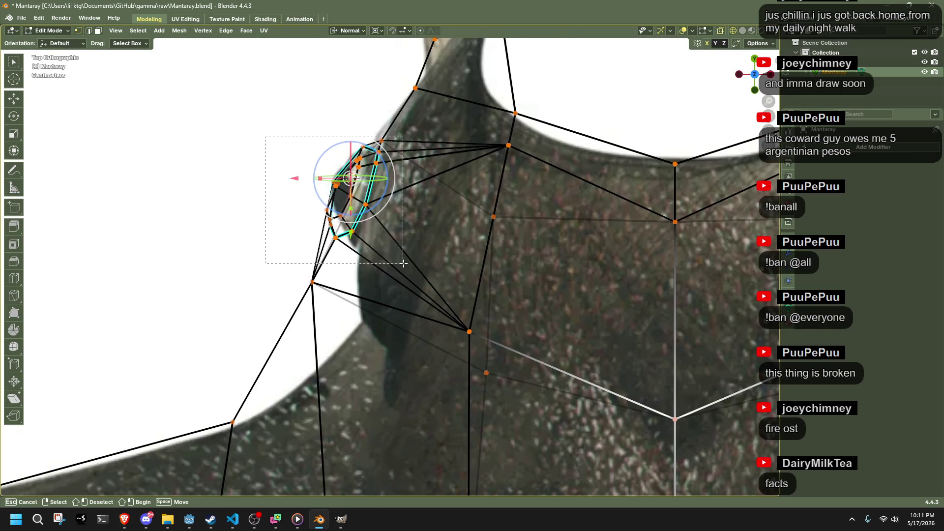
drag(403, 264, 403, 263)
scroll(404, 264, down, 3)
mouse_move(403, 263)
middle_down()
mouse_move(428, 177)
mouse_move(420, 169)
mouse_move(449, 235)
middle_up()
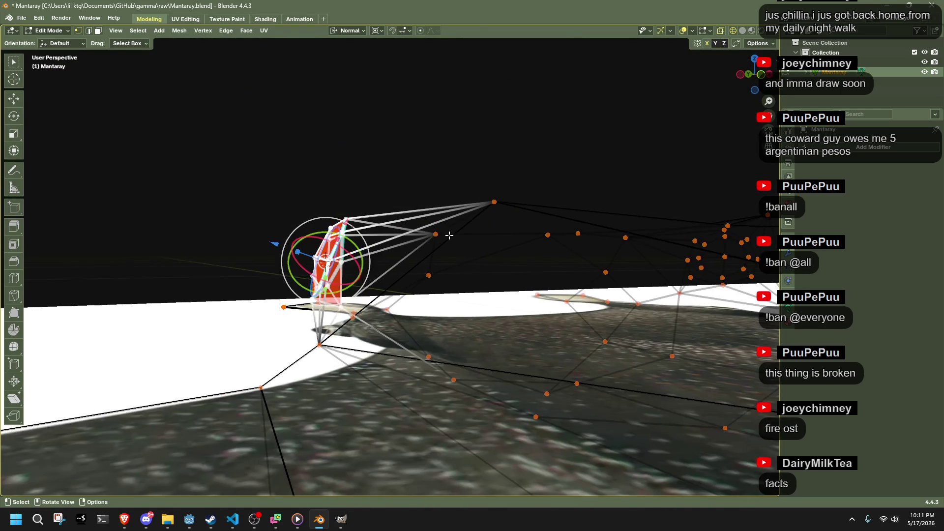
Step: Rotate the eye bump 17.9°, move it, then adjust it back by -7.46° with a small nudge
key(r)
click(467, 273)
key(g)
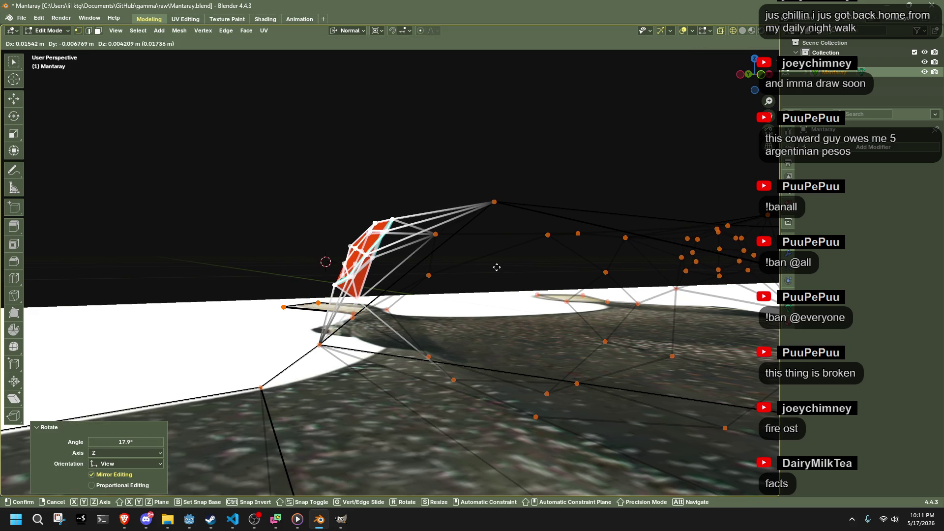
click(497, 267)
mouse_move(496, 267)
middle_down()
mouse_move(612, 290)
mouse_move(712, 260)
middle_up()
key(r)
click(712, 261)
key(r)
click(708, 228)
key(g)
click(695, 217)
Step: In Solid shading, move the vertex beneath the eye bump along Z
mouse_move(696, 217)
middle_down()
mouse_move(565, 298)
mouse_move(399, 304)
middle_up()
alt+click(319, 277)
mouse_move(319, 277)
middle_down()
mouse_move(381, 352)
mouse_move(396, 347)
middle_up()
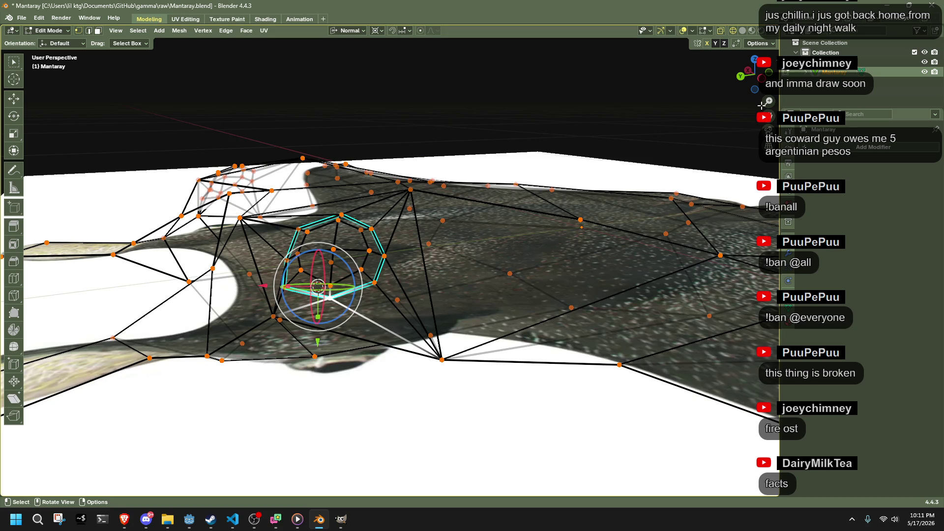
click(742, 30)
mouse_move(541, 123)
middle_down()
mouse_move(438, 143)
mouse_move(466, 217)
mouse_move(346, 306)
mouse_move(342, 437)
middle_up()
click(346, 305)
key(g)
middle_click(357, 359)
click(360, 375)
Step: Collapse the selected vertices to zero scale around the 3D cursor
key(shift+s)
click(342, 364)
key(s)
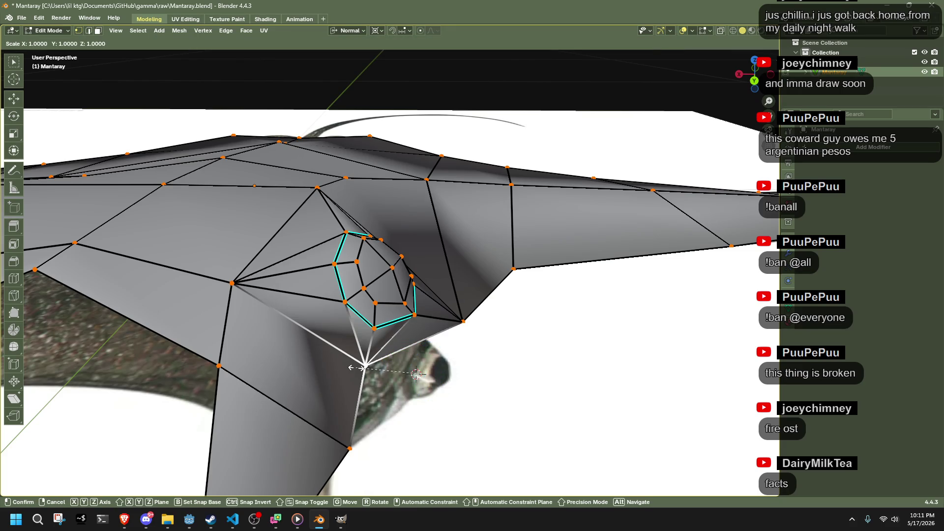
key(Return)
mouse_move(356, 368)
middle_down()
mouse_move(483, 374)
mouse_move(392, 403)
middle_up()
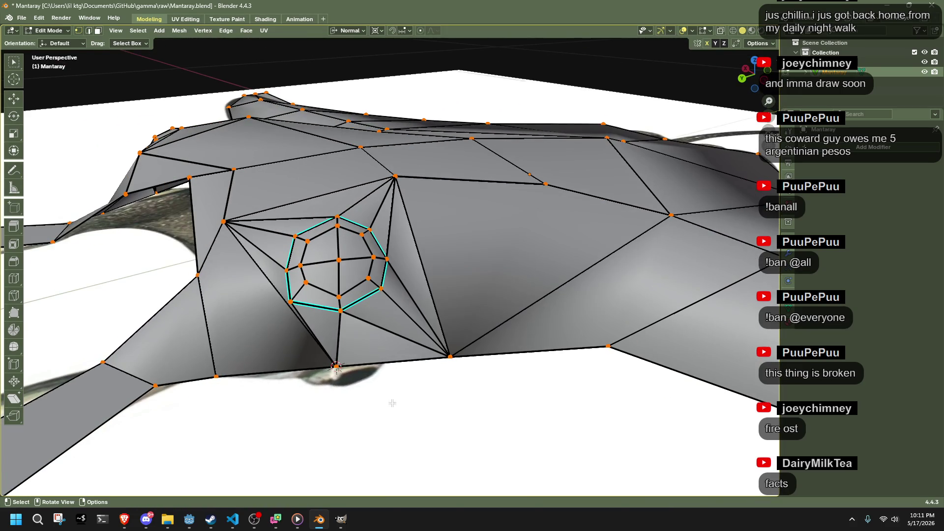
Step: Slide one vertex along its edge and reposition another vertex
key(shift+v)
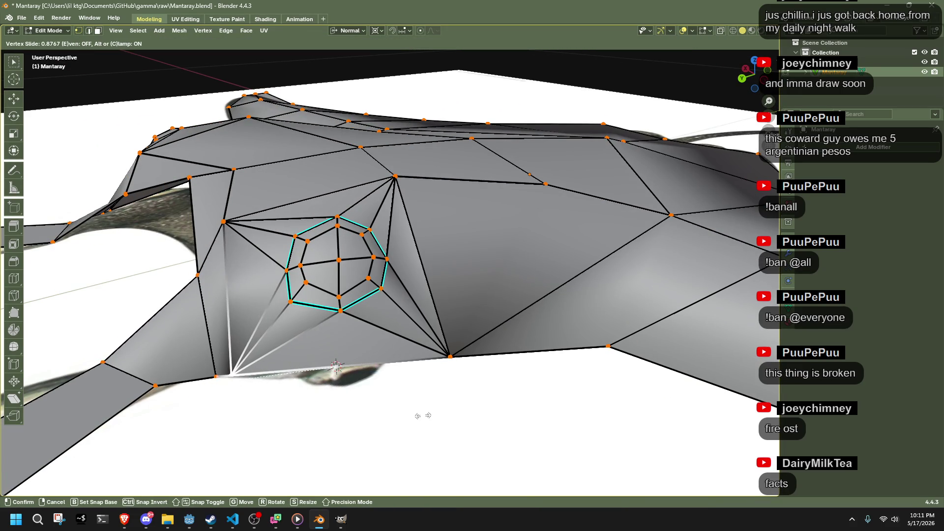
click(426, 416)
mouse_move(426, 416)
middle_down()
mouse_move(412, 312)
mouse_move(441, 292)
mouse_move(406, 351)
mouse_move(424, 359)
middle_up()
key(g)
click(438, 302)
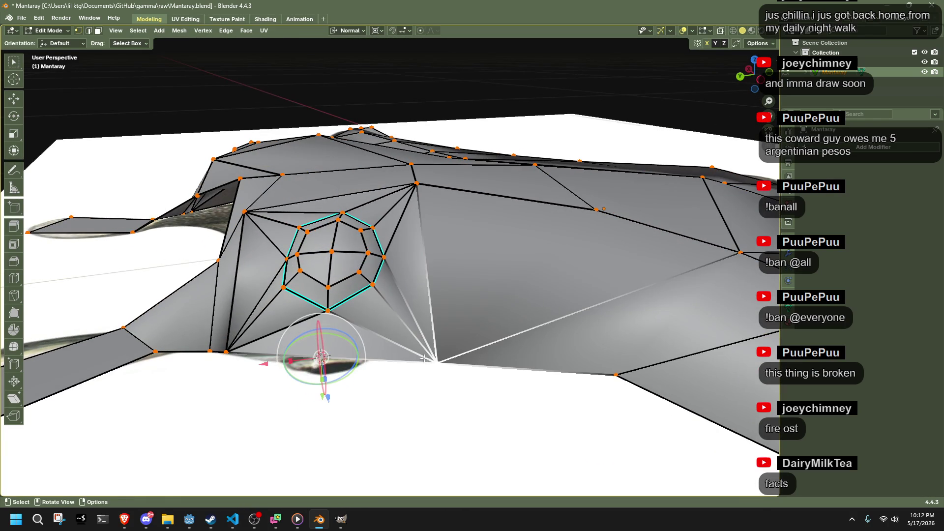
Step: Add the vertex below the eye bump and flatten the selection to zero scale at the cursor
shift+click(247, 347)
key(shift+s)
click(379, 340)
key(s)
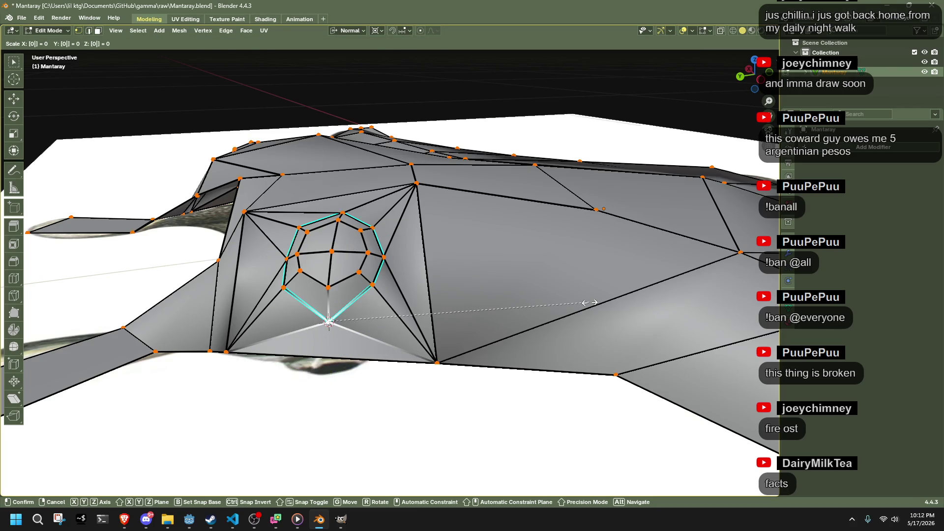
key(Return)
middle_drag(589, 302, 322, 284)
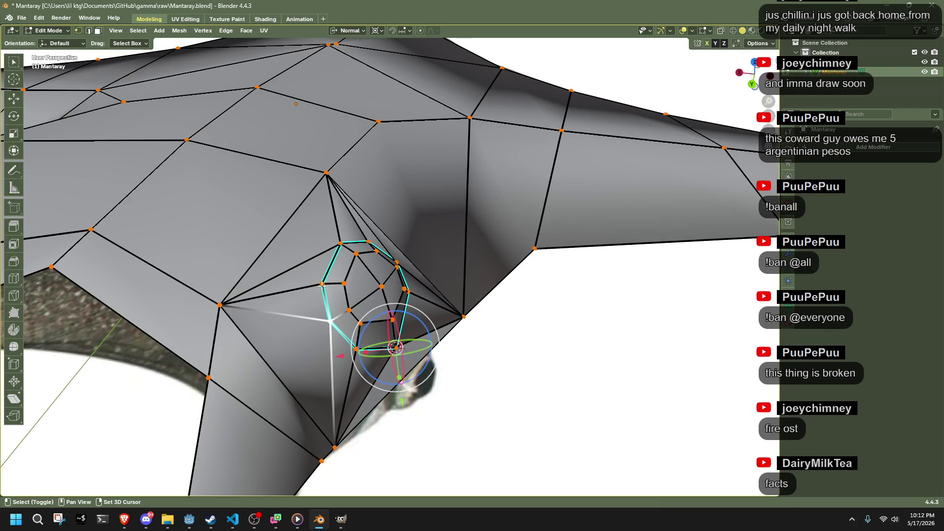
Step: Scale more vertices beside the eye-bump ring toward the 3D cursor to flatten them
click(220, 305)
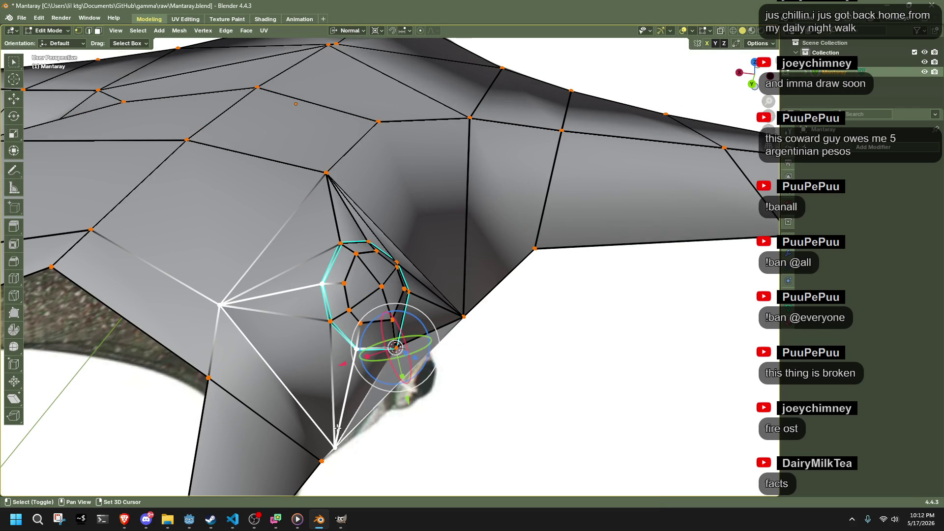
shift+right_click(309, 346)
click(330, 321)
key(s)
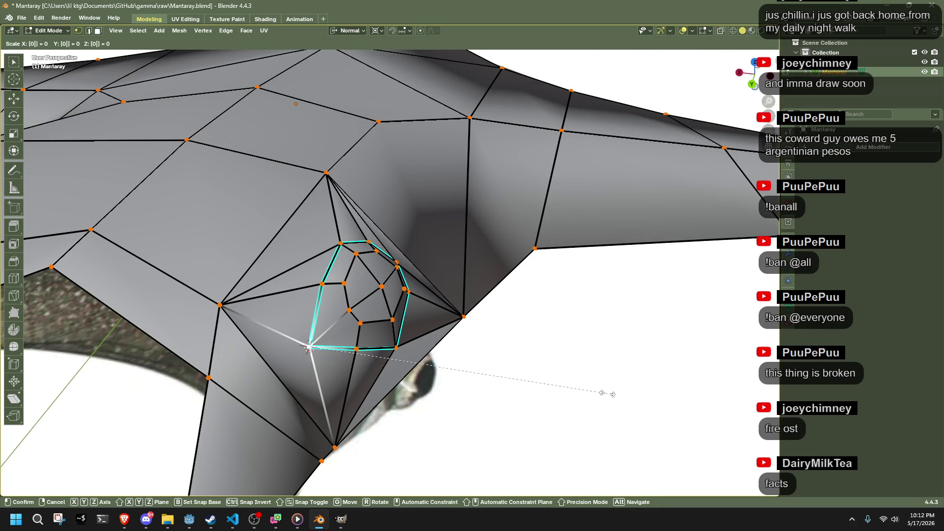
key(Return)
middle_drag(607, 393, 314, 303)
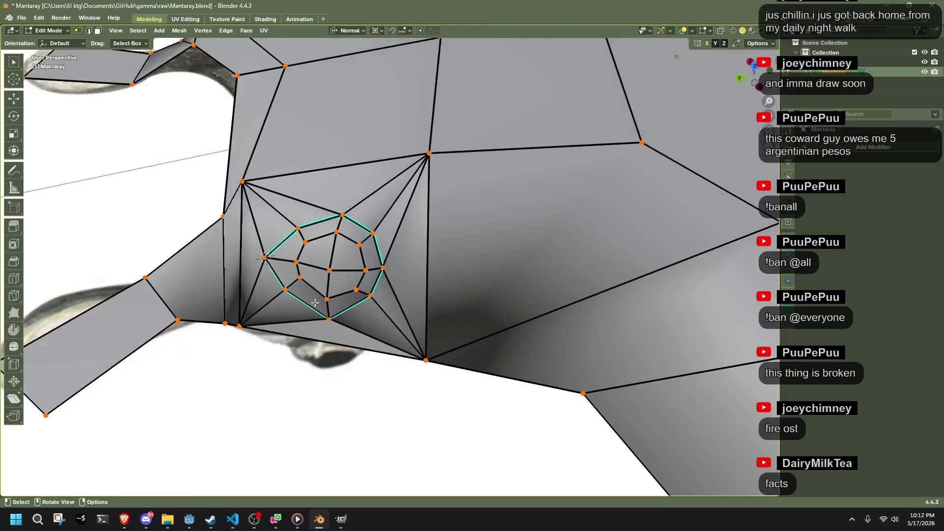
shift+click(244, 181)
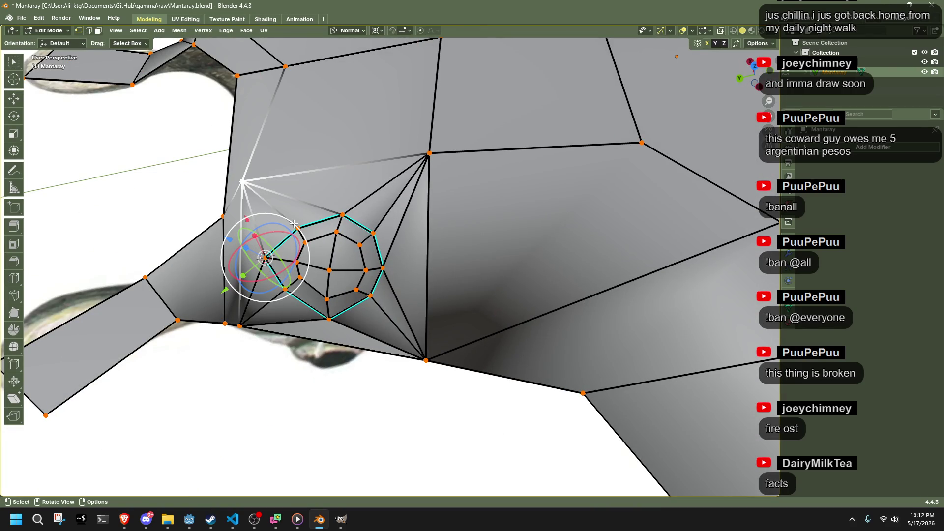
shift+right_click(335, 199)
key(s)
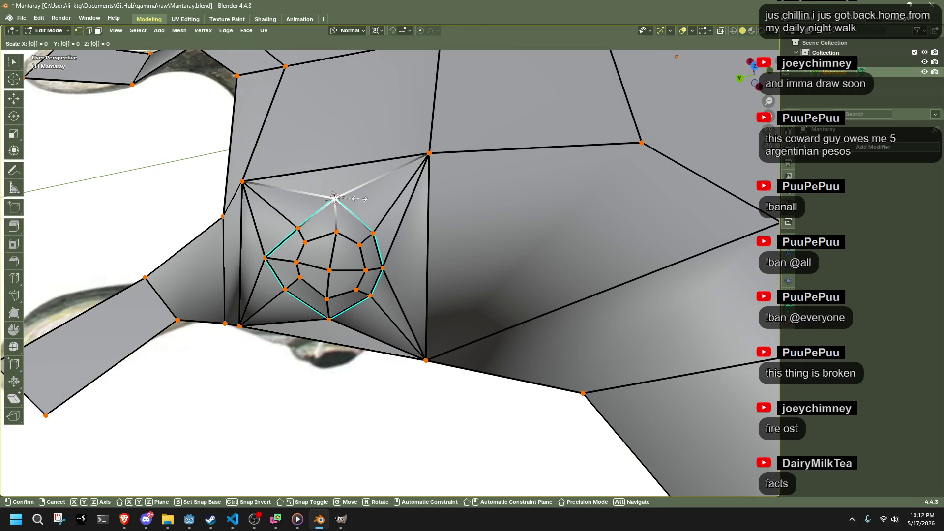
click(359, 198)
mouse_move(453, 378)
middle_down()
mouse_move(600, 321)
mouse_move(730, 372)
mouse_move(417, 340)
mouse_move(489, 359)
mouse_move(458, 366)
middle_up()
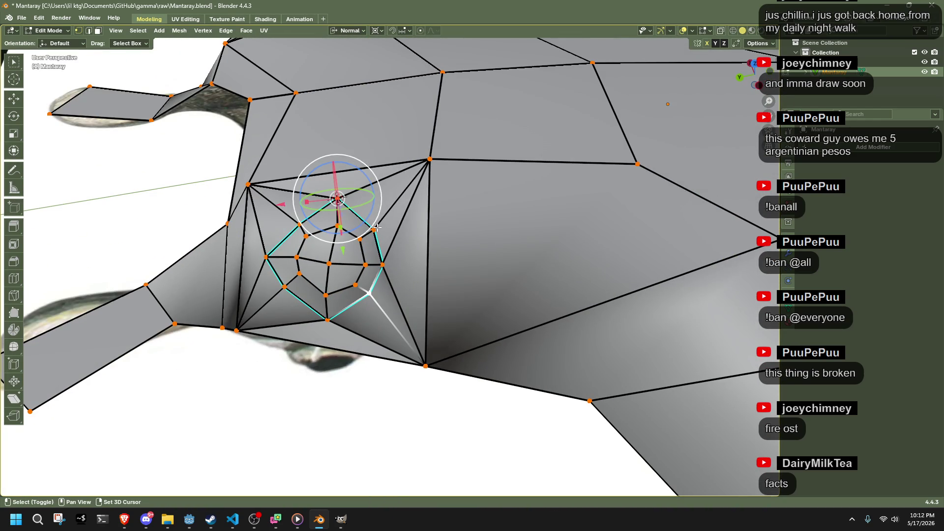
Step: Scale the top, bottom and side vertices of the ring to even out the eye bump
shift+click(429, 163)
shift+click(426, 365)
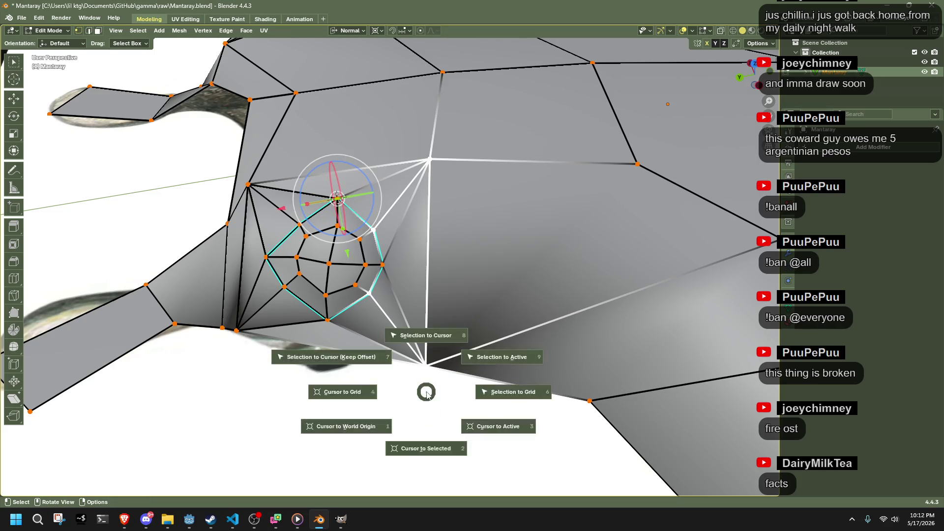
click(384, 266)
key(s)
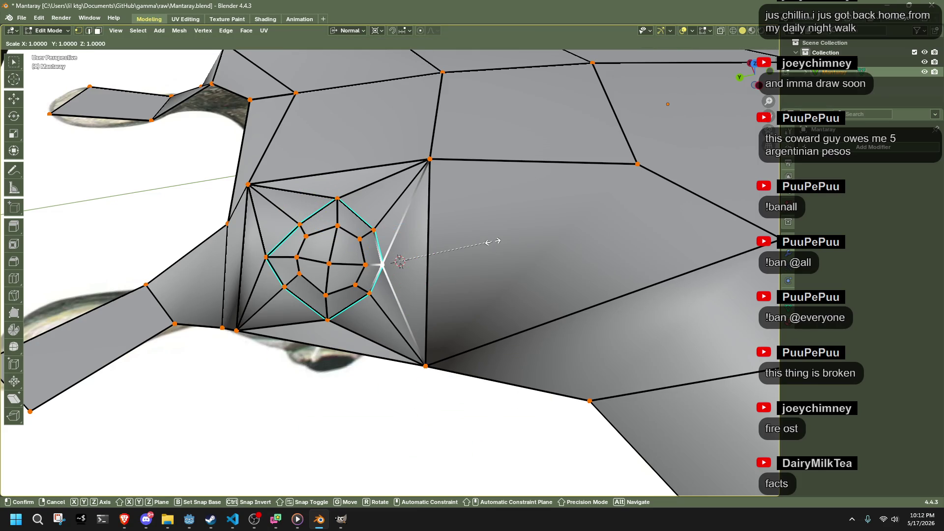
click(492, 241)
mouse_move(491, 246)
middle_down()
mouse_move(480, 371)
mouse_move(428, 353)
mouse_move(270, 400)
mouse_move(388, 414)
middle_up()
Step: Average the mesh normals by Face Area and check the shading in Object Mode
key(alt+n)
click(419, 420)
key(Tab)
mouse_move(249, 246)
middle_down()
mouse_move(468, 258)
mouse_move(426, 159)
mouse_move(459, 230)
middle_up()
click(487, 264)
key(Tab)
mouse_move(487, 264)
middle_down()
mouse_move(435, 337)
mouse_move(388, 335)
middle_up()
key(Tab)
middle_drag(281, 431, 426, 285)
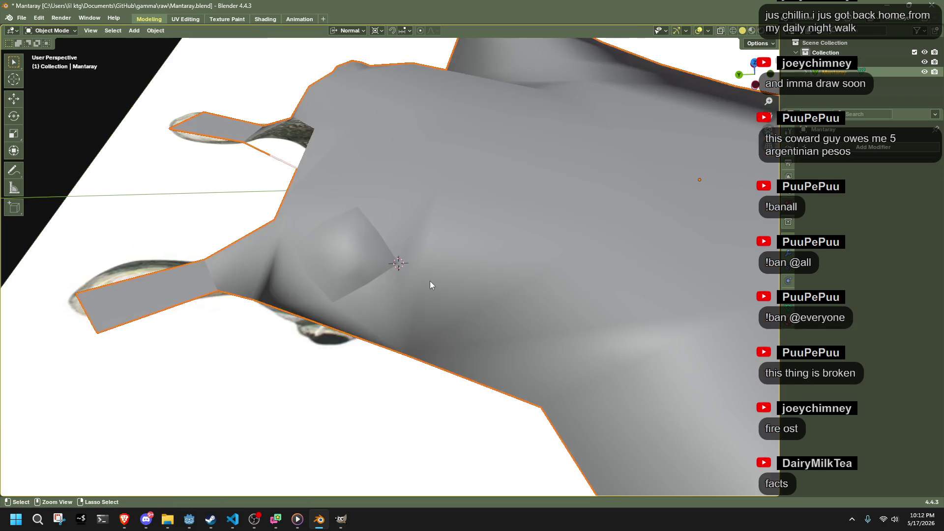
Step: Return to Edit Mode and inspect the mesh around the lower cephalic fin from several angles
key(Tab)
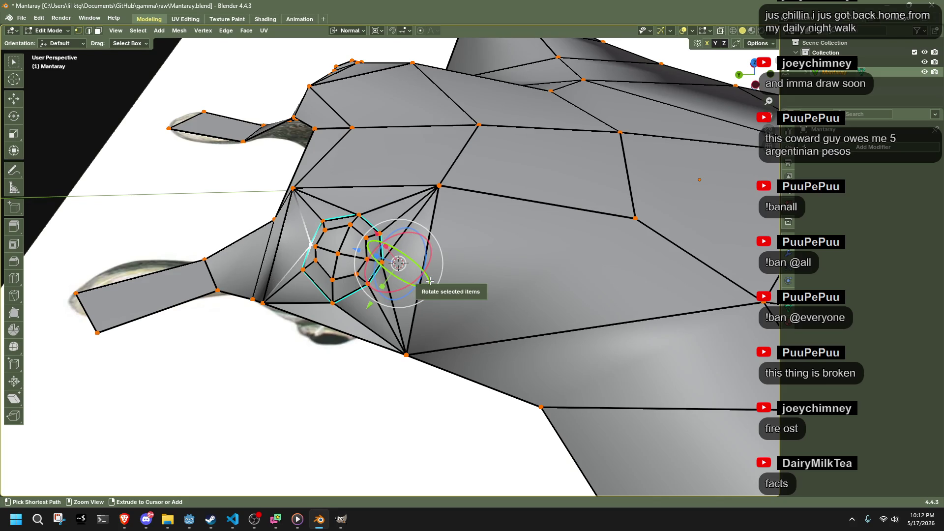
key(ctrl+z)
key(ctrl+shift+z)
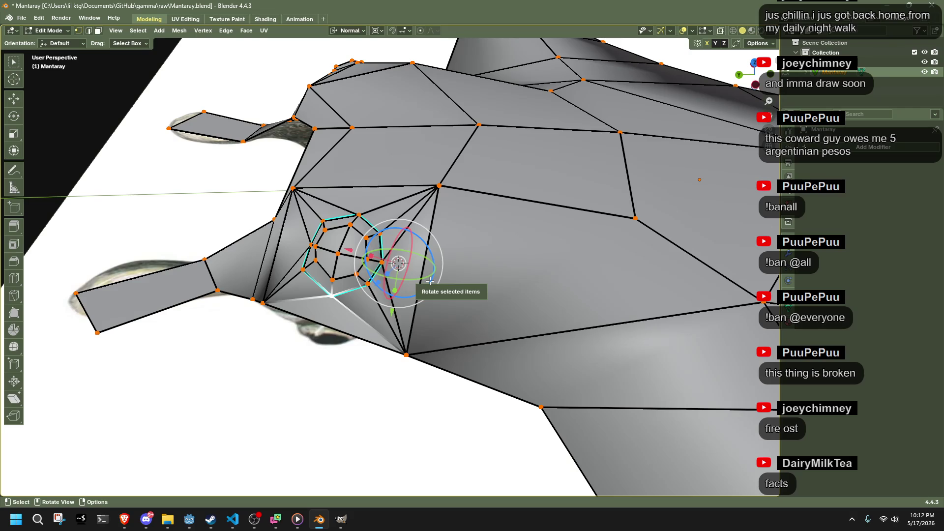
middle_drag(431, 281, 213, 184)
mouse_move(156, 196)
middle_down()
mouse_move(304, 158)
mouse_move(302, 166)
mouse_move(249, 181)
mouse_move(240, 132)
mouse_move(309, 177)
middle_up()
right_click(503, 329)
key(Escape)
middle_drag(417, 380, 216, 435)
right_click(483, 388)
key(Escape)
mouse_move(473, 383)
middle_down()
mouse_move(473, 327)
mouse_move(491, 339)
middle_up()
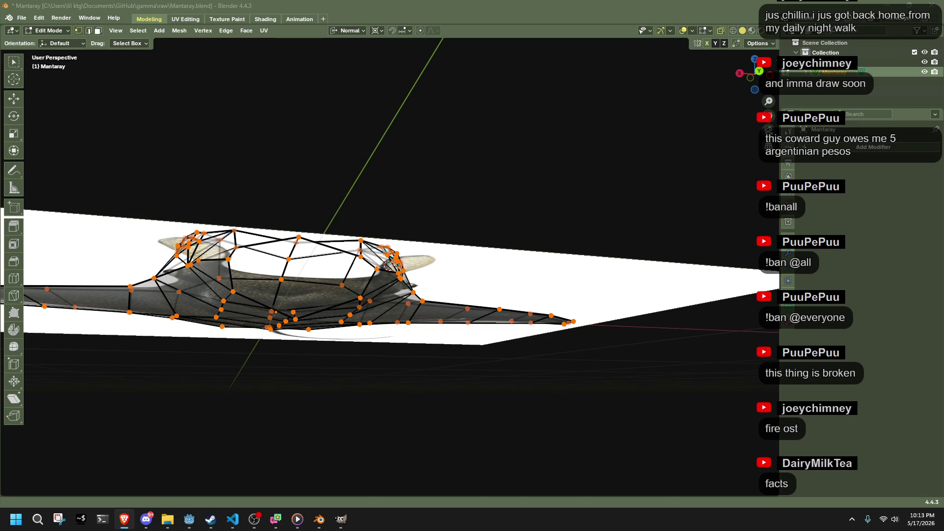
mouse_move(563, 365)
middle_down()
mouse_move(514, 364)
mouse_move(582, 397)
mouse_move(522, 376)
middle_up()
Step: Delete the stray vertex and the leftover vertices at the lower fin
key(x)
click(456, 308)
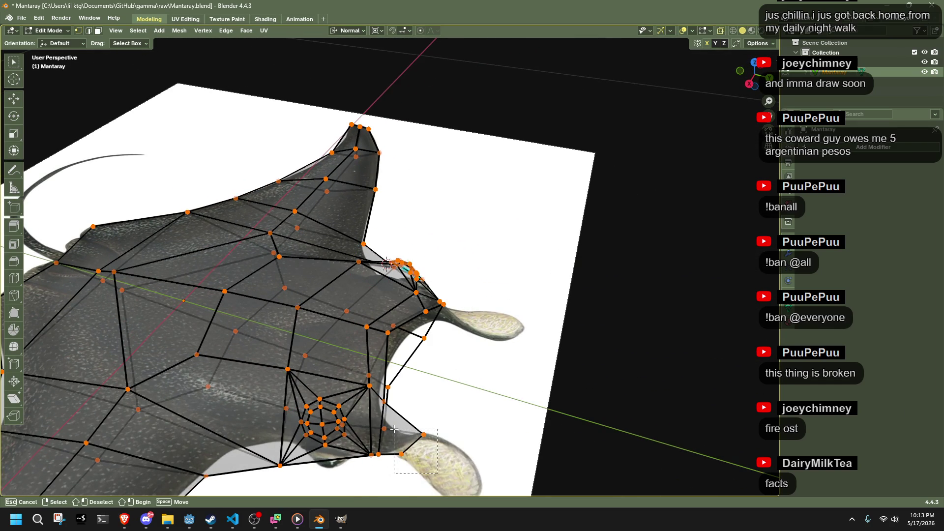
drag(394, 428, 392, 428)
key(x)
click(386, 385)
mouse_move(566, 379)
middle_down()
mouse_move(617, 374)
mouse_move(489, 318)
mouse_move(533, 331)
mouse_move(375, 407)
middle_up()
Step: Check the cleaned outline in Object Mode, then reselect the manta and re-enter Edit Mode
key(Tab)
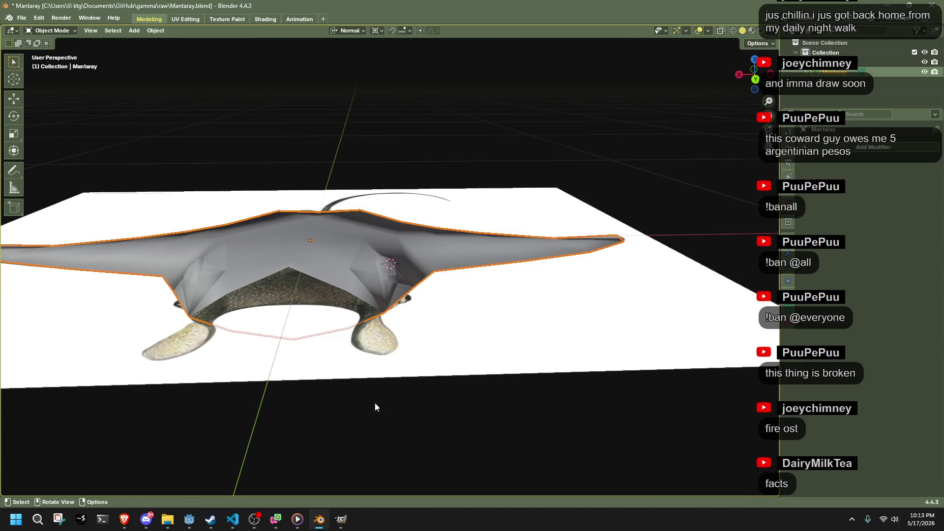
click(375, 407)
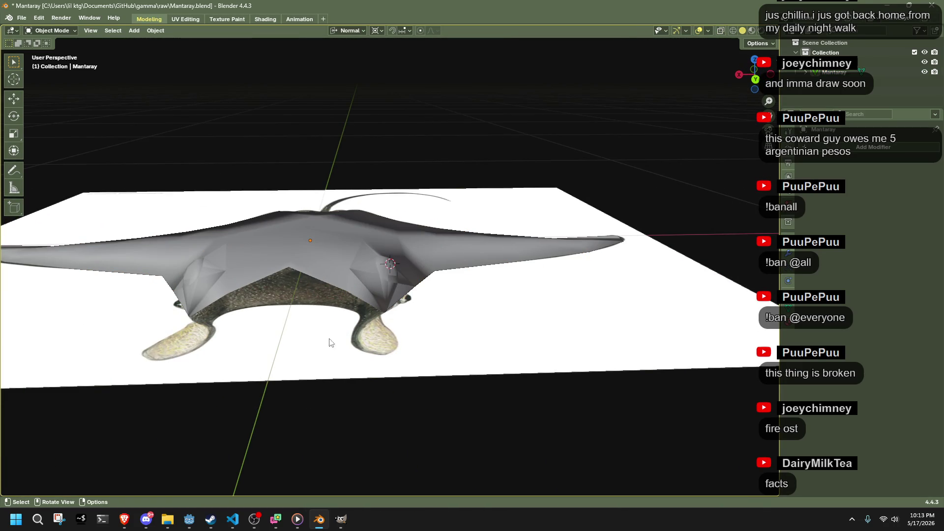
click(329, 273)
key(Tab)
mouse_move(328, 273)
middle_down()
mouse_move(428, 359)
mouse_move(493, 386)
middle_up()
Step: In top view with the reference overlay, drag the front head vertex between the cephalic fins
click(752, 73)
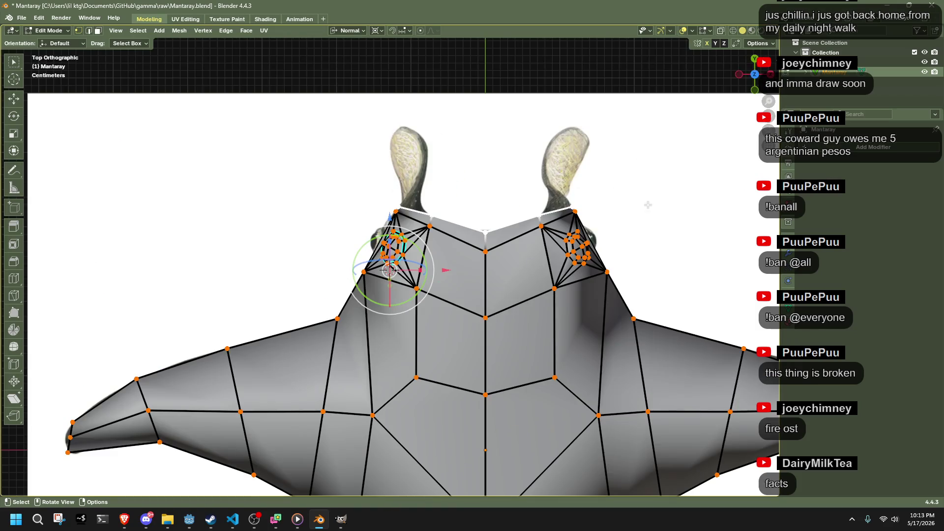
scroll(542, 300, up, 6)
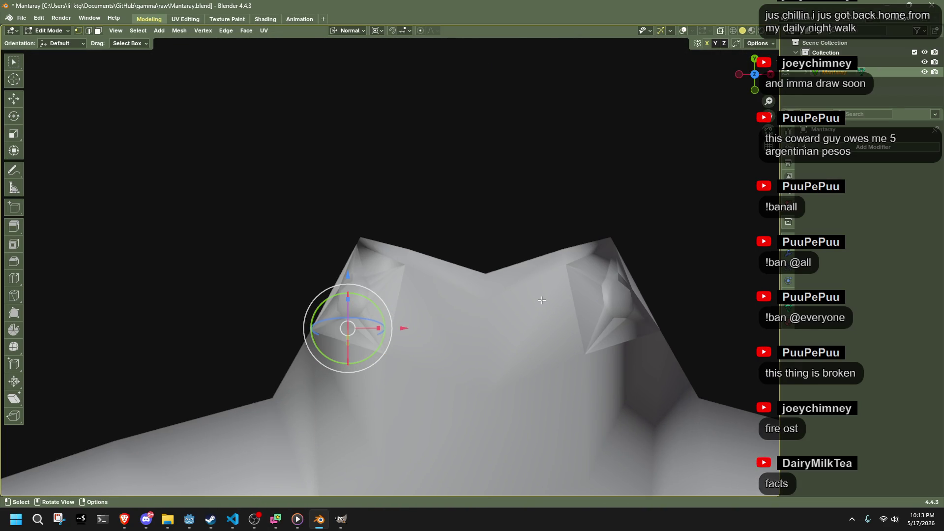
key(shift+alt+z)
scroll(519, 281, up, 2)
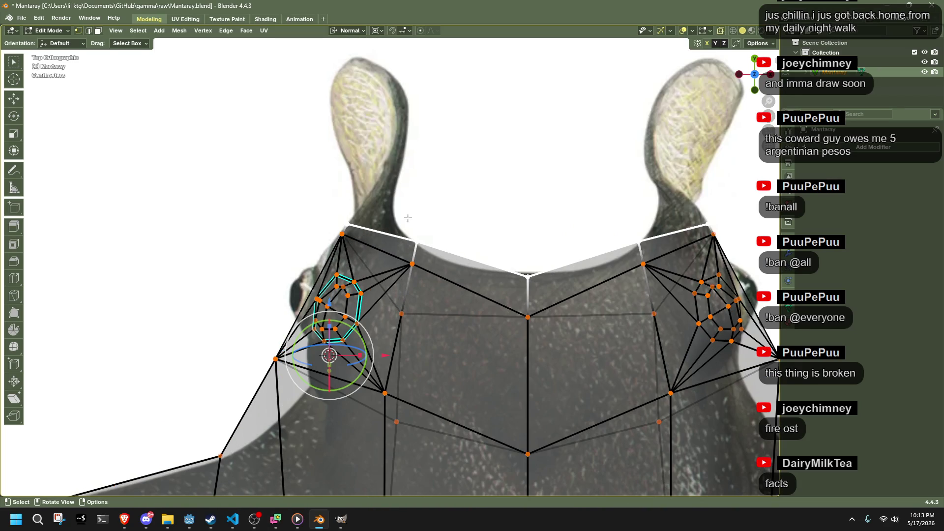
drag(415, 242, 436, 250)
Step: Move the eye-bump vertices 0.029 m along Y
drag(364, 225, 364, 226)
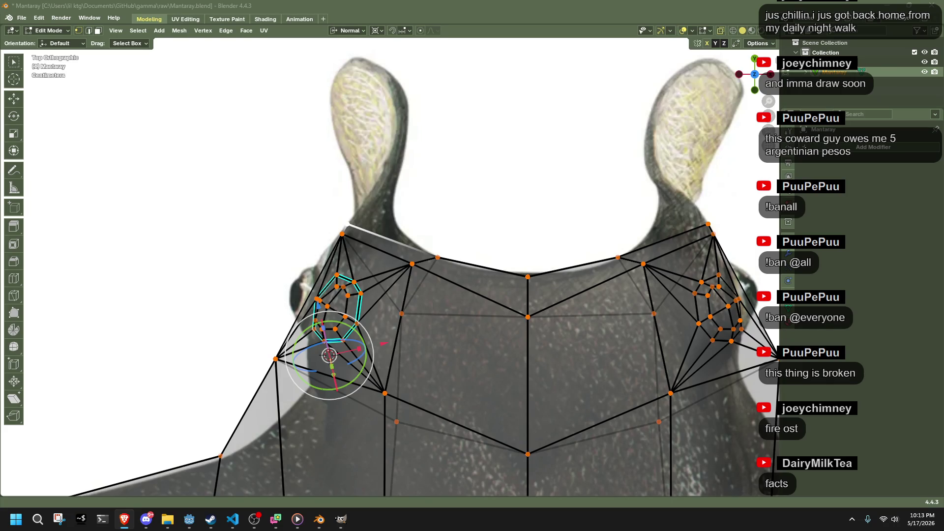
mouse_move(415, 350)
middle_down()
mouse_move(413, 386)
mouse_move(344, 315)
middle_up()
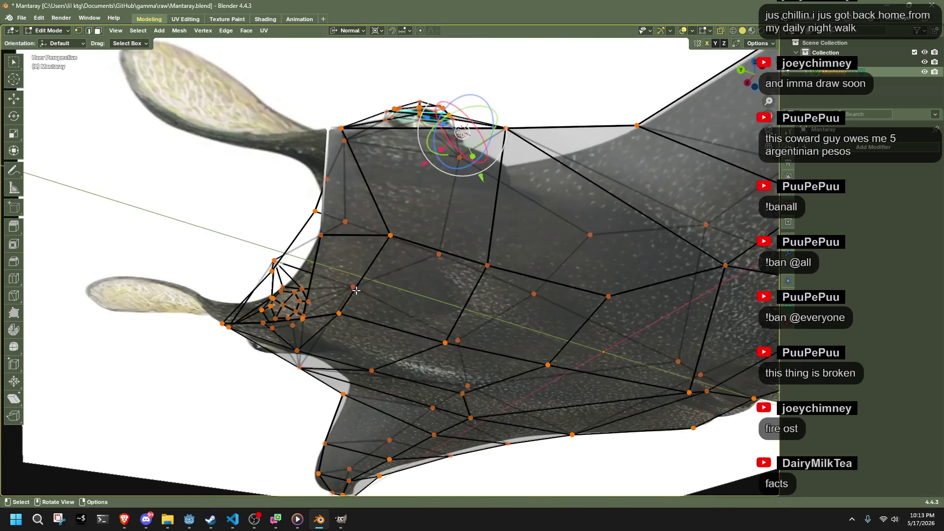
scroll(319, 280, up, 3)
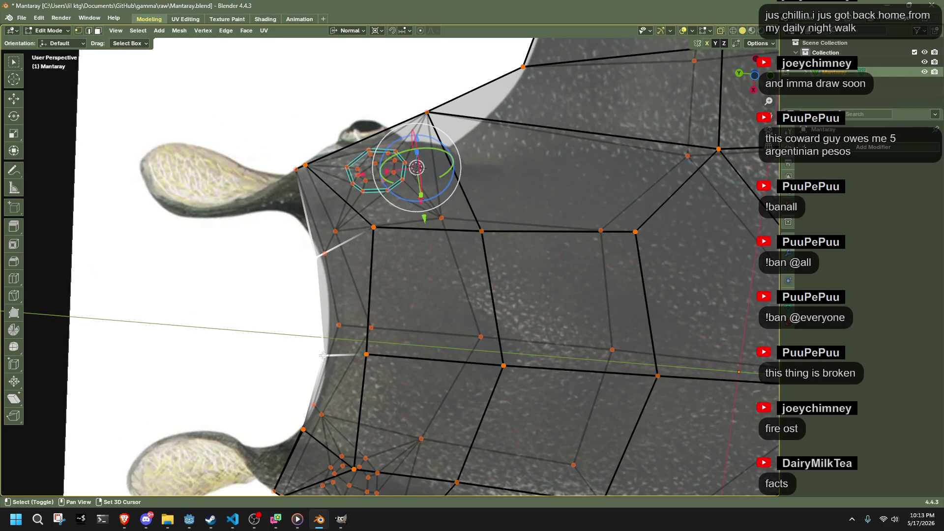
middle_drag(323, 355, 384, 453)
mouse_move(385, 317)
middle_down()
mouse_move(392, 367)
mouse_move(434, 388)
mouse_move(569, 405)
mouse_move(597, 372)
mouse_move(529, 270)
middle_up()
key(g)
click(541, 394)
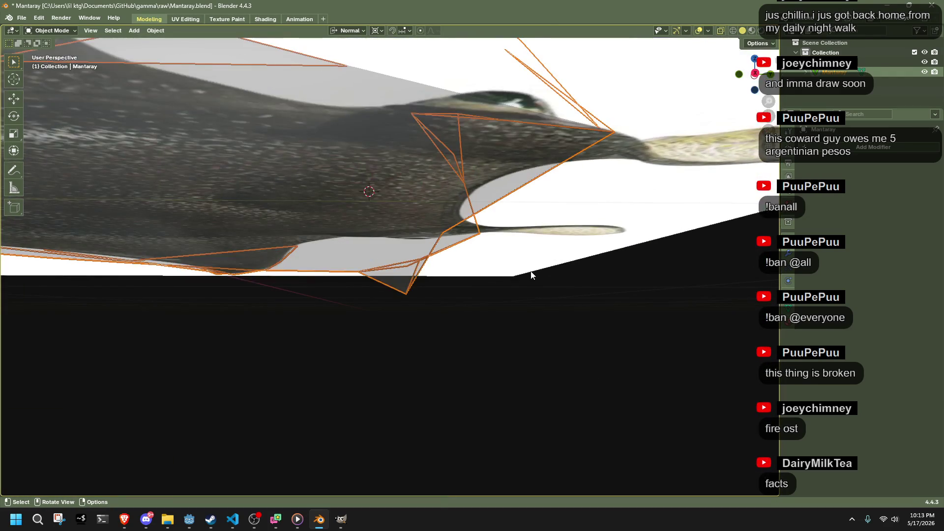
Step: Hide the reference image and lower the selected manta vertices 0.015 m along Z
key(Tab)
click(521, 272)
key(h)
click(433, 259)
key(Tab)
mouse_move(432, 259)
middle_down()
mouse_move(408, 314)
mouse_move(270, 335)
middle_up()
key(g)
key(z)
click(411, 331)
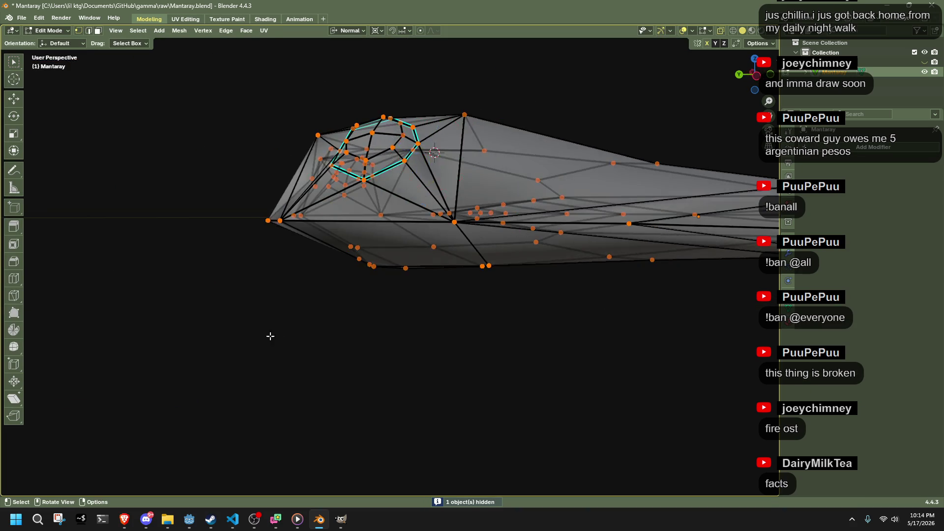
scroll(384, 379, up, 5)
middle_drag(384, 379, 421, 385)
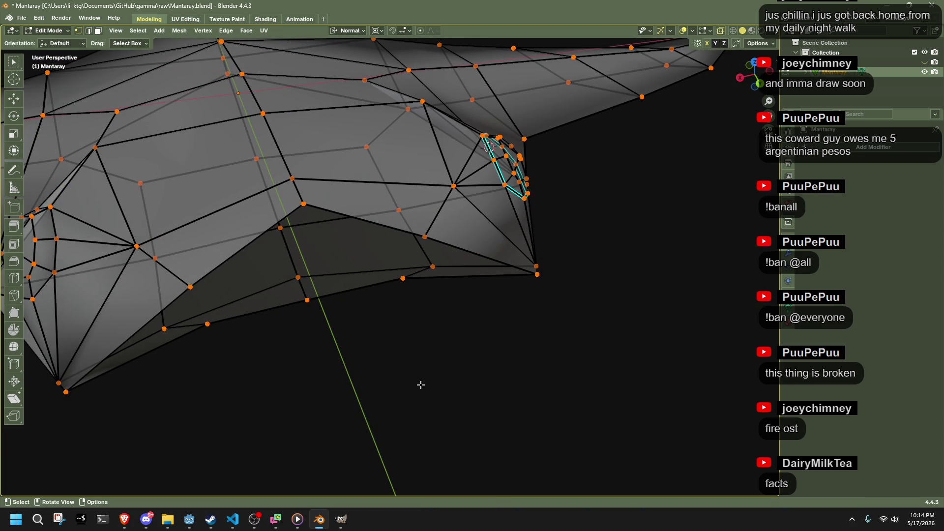
scroll(392, 200, down, 2)
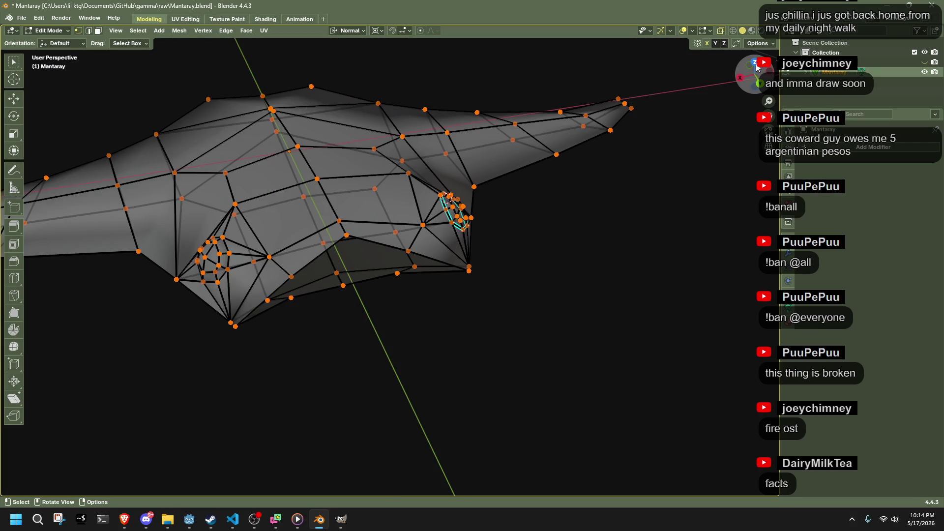
Step: Turn off see-through display and slide two vertices beside the eye ring along their edges
click(755, 64)
scroll(468, 204, up, 2)
key(alt+z)
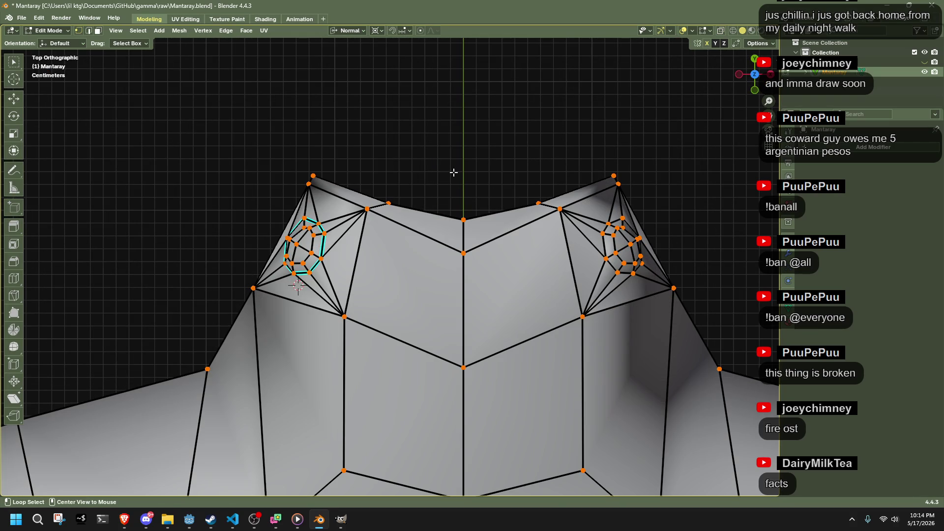
mouse_move(364, 171)
middle_down()
mouse_move(443, 143)
mouse_move(500, 105)
mouse_move(389, 215)
mouse_move(350, 280)
middle_up()
click(350, 280)
key(shift+v)
click(397, 332)
mouse_move(397, 331)
middle_down()
mouse_move(449, 362)
mouse_move(550, 375)
mouse_move(472, 377)
middle_up()
key(shift+v)
click(580, 363)
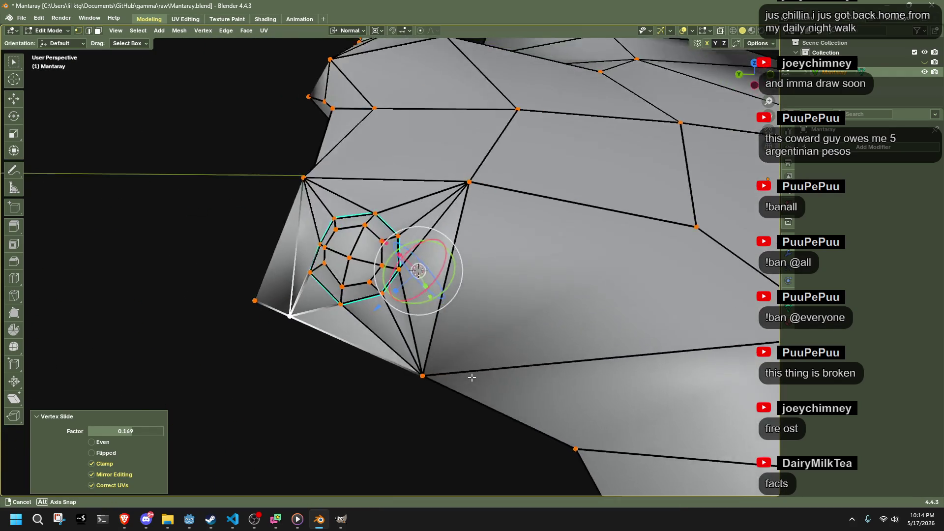
scroll(449, 361, down, 5)
Step: Try averaging all normals by face area, then undo it
key(a)
key(alt+n)
click(492, 393)
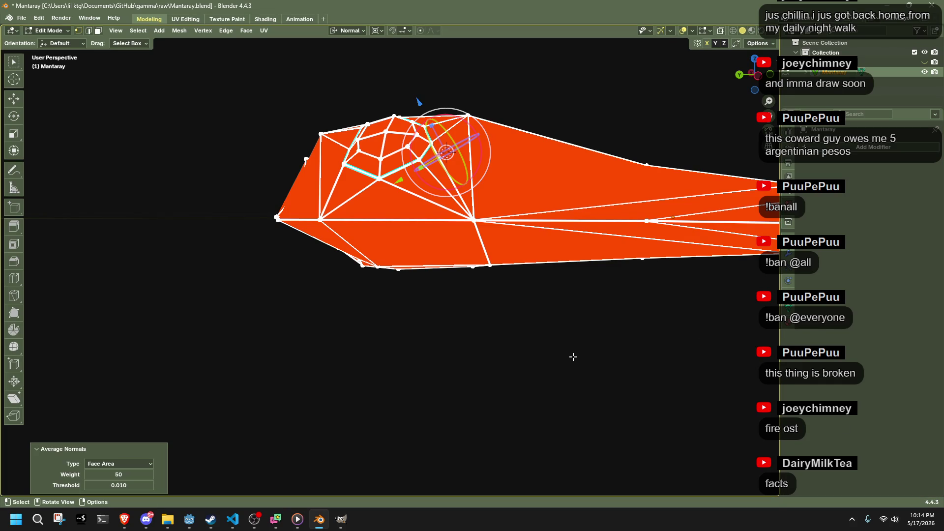
key(ctrl+z)
mouse_move(522, 360)
middle_down()
mouse_move(596, 405)
mouse_move(505, 377)
mouse_move(594, 413)
mouse_move(620, 355)
mouse_move(655, 392)
mouse_move(594, 364)
mouse_move(536, 355)
middle_up()
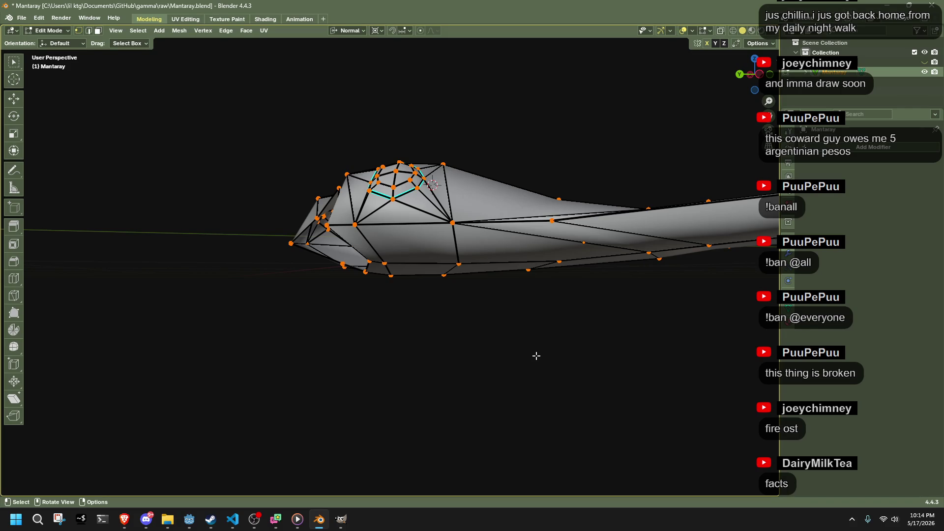
Step: Select the open front boundary loop and fill it with a new face
middle_drag(497, 333, 348, 180)
alt+click(325, 184)
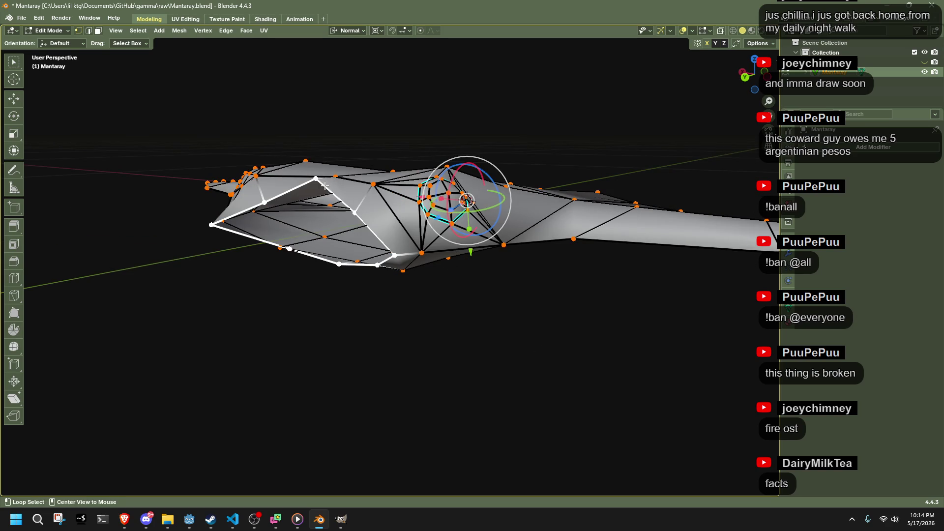
mouse_move(421, 319)
middle_down()
mouse_move(470, 316)
mouse_move(563, 242)
middle_up()
scroll(563, 243, up, 5)
key(f)
shift+click(368, 220)
middle_drag(352, 218, 364, 239)
scroll(364, 240, down, 4)
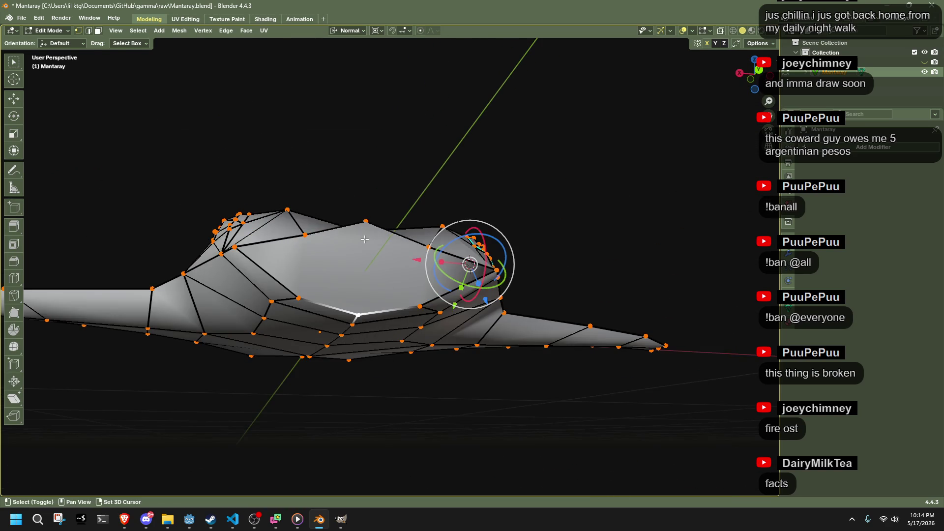
Step: Connect two front vertices with a new edge using J
key(j)
click(232, 253)
middle_drag(232, 253, 472, 266)
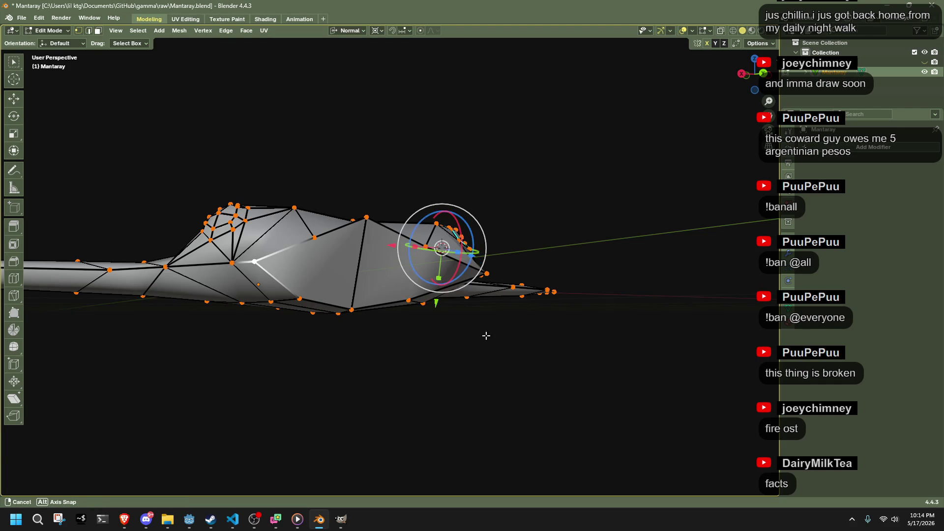
middle_drag(485, 333, 315, 300)
shift+click(308, 297)
shift+click(304, 245)
click(363, 340)
mouse_move(363, 340)
middle_down()
mouse_move(411, 390)
mouse_move(252, 289)
middle_up()
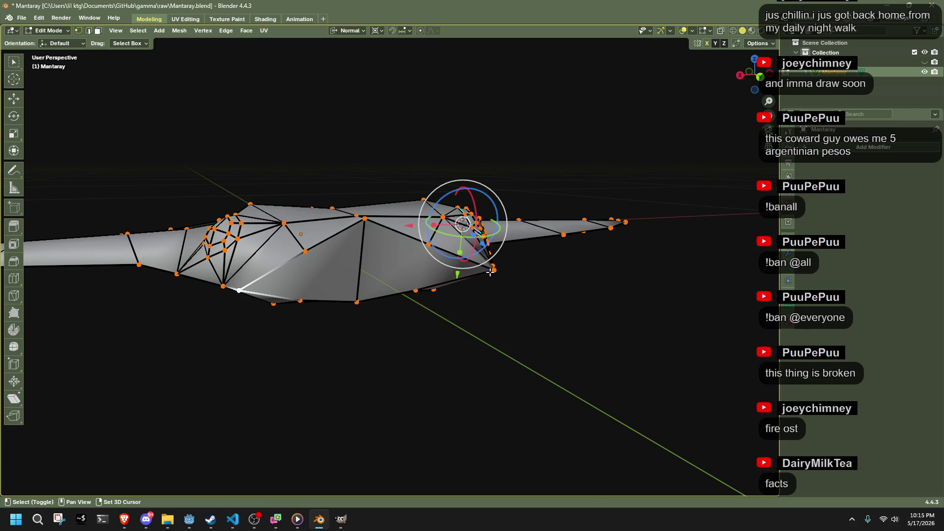
click(477, 352)
mouse_move(477, 352)
middle_down()
mouse_move(498, 316)
mouse_move(363, 246)
mouse_move(360, 256)
middle_up()
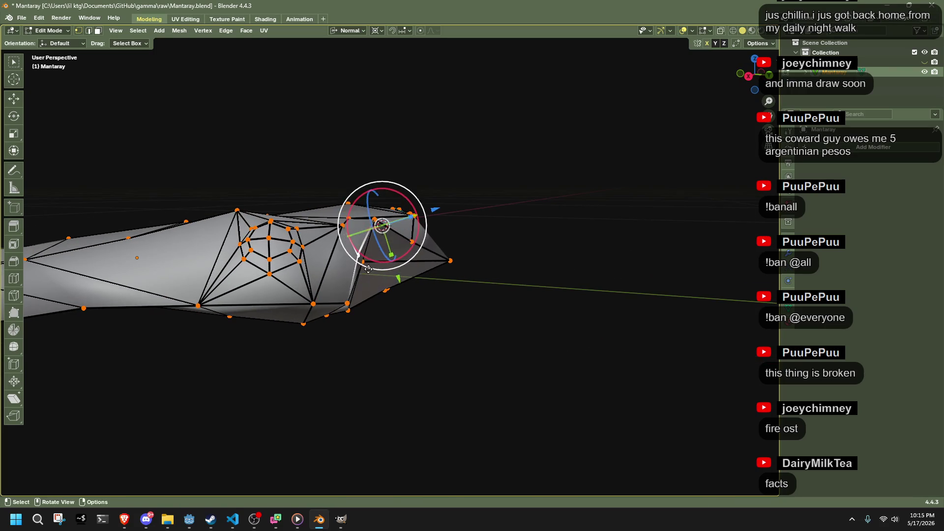
Step: Slide a front vertex along its edge and nudge it, then inspect the eye ring
key(shift+v)
click(357, 255)
key(g)
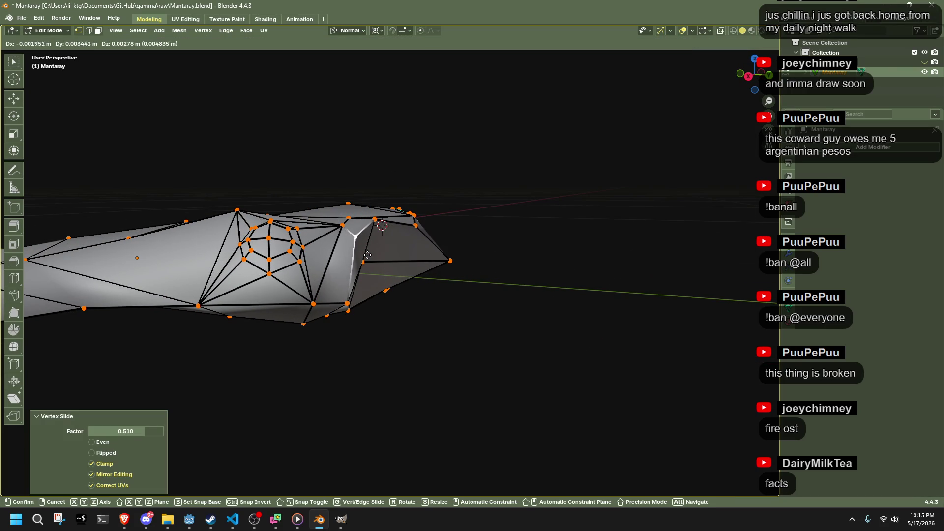
click(369, 255)
mouse_move(400, 338)
middle_down()
mouse_move(447, 397)
mouse_move(403, 344)
mouse_move(345, 396)
middle_up()
scroll(346, 396, up, 3)
click(346, 397)
scroll(296, 393, down, 5)
middle_drag(244, 390, 217, 361)
scroll(381, 331, up, 6)
mouse_move(381, 331)
middle_down()
mouse_move(384, 391)
mouse_move(493, 390)
mouse_move(487, 320)
mouse_move(339, 255)
middle_up()
scroll(494, 390, down, 3)
scroll(487, 320, up, 2)
Step: Inset the front faces and slide a vertex, undoing a trial push along Z
key(i)
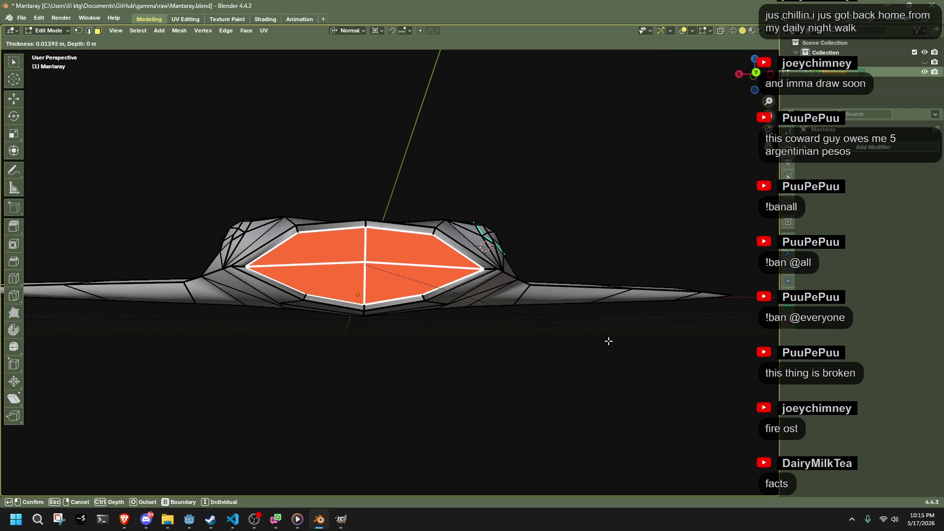
click(604, 340)
mouse_move(603, 339)
middle_down()
mouse_move(630, 367)
mouse_move(580, 396)
mouse_move(578, 383)
mouse_move(607, 348)
mouse_move(625, 343)
middle_up()
key(shift+v)
click(616, 363)
key(g)
key(z)
key(z)
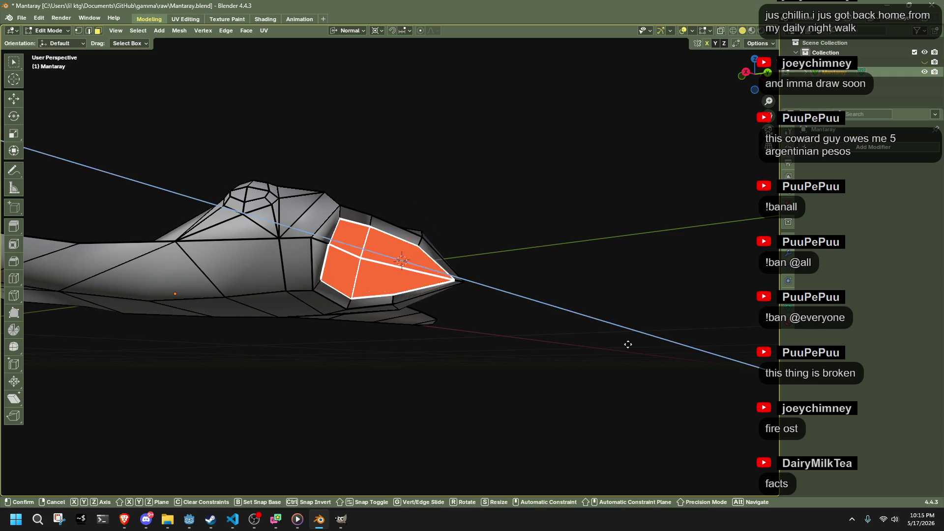
click(602, 342)
key(ctrl+z)
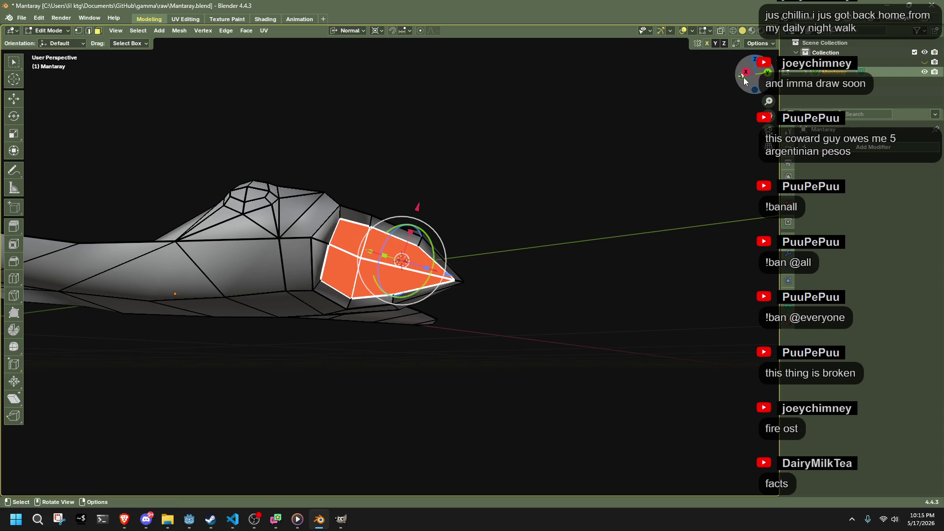
Step: In right side view, extrude the tip faces forward, then move and scale them down
click(746, 73)
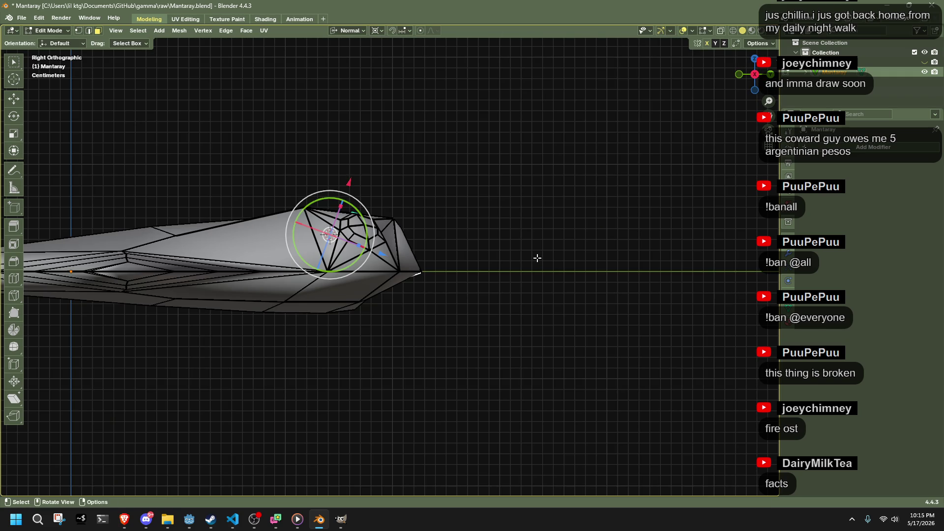
key(alt+z)
key(e)
click(408, 270)
key(g)
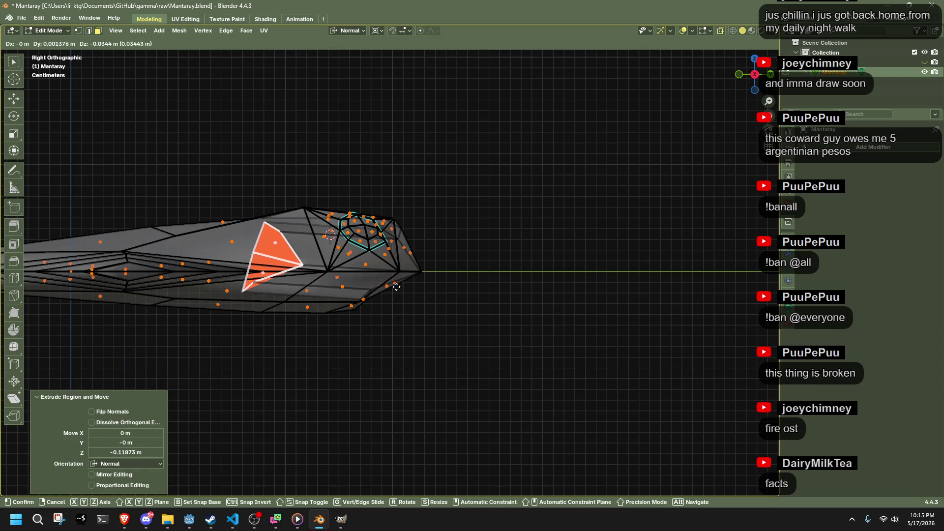
click(396, 287)
key(s)
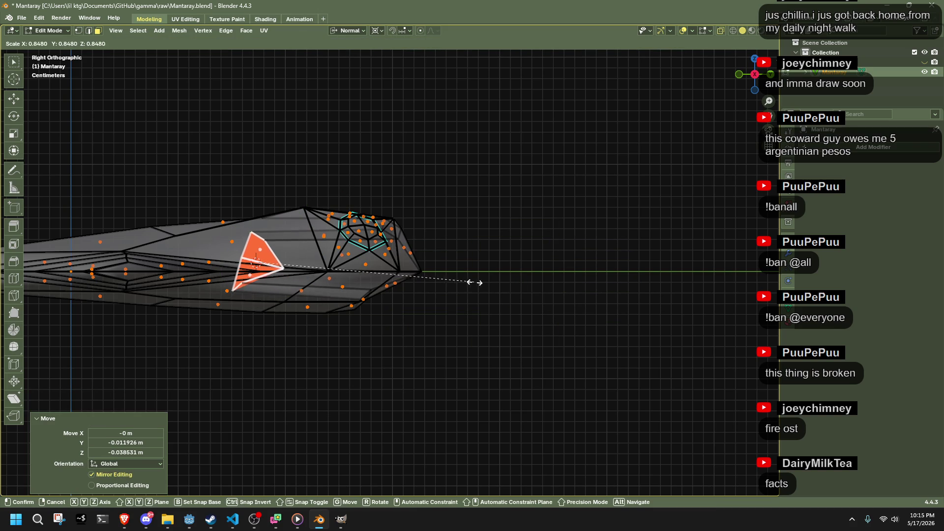
click(474, 282)
Step: Average all mesh normals by face area and return to Object Mode
middle_drag(569, 316, 343, 295)
key(alt+z)
key(a)
key(alt+n)
mouse_move(446, 350)
click(478, 362)
key(alt+a)
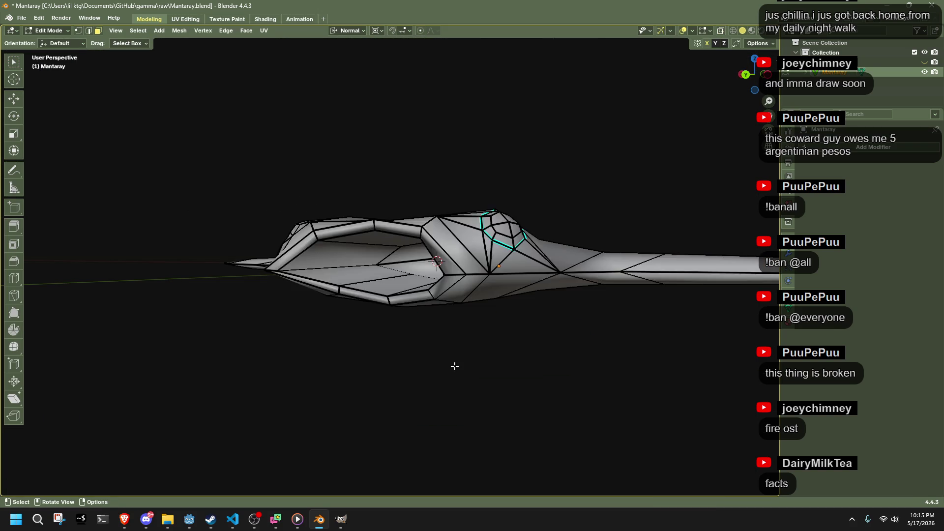
key(Tab)
middle_drag(423, 388, 467, 392)
scroll(468, 392, up, 5)
middle_drag(559, 443, 353, 256)
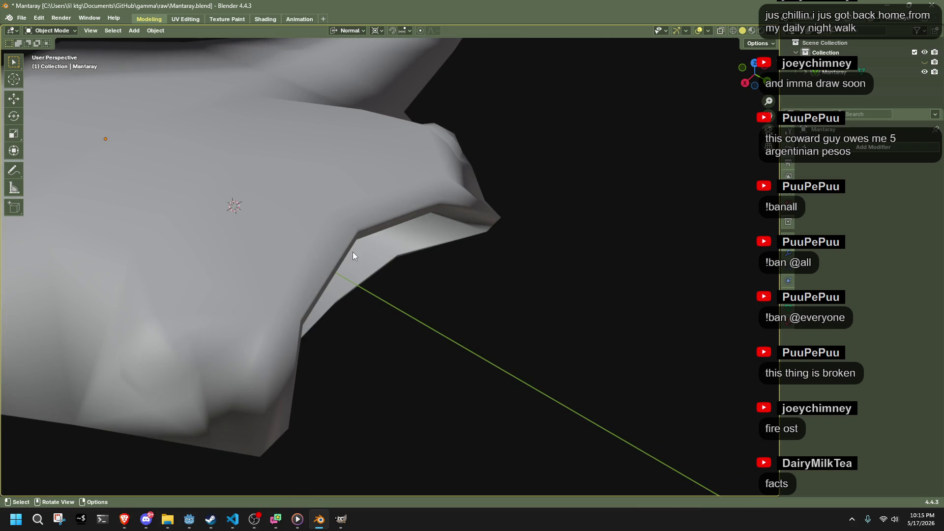
Step: Switch to Material Preview, unhide the reference plane and enter Edit Mode on the manta
click(752, 63)
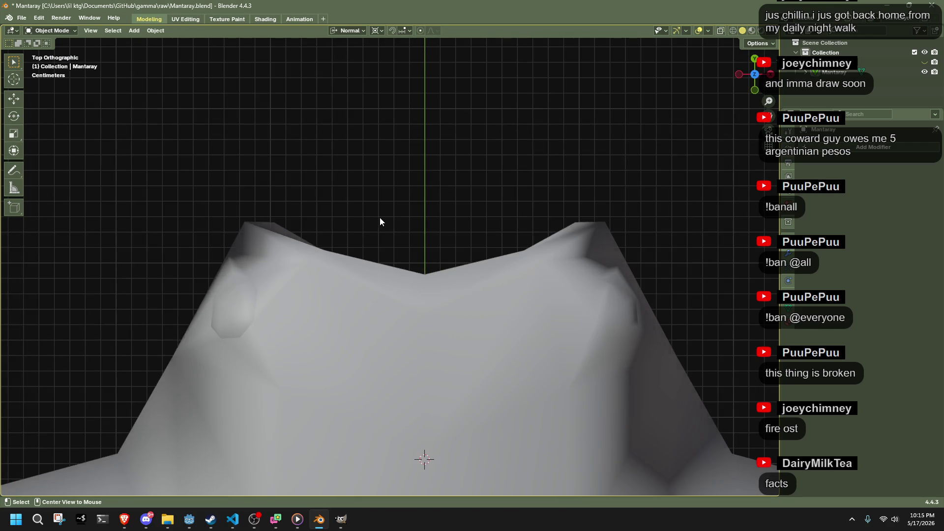
click(751, 31)
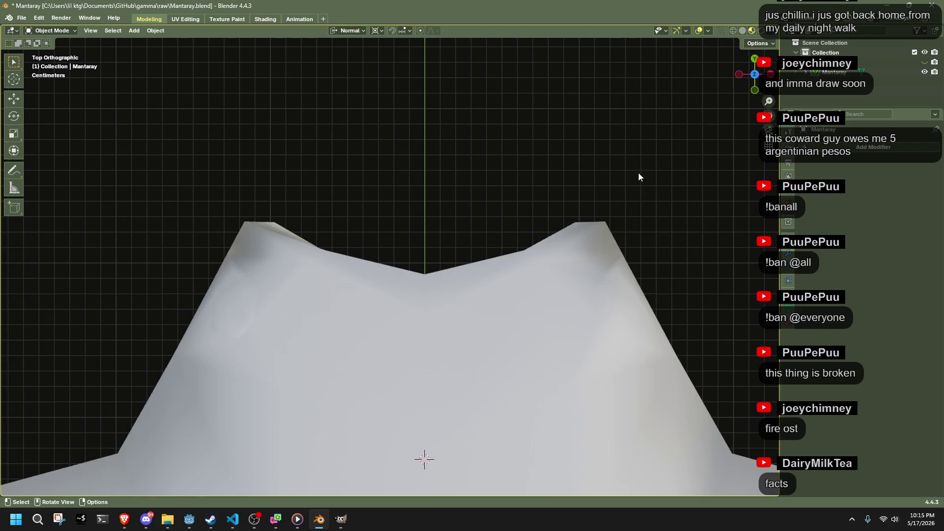
scroll(632, 172, down, 3)
key(alt+h)
click(349, 282)
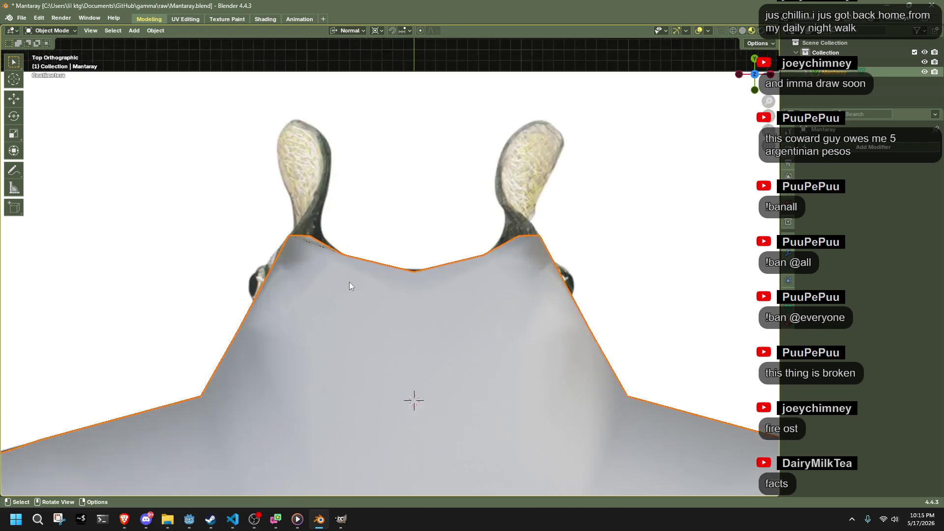
key(Tab)
scroll(349, 282, up, 5)
mouse_move(350, 282)
middle_down()
mouse_move(188, 277)
mouse_move(147, 231)
mouse_move(207, 276)
mouse_move(108, 206)
mouse_move(435, 215)
middle_up()
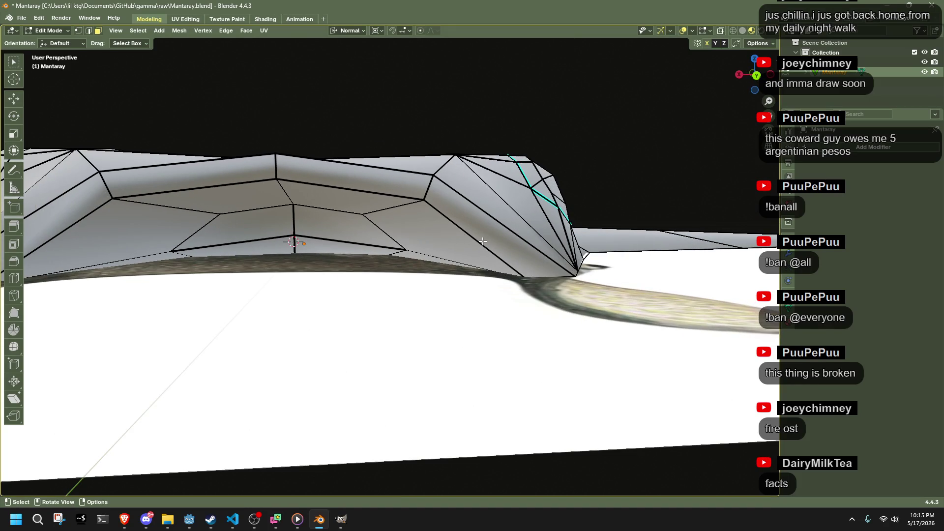
Step: Slide two edge loops on the head to match the reference
click(482, 241)
scroll(482, 242, down, 4)
mouse_move(482, 242)
middle_down()
mouse_move(476, 288)
mouse_move(442, 298)
middle_up()
key(g)
key(g)
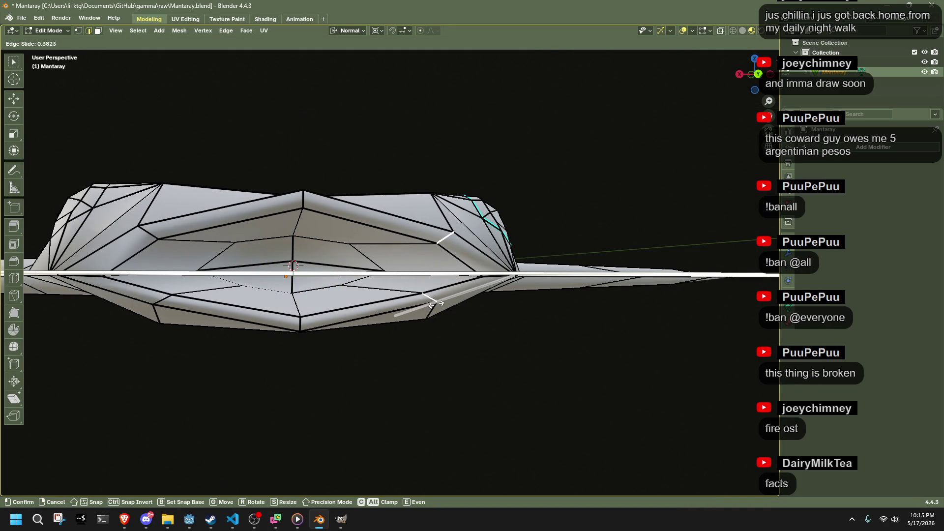
click(456, 290)
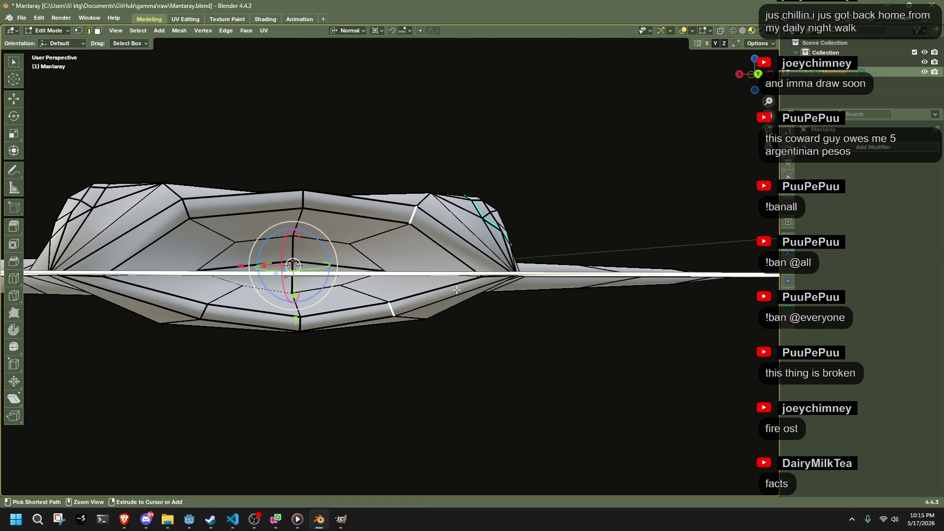
key(g)
key(g)
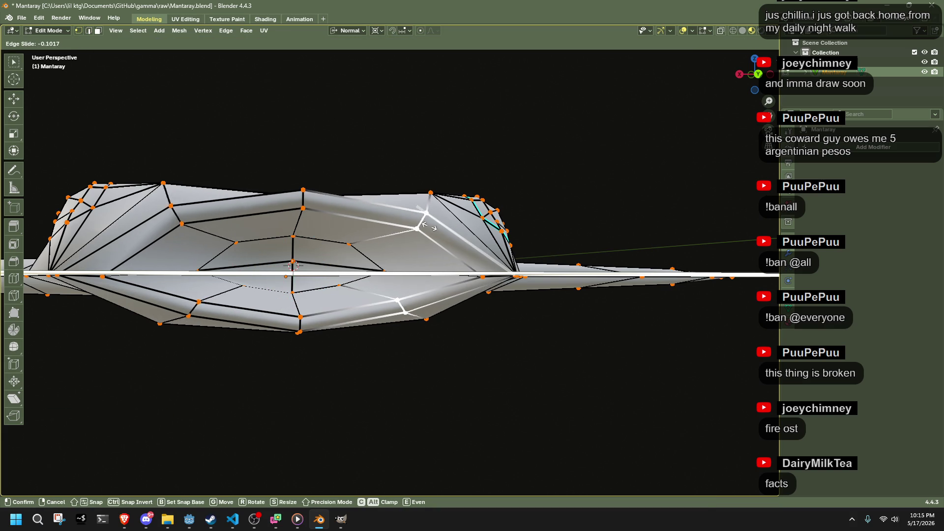
click(467, 240)
Step: Slide three head vertices along their edges, the last by a 0.086 factor
key(g)
key(g)
click(433, 301)
click(461, 240)
key(g)
key(g)
click(446, 235)
click(445, 301)
key(g)
key(g)
click(434, 306)
Step: Select two faces at the front edge of the head
mouse_move(433, 305)
middle_down()
mouse_move(418, 276)
mouse_move(409, 315)
mouse_move(403, 286)
mouse_move(402, 299)
mouse_move(487, 263)
mouse_move(487, 275)
mouse_move(480, 264)
mouse_move(736, 74)
middle_up()
click(487, 263)
click(494, 266)
shift+click(480, 264)
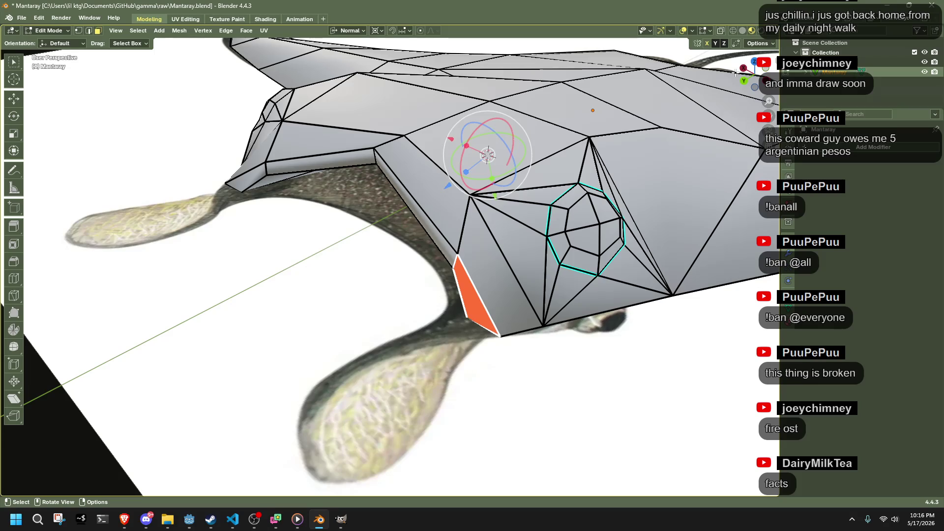
Step: In top view, extrude the front face to start the lobe and shift its new edge and vertex
click(755, 60)
scroll(367, 283, up, 3)
key(e)
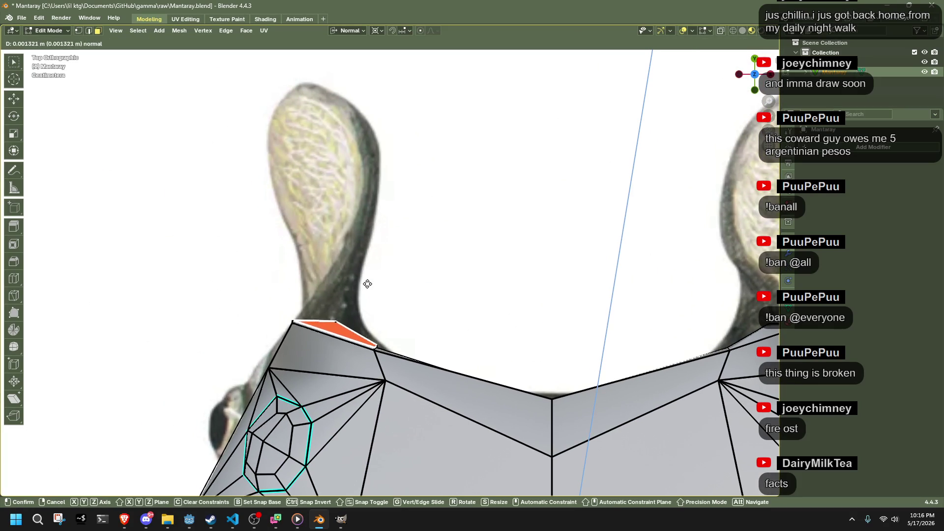
click(372, 205)
key(g)
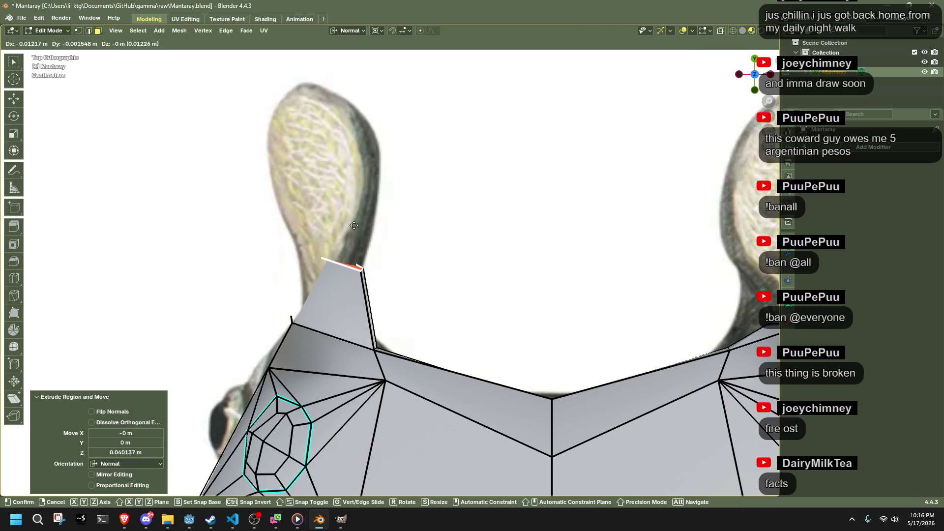
click(358, 215)
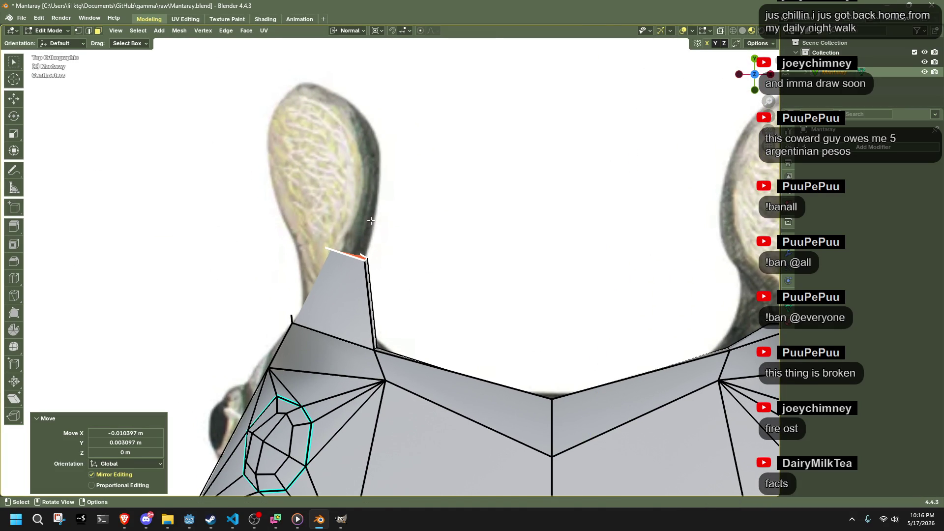
key(g)
key(g)
click(350, 81)
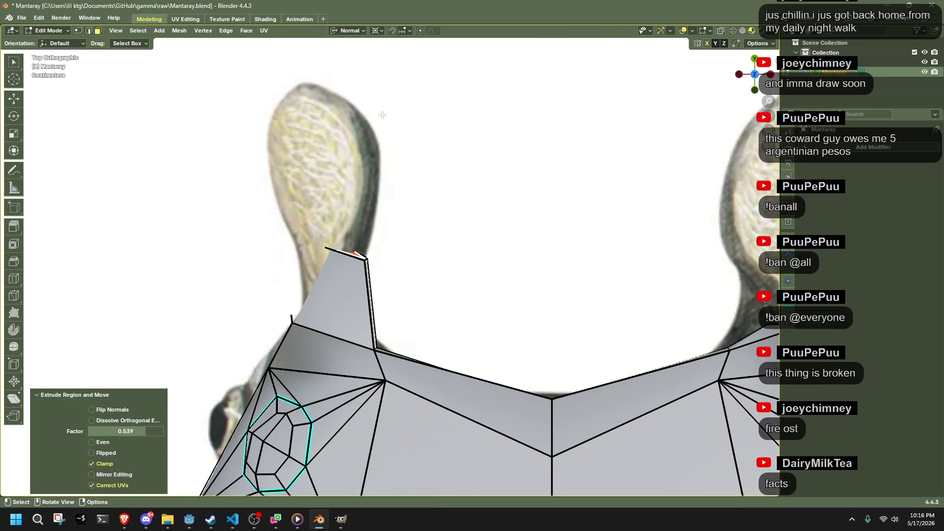
Step: In see-through mode, flatten the lobe tip vertices to one height with S Z 0
key(alt+z)
middle_drag(380, 257, 258, 155)
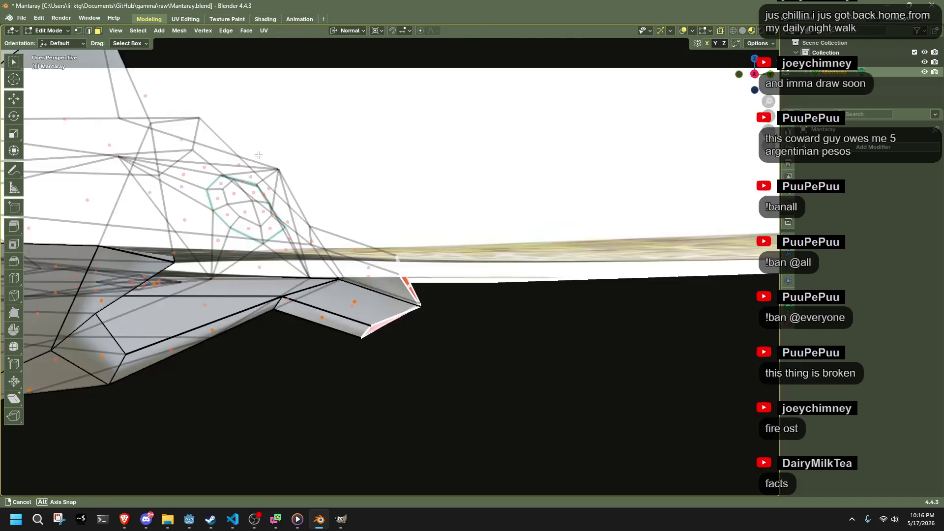
mouse_move(532, 399)
mouse_down()
mouse_move(350, 215)
mouse_move(361, 219)
mouse_up()
key(shift+s)
click(401, 277)
text(sz)
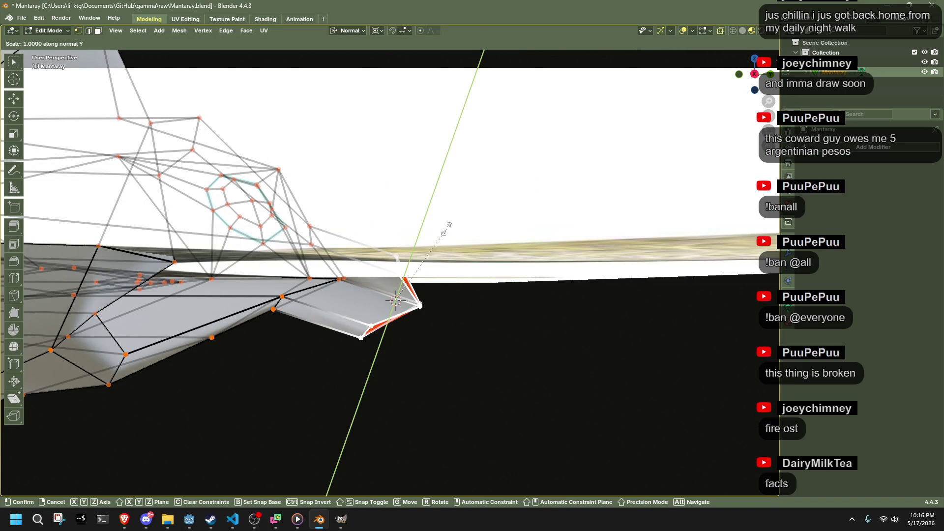
text(0)
key(Return)
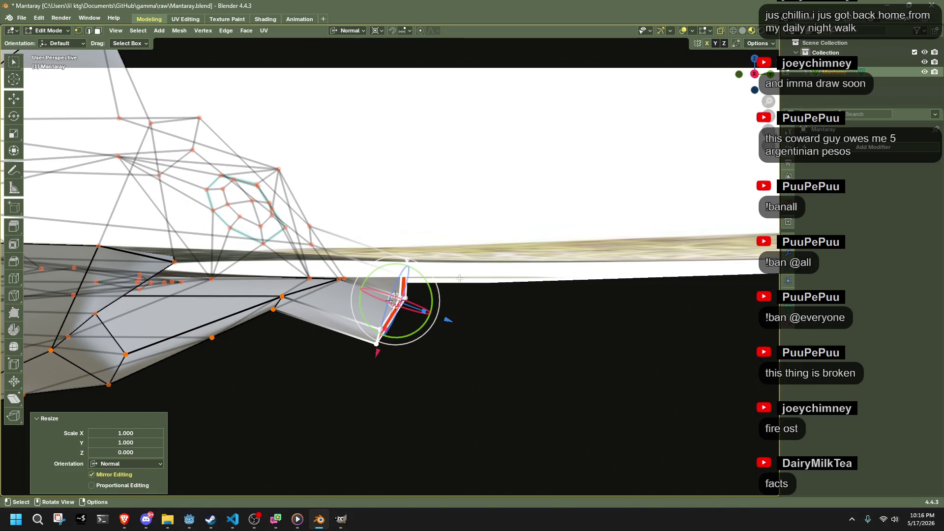
key(r)
click(460, 278)
Step: Reorient the view around the lobe and select its outer tip vertices
key(g)
mouse_move(460, 217)
middle_down()
mouse_move(338, 262)
mouse_move(728, 52)
middle_up()
click(757, 67)
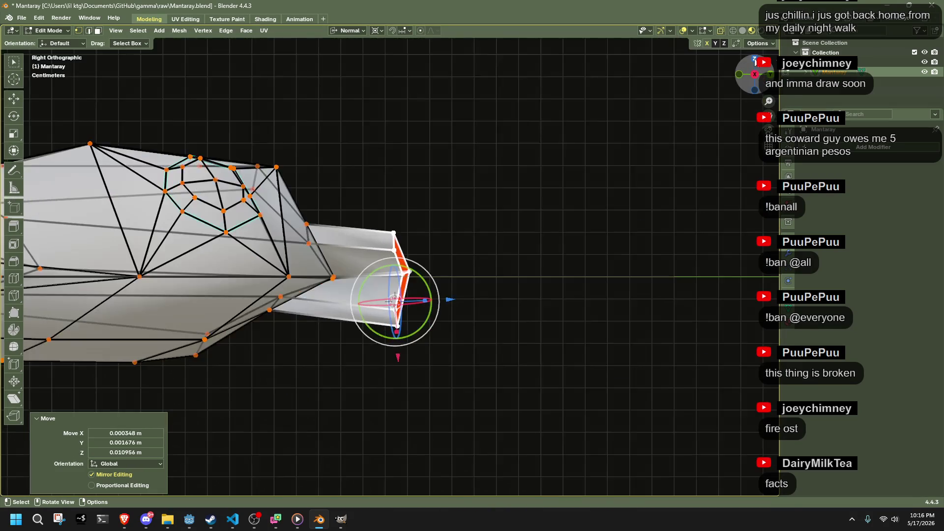
click(755, 59)
scroll(422, 214, up, 2)
middle_drag(474, 243, 400, 308)
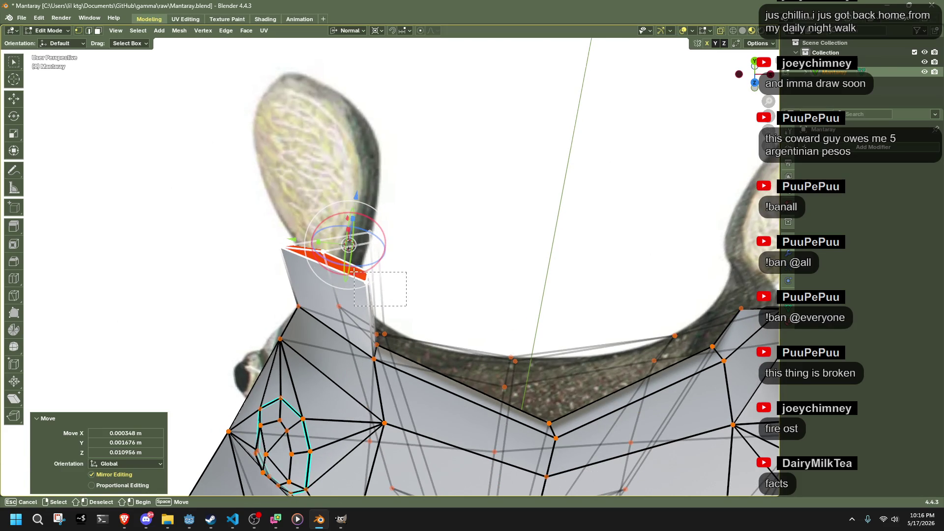
drag(354, 272, 350, 256)
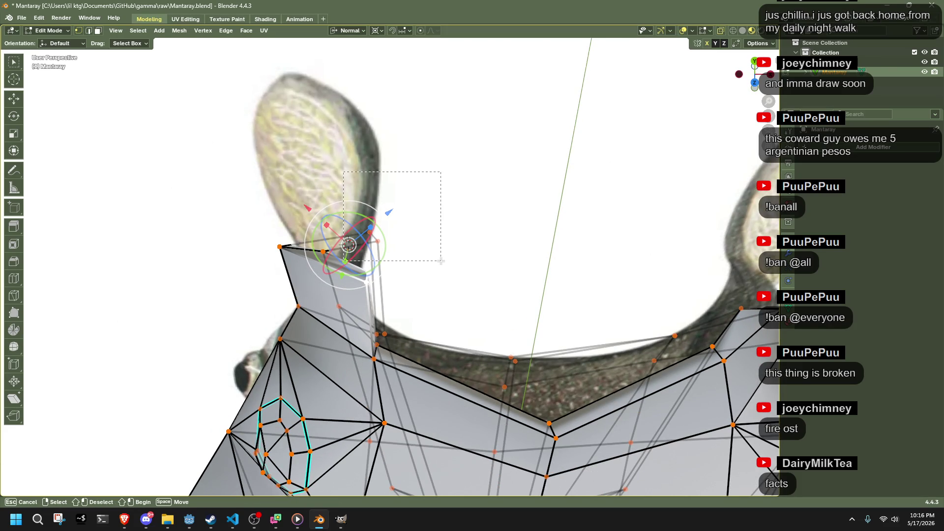
drag(440, 260, 441, 261)
Step: Set transform orientation to Global and move the outer tip vertices sideways along X
click(357, 33)
click(345, 62)
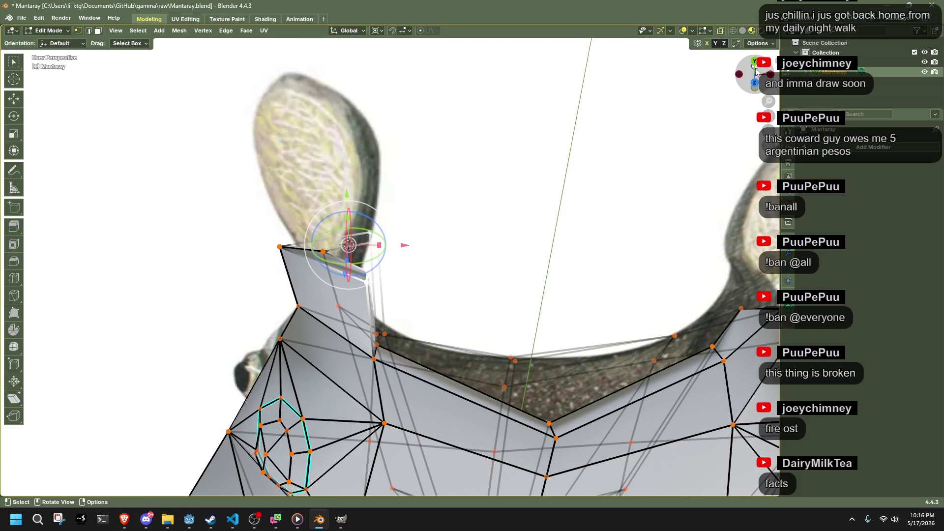
click(756, 83)
key(g)
key(x)
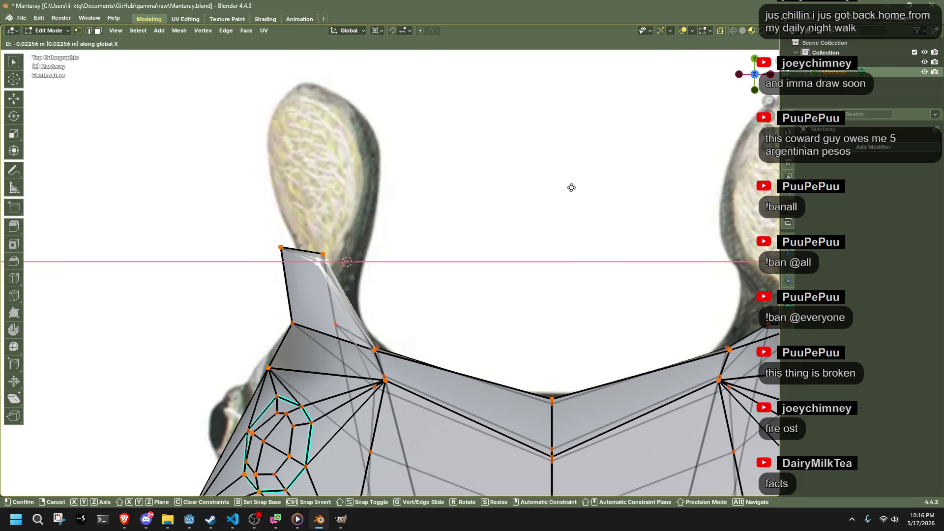
click(571, 188)
Step: Nudge the tip vertices further along the X axis
middle_drag(344, 295, 293, 308)
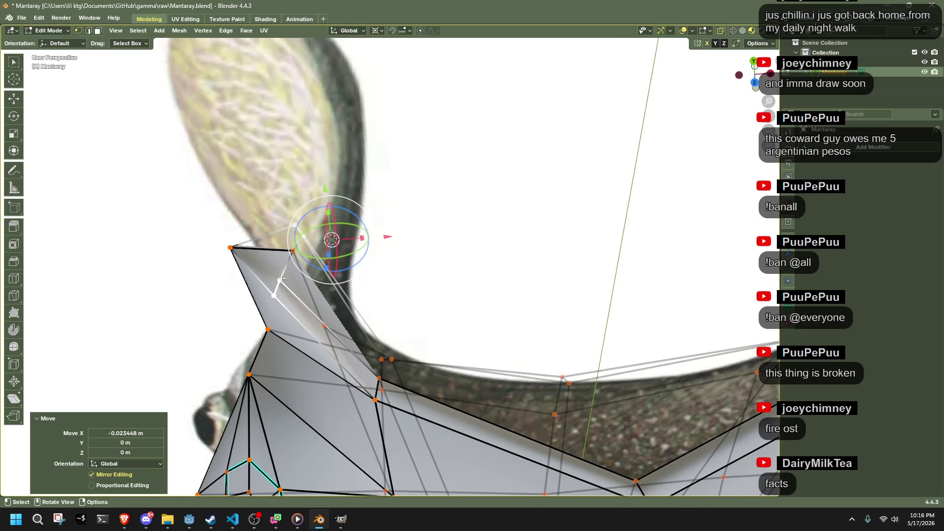
key(g)
key(x)
click(268, 288)
key(g)
key(x)
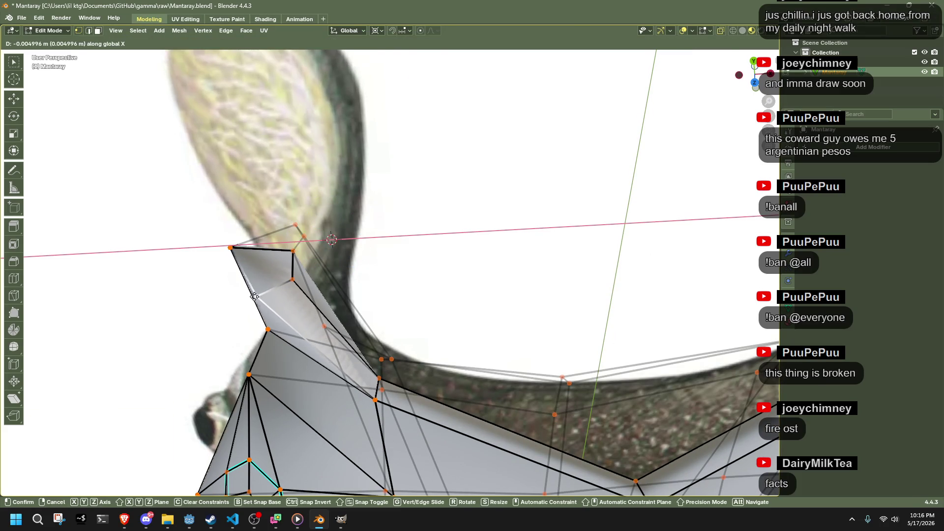
click(302, 232)
Step: Adjust the vertices at the lobe's base from two angles
drag(329, 237, 330, 239)
key(g)
click(334, 241)
mouse_move(334, 241)
middle_down()
mouse_move(113, 120)
mouse_move(107, 105)
middle_up()
key(g)
click(517, 344)
middle_drag(516, 344, 394, 382)
scroll(393, 382, up, 5)
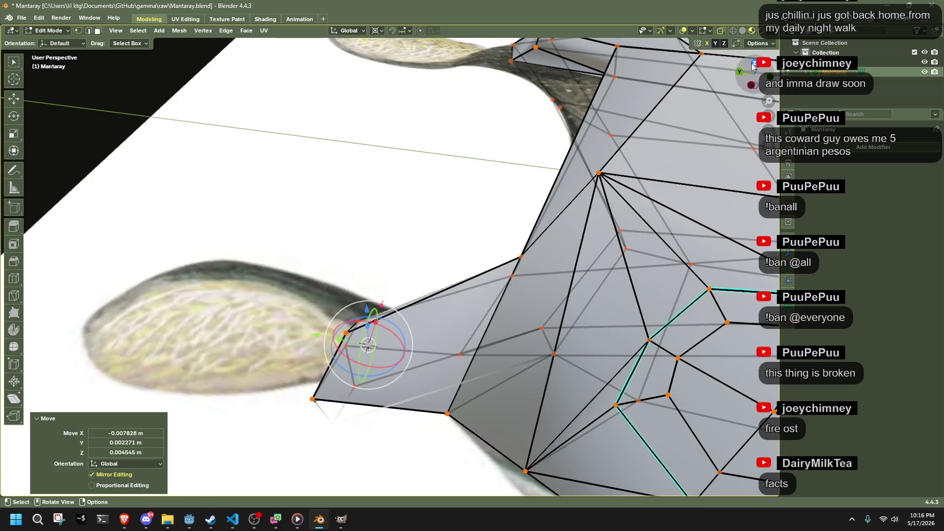
click(754, 66)
Step: Reposition the lobe's tip face, tip edge and a tip vertex to widen the lobe
drag(208, 203, 302, 268)
key(g)
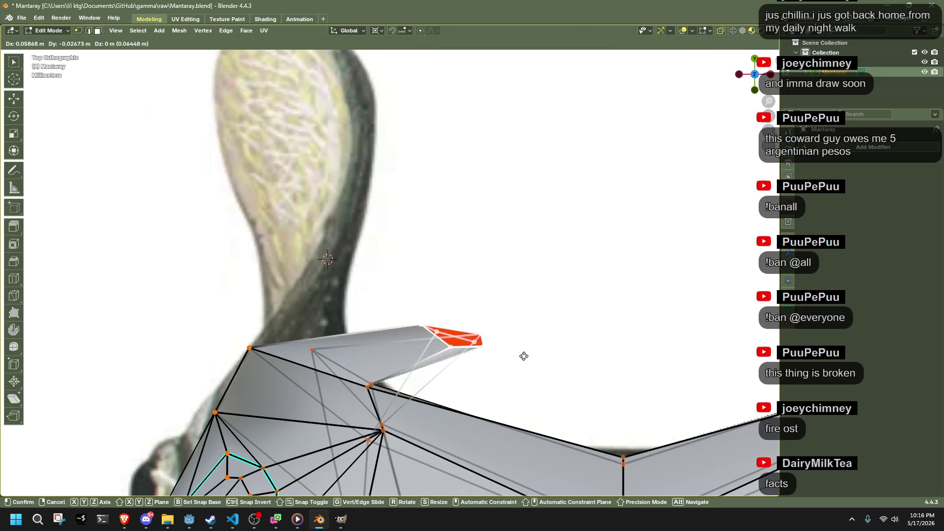
click(391, 327)
click(332, 303)
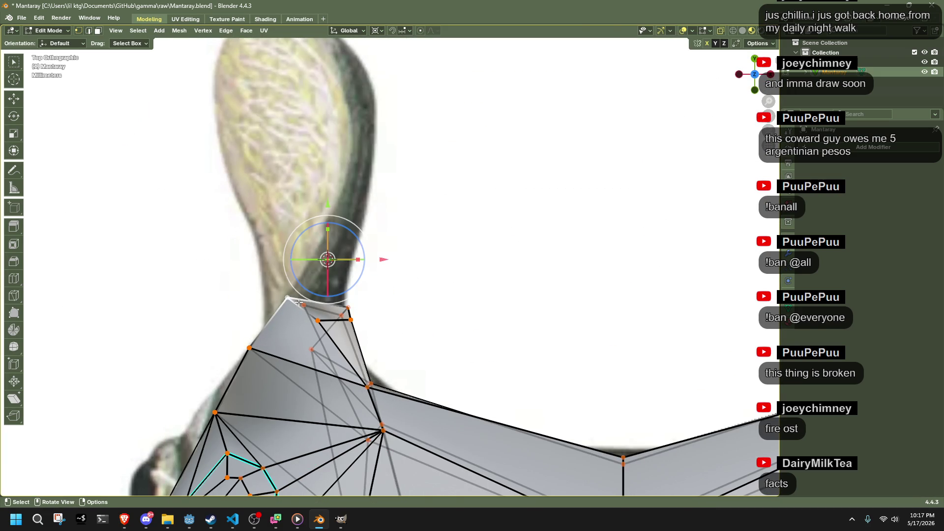
key(g)
click(348, 305)
click(306, 311)
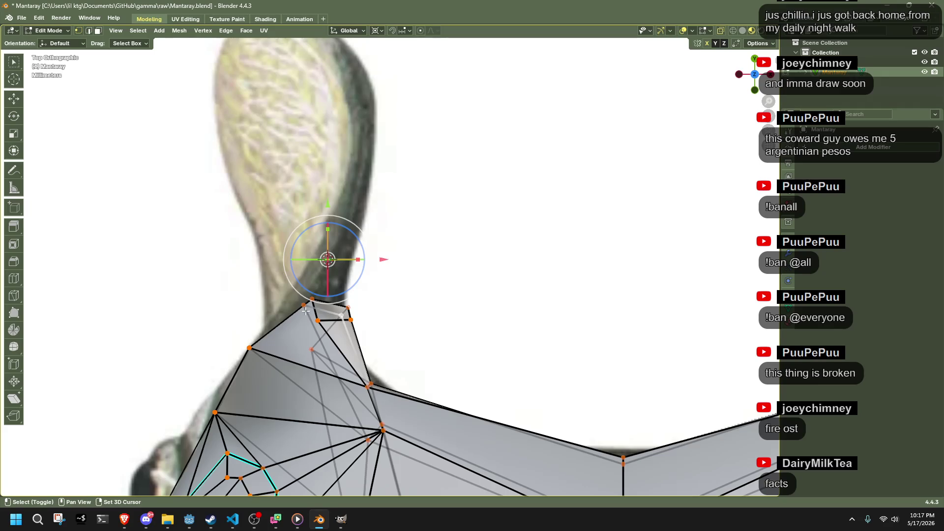
key(g)
click(266, 324)
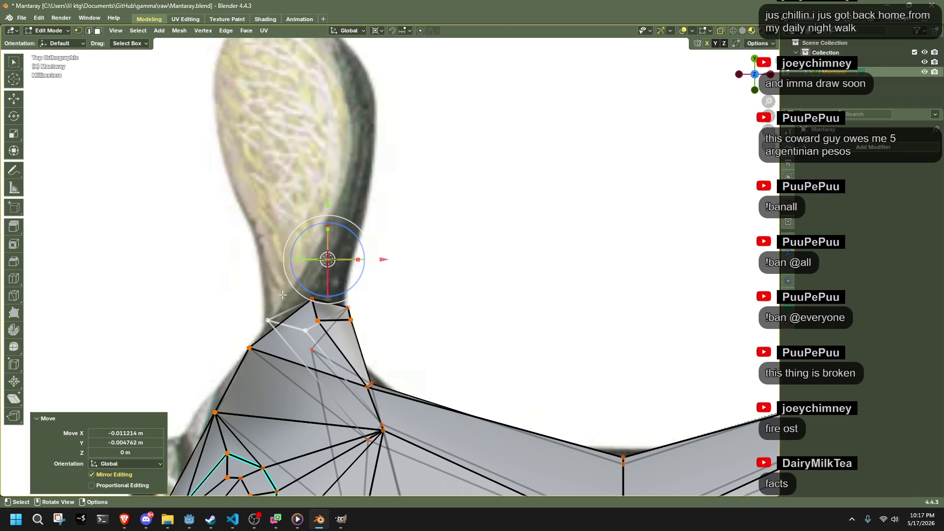
Step: Move the lobe's upper face up into the lobe outline
drag(378, 331, 378, 331)
key(g)
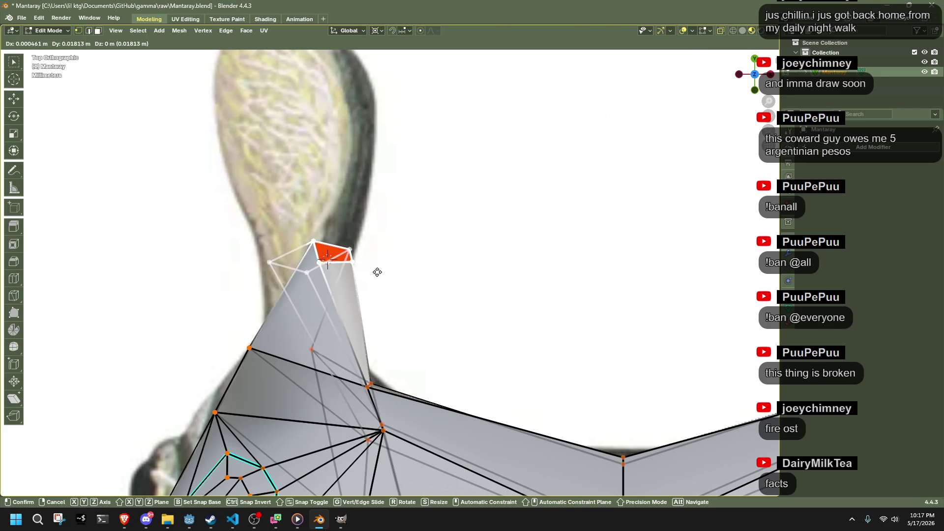
click(374, 270)
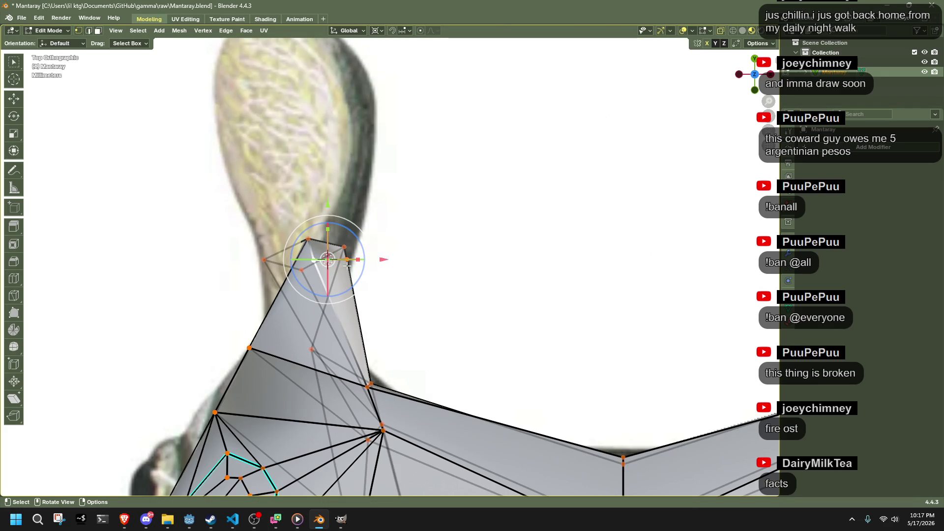
key(g)
click(354, 261)
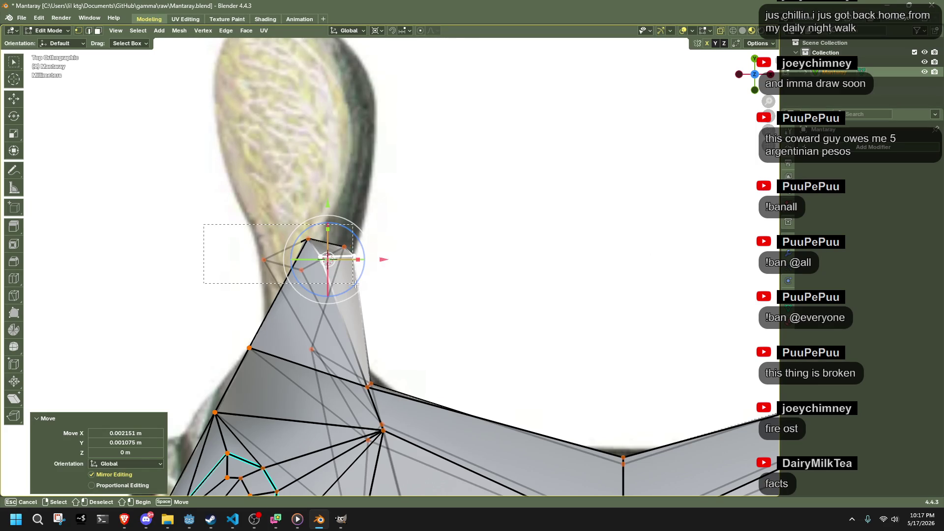
Step: Extrude the upper face further along the lobe and place it over the reference
drag(355, 284, 355, 285)
key(e)
click(433, 73)
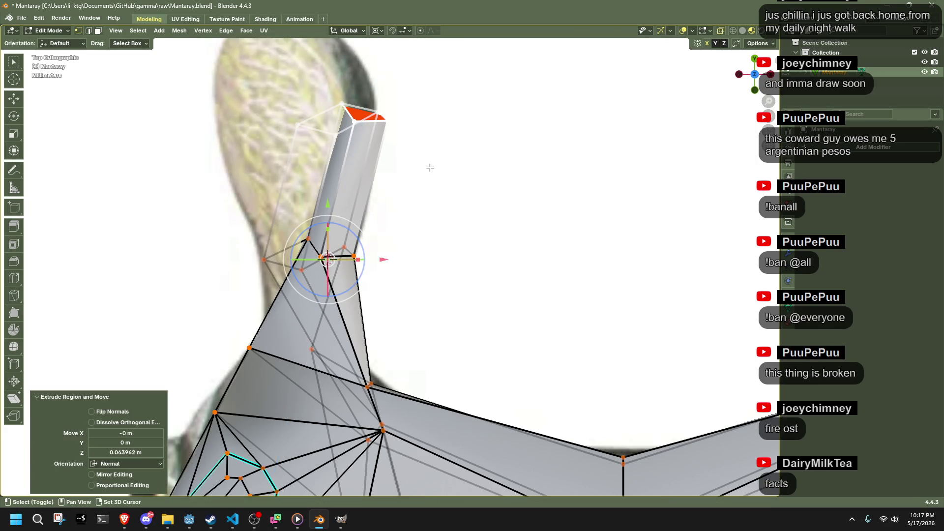
shift+middle_drag(387, 95, 386, 222)
key(g)
click(310, 281)
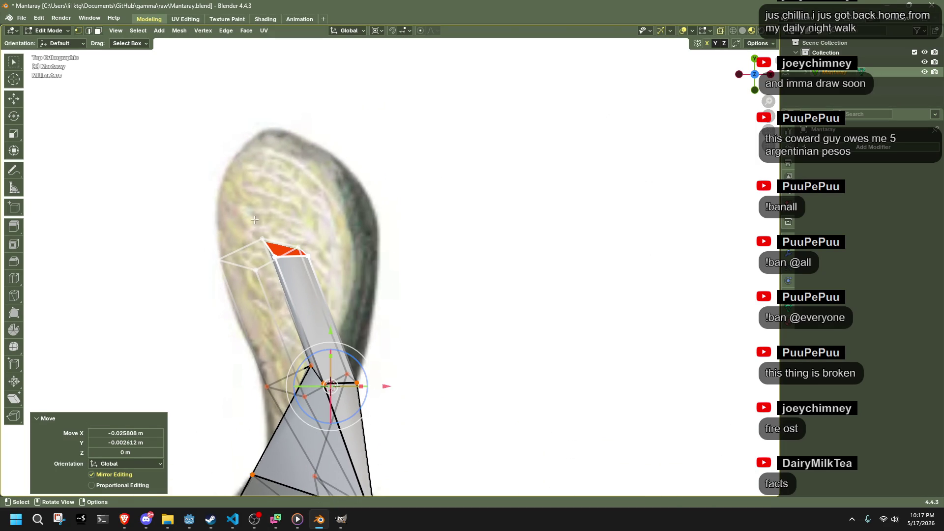
Step: Fit the lobe's top and side vertices to the outline, then hide the ground plane
drag(314, 248, 313, 247)
key(g)
click(271, 241)
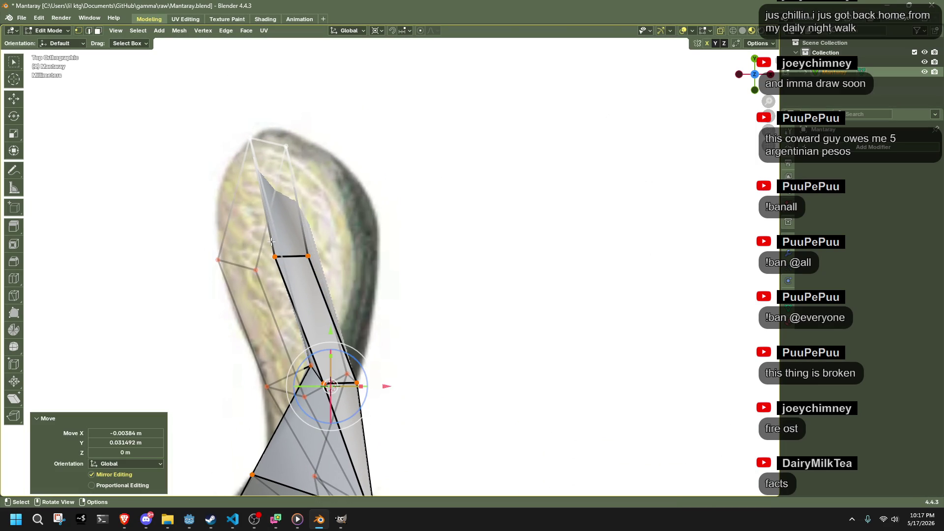
drag(335, 284, 335, 285)
key(g)
click(400, 226)
mouse_move(400, 225)
middle_down()
mouse_move(380, 326)
mouse_move(503, 235)
mouse_move(542, 266)
middle_up()
key(shift+h)
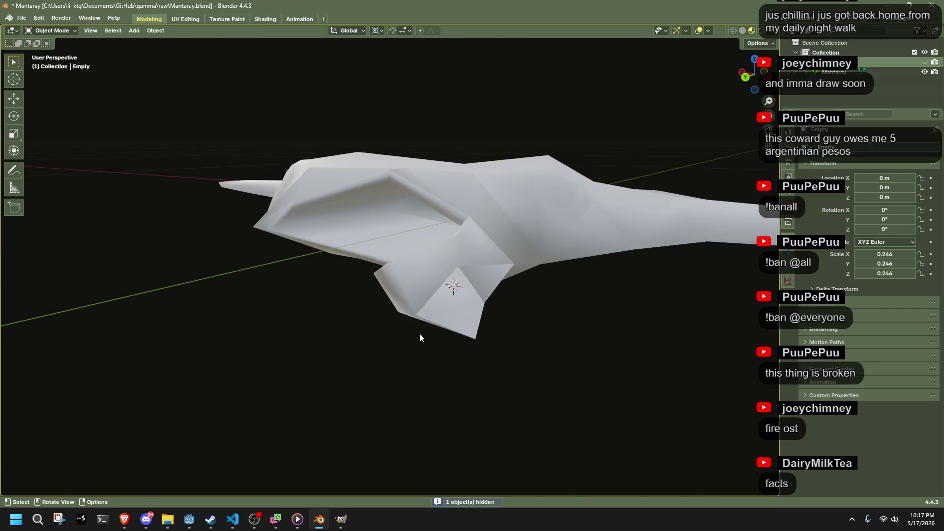
middle_drag(420, 332, 309, 342)
key(Tab)
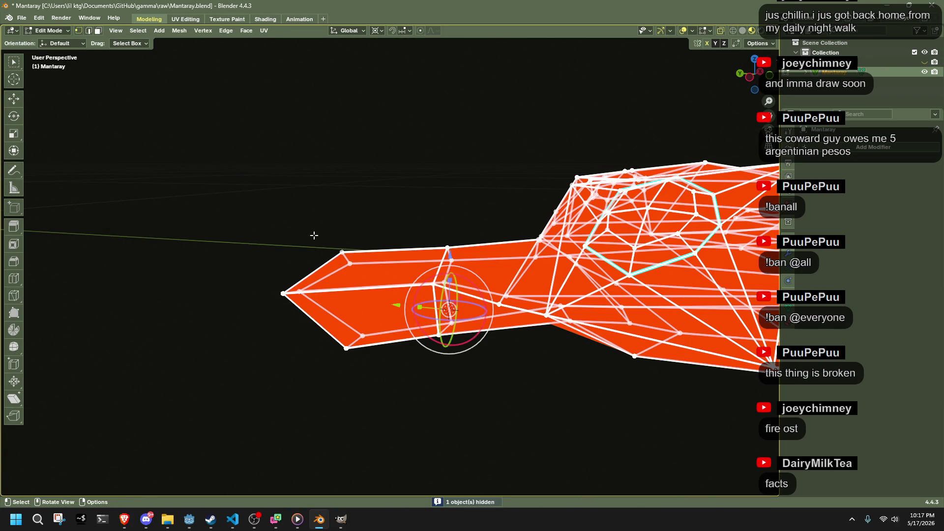
mouse_move(425, 247)
click(486, 255)
click(183, 31)
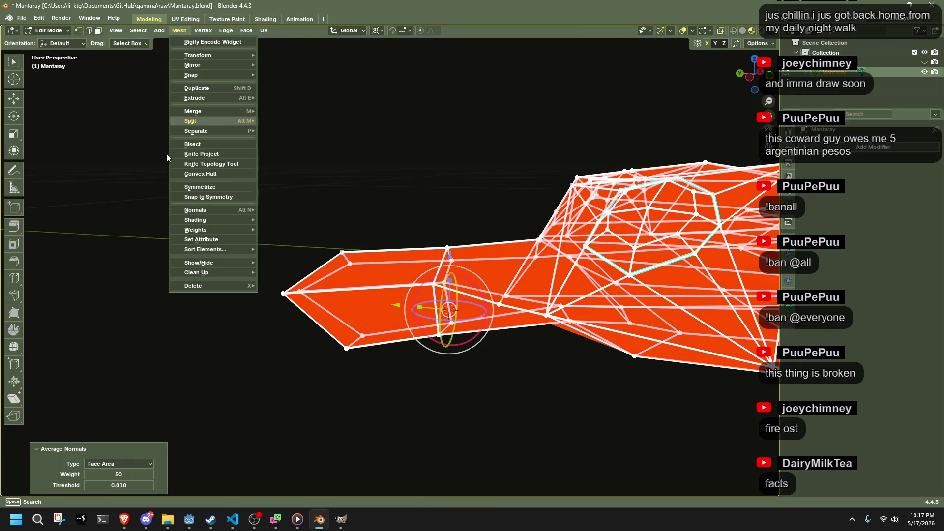
click(189, 191)
key(alt+n)
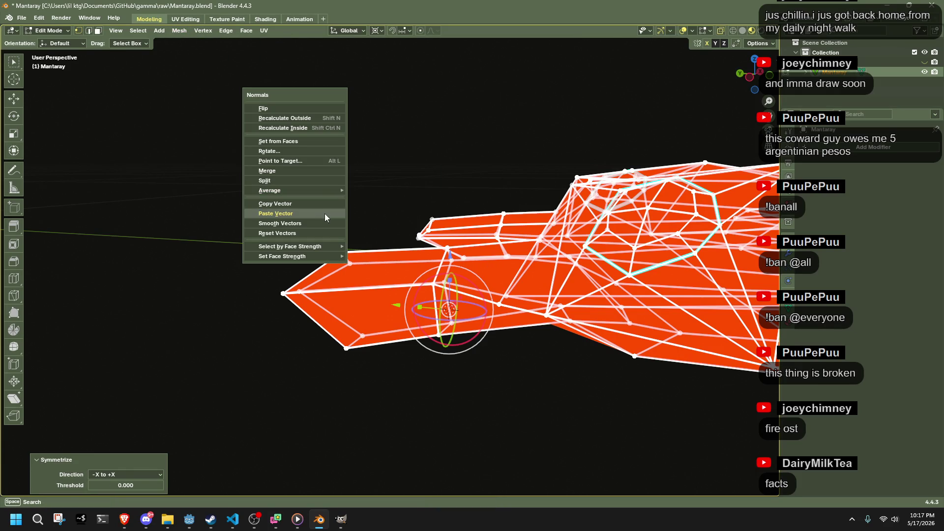
key(Tab)
mouse_move(333, 202)
middle_down()
mouse_move(518, 257)
mouse_move(512, 223)
mouse_move(403, 217)
mouse_move(474, 256)
mouse_move(505, 253)
middle_up()
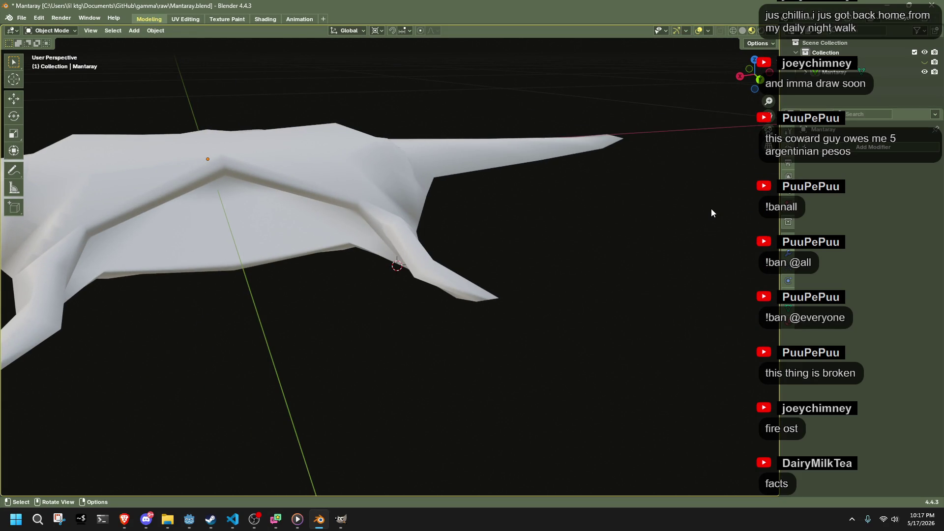
click(444, 280)
Step: In Edit Mode, move the fin-tip vertices along the X axis
key(Tab)
mouse_move(444, 280)
middle_down()
mouse_move(479, 407)
mouse_move(554, 369)
mouse_move(600, 373)
mouse_move(492, 353)
middle_up()
click(480, 406)
drag(481, 367, 482, 368)
mouse_move(482, 368)
middle_down()
mouse_move(582, 390)
mouse_move(649, 442)
mouse_move(590, 352)
mouse_move(585, 326)
mouse_move(389, 229)
middle_up()
scroll(649, 442, up, 4)
key(g)
key(x)
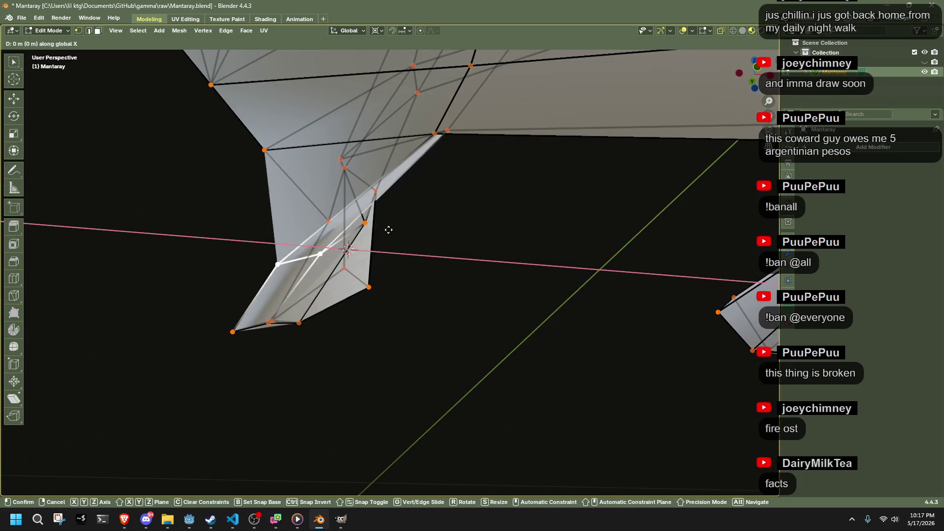
click(468, 234)
Step: Select more fin vertices, shift them along X and slide one along its edge
mouse_move(467, 234)
middle_down()
mouse_move(566, 275)
mouse_move(649, 291)
mouse_move(623, 291)
mouse_move(641, 299)
mouse_move(492, 377)
middle_up()
drag(492, 376, 574, 443)
mouse_move(573, 443)
middle_down()
mouse_move(624, 363)
mouse_move(624, 343)
middle_up()
click(628, 343)
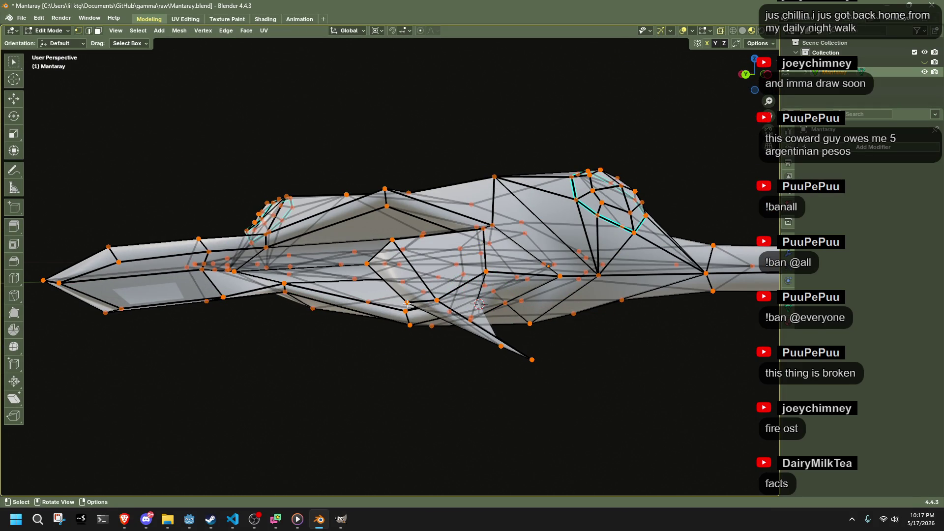
click(417, 279)
mouse_move(417, 279)
middle_down()
mouse_move(491, 364)
mouse_move(421, 359)
mouse_move(378, 297)
middle_up()
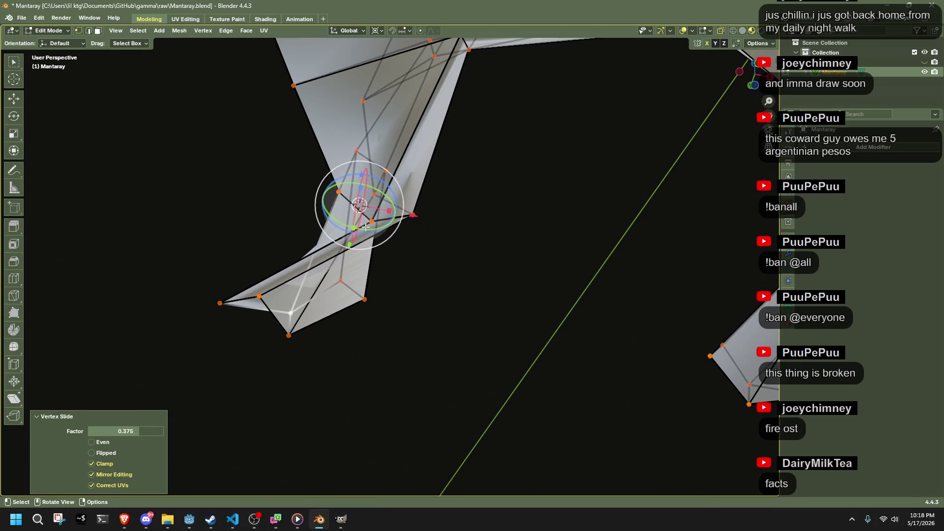
mouse_move(267, 299)
middle_down()
mouse_move(338, 292)
mouse_move(331, 358)
mouse_move(314, 375)
mouse_move(367, 384)
middle_up()
Step: Nudge the remaining lobe vertices, the last by about 0.002 m X and 0.0015 m Y
key(g)
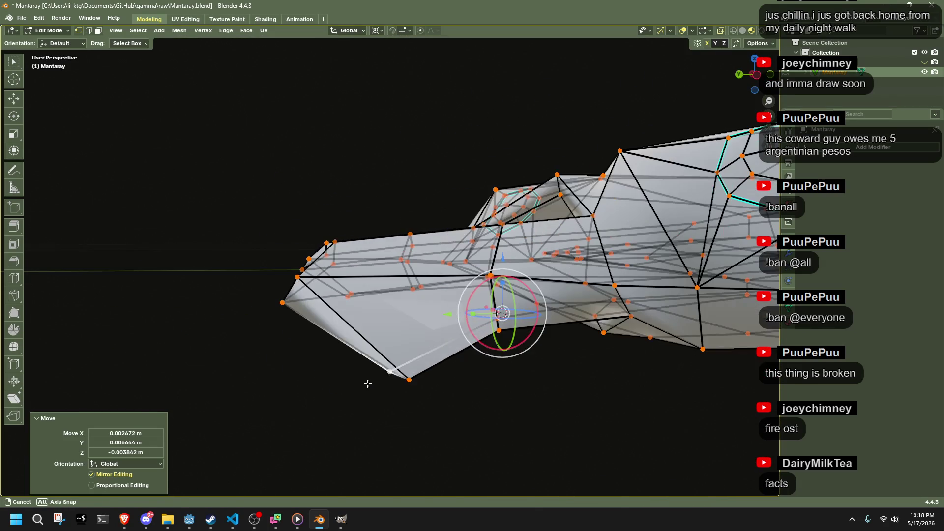
mouse_move(532, 434)
middle_down()
mouse_move(397, 401)
mouse_move(452, 444)
mouse_move(448, 296)
mouse_move(457, 285)
mouse_move(425, 278)
middle_up()
click(410, 270)
key(g)
click(328, 250)
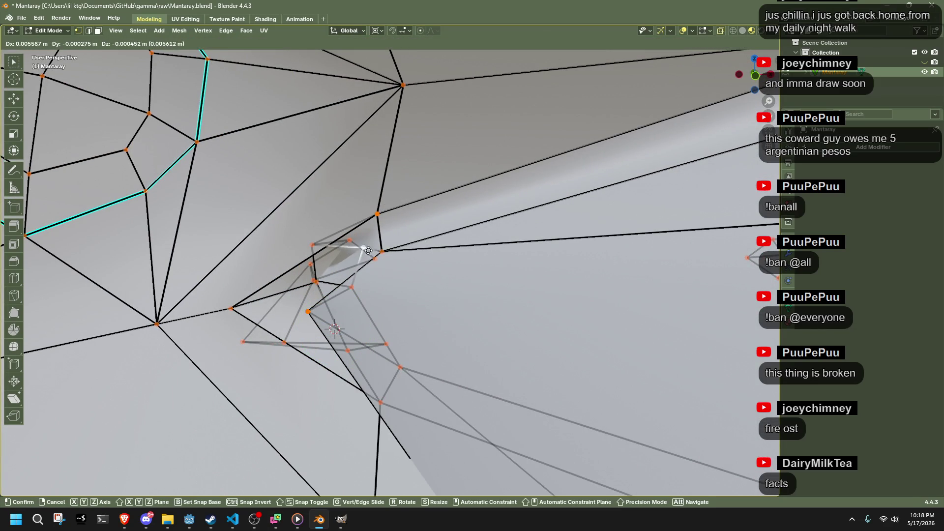
click(368, 251)
scroll(369, 251, down, 5)
mouse_move(368, 251)
middle_down()
mouse_move(519, 244)
mouse_move(536, 388)
mouse_move(546, 353)
mouse_move(628, 380)
mouse_move(729, 344)
mouse_move(615, 280)
mouse_move(620, 396)
mouse_move(492, 375)
mouse_move(569, 390)
middle_up()
key(g)
click(518, 244)
scroll(519, 243, up, 3)
Step: Symmetrize the whole mesh and average its normals by face area
key(a)
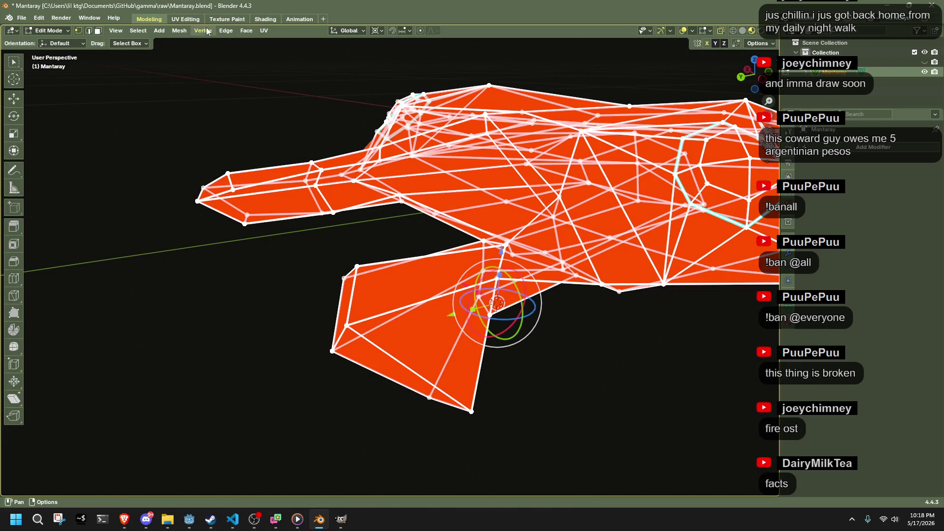
click(179, 30)
click(217, 192)
key(alt+n)
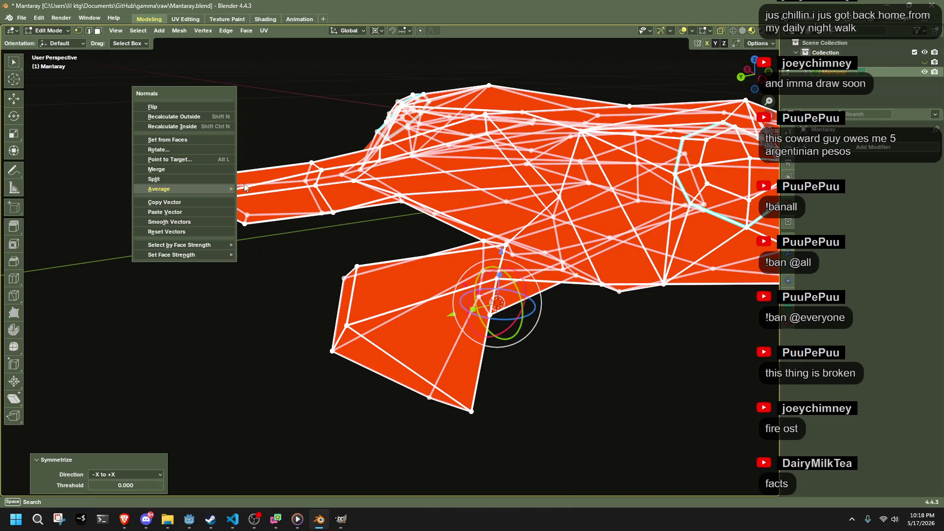
click(255, 200)
Step: Turn off see-through display and flip the quad tessellation of a selected fin face
mouse_move(255, 199)
middle_down()
mouse_move(248, 311)
mouse_move(474, 328)
mouse_move(418, 257)
mouse_move(439, 294)
mouse_move(407, 382)
mouse_move(489, 416)
middle_up()
mouse_move(507, 351)
middle_down()
mouse_move(485, 340)
mouse_move(320, 329)
mouse_move(280, 344)
mouse_move(273, 354)
mouse_move(329, 494)
middle_up()
key(alt+z)
scroll(507, 356, up, 5)
key(ctrl+f)
mouse_move(322, 485)
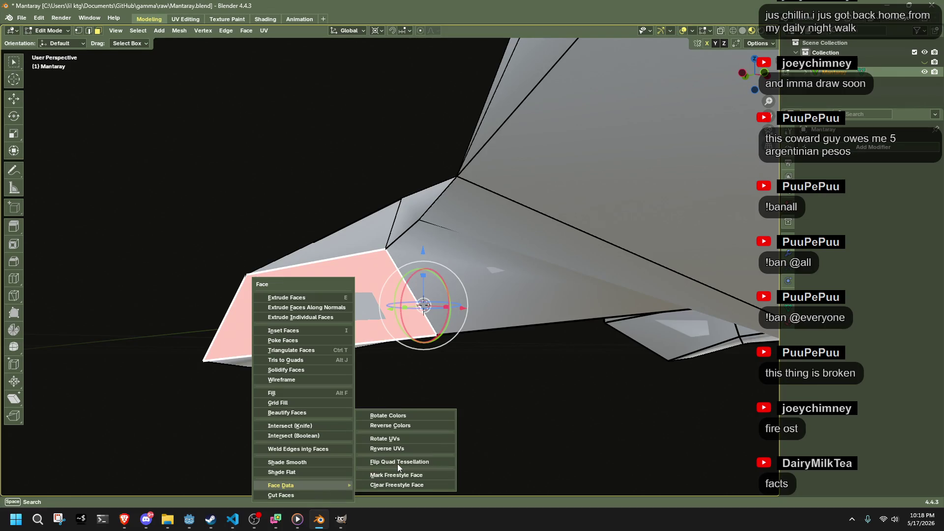
click(398, 465)
mouse_move(399, 460)
middle_down()
mouse_move(362, 382)
mouse_move(361, 333)
mouse_move(424, 392)
mouse_move(443, 400)
mouse_move(443, 389)
mouse_move(455, 390)
middle_up()
Step: Flip the quad tessellation of two more fin faces
key(ctrl+f)
click(497, 434)
mouse_move(496, 435)
middle_down()
mouse_move(485, 341)
mouse_move(491, 312)
mouse_move(251, 320)
mouse_move(182, 309)
mouse_move(234, 310)
mouse_move(532, 253)
middle_up()
click(550, 253)
key(ctrl+f)
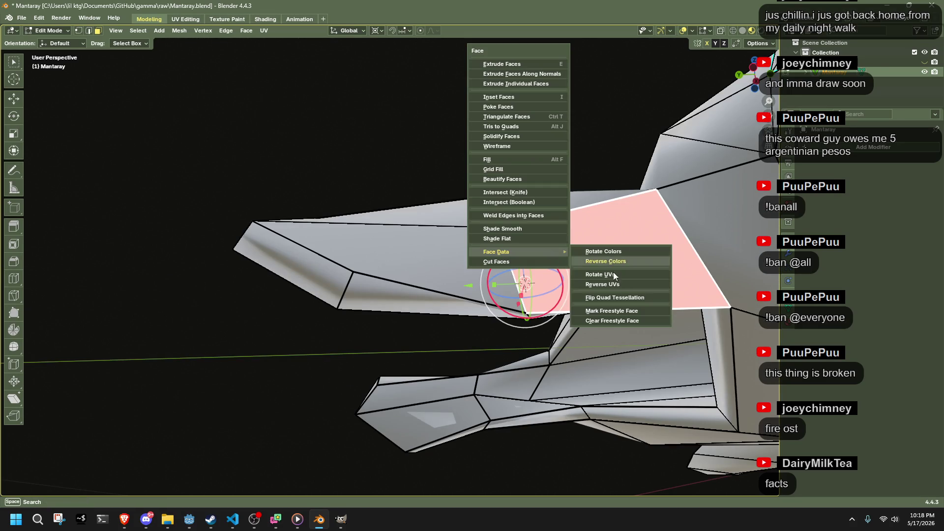
click(615, 298)
Step: Symmetrize again, average normals by face area and return to Object Mode
key(a)
click(179, 30)
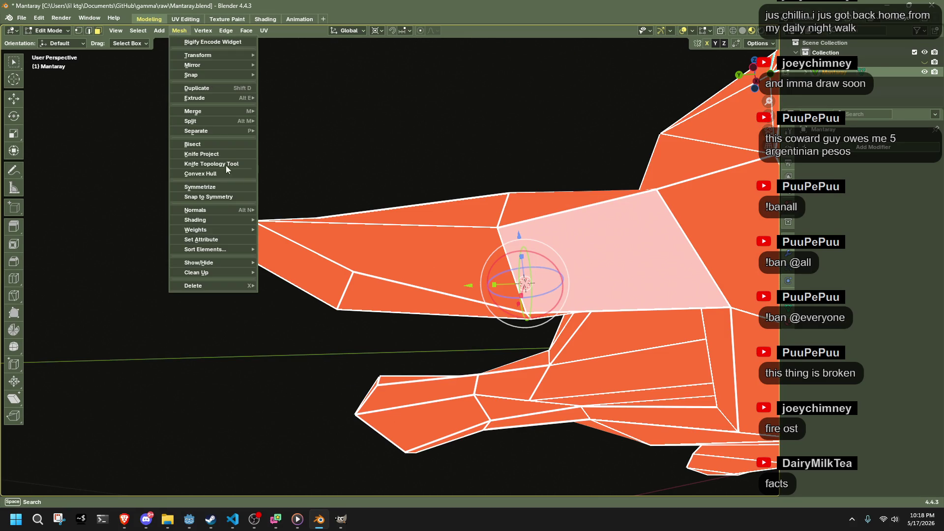
click(226, 185)
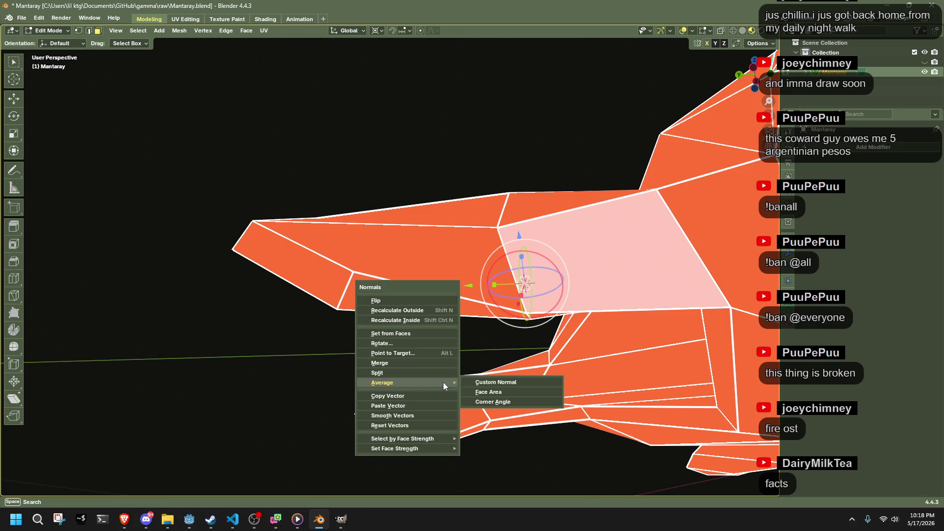
click(470, 389)
key(Tab)
mouse_move(281, 382)
middle_down()
mouse_move(539, 448)
mouse_move(500, 494)
mouse_move(373, 468)
mouse_move(345, 409)
middle_up()
middle_drag(344, 304, 326, 348)
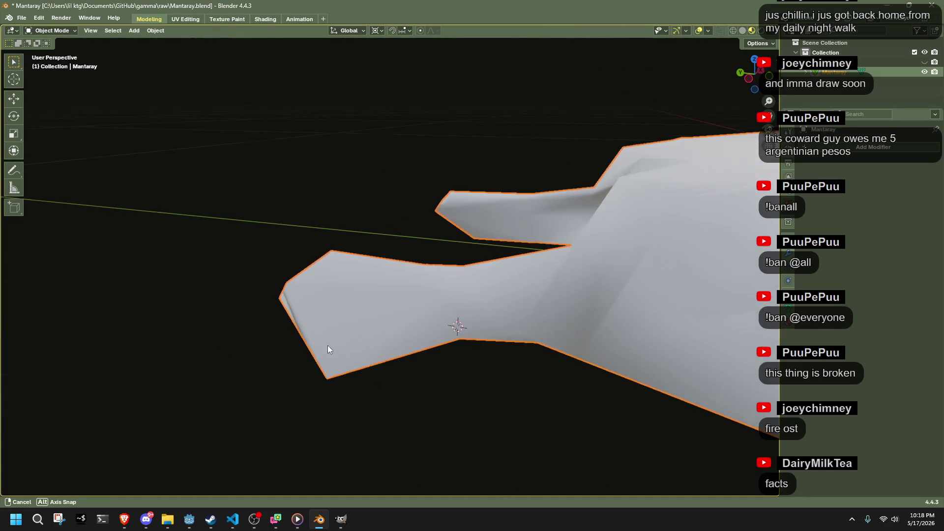
Step: Select vertices on the cephalic fin lobe and edge-slide them along the fin edge
key(Tab)
middle_drag(348, 401, 347, 399)
drag(349, 366, 350, 367)
mouse_move(351, 367)
middle_down()
mouse_move(418, 407)
mouse_move(468, 369)
mouse_move(322, 397)
mouse_move(352, 358)
mouse_move(326, 339)
mouse_move(339, 347)
mouse_move(350, 444)
mouse_move(445, 365)
middle_up()
click(454, 345)
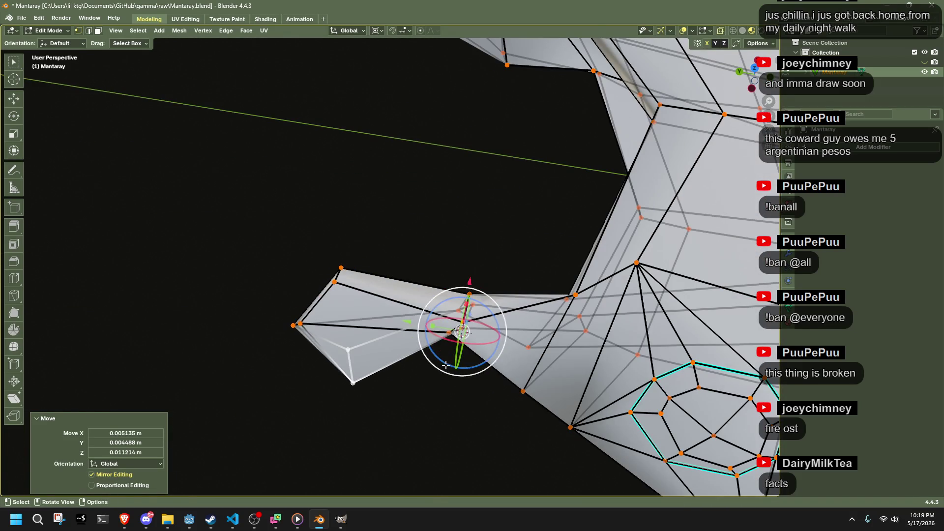
click(471, 394)
mouse_move(471, 394)
middle_down()
mouse_move(482, 407)
mouse_move(338, 388)
mouse_move(316, 362)
mouse_move(473, 354)
mouse_move(588, 418)
mouse_move(590, 432)
mouse_move(526, 445)
mouse_move(408, 426)
mouse_move(497, 464)
mouse_move(546, 415)
mouse_move(518, 413)
mouse_move(462, 378)
mouse_move(341, 331)
mouse_move(226, 364)
mouse_move(266, 388)
mouse_move(241, 398)
mouse_move(285, 373)
middle_up()
Step: Inspect the manta's side profile in Object Mode, then return to editing the mesh
key(Tab)
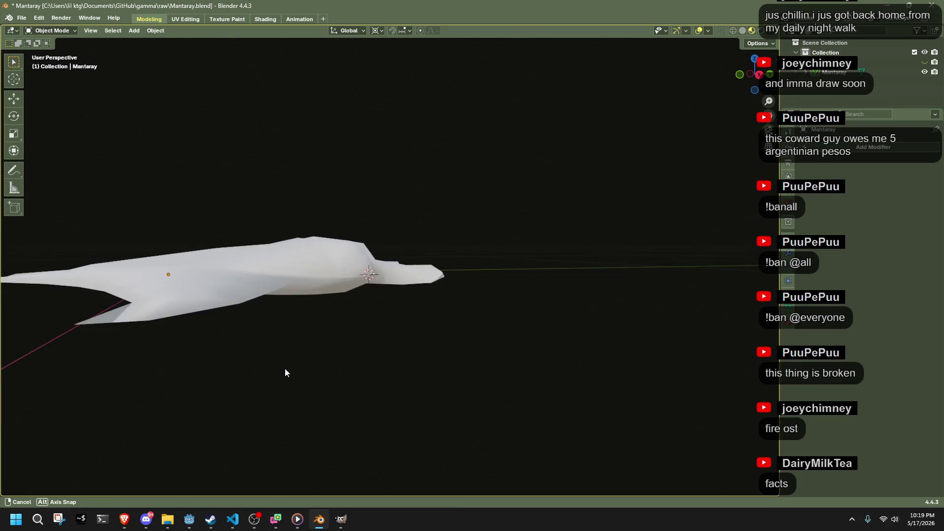
middle_drag(200, 356, 267, 375)
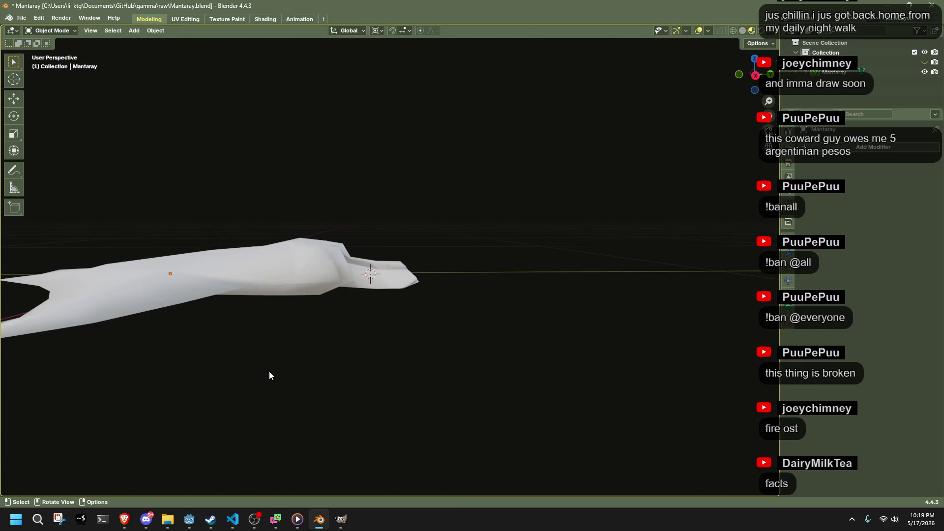
mouse_move(413, 318)
middle_down()
mouse_move(393, 324)
mouse_move(256, 229)
middle_up()
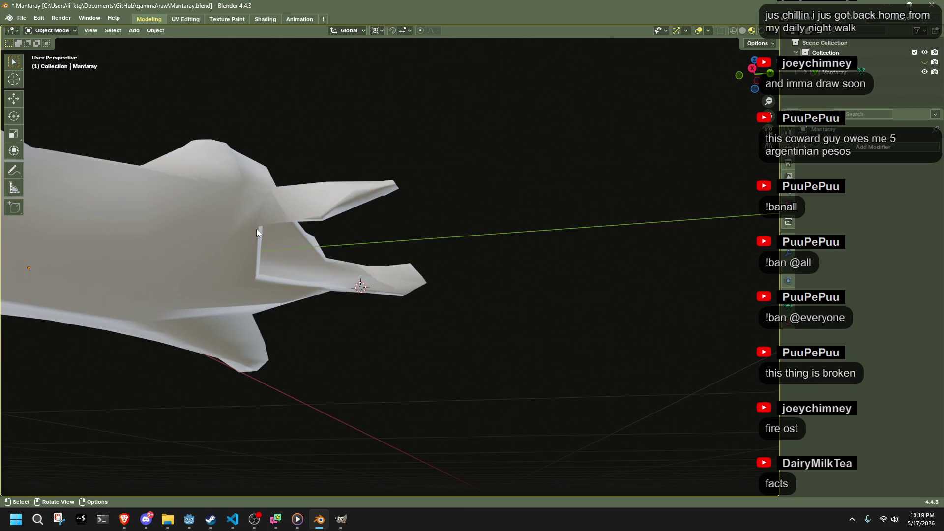
click(256, 229)
mouse_move(359, 290)
middle_down()
mouse_move(380, 297)
mouse_move(312, 247)
mouse_move(249, 253)
mouse_move(126, 327)
mouse_move(177, 295)
mouse_move(329, 147)
mouse_move(366, 96)
middle_up()
key(Tab)
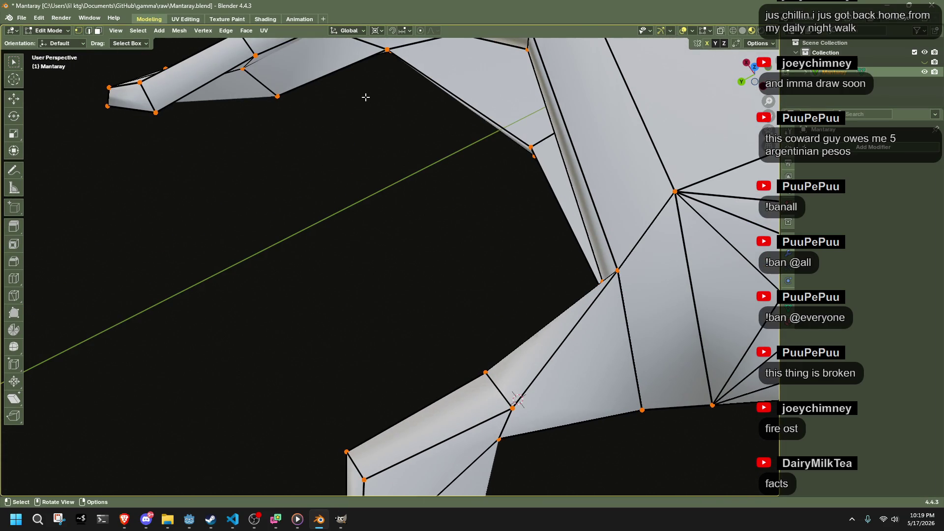
Step: From the top, shift a vertex beside the head fin about -0.036 m along Y, then recheck
mouse_move(397, 65)
middle_down()
mouse_move(417, 179)
mouse_move(598, 156)
middle_up()
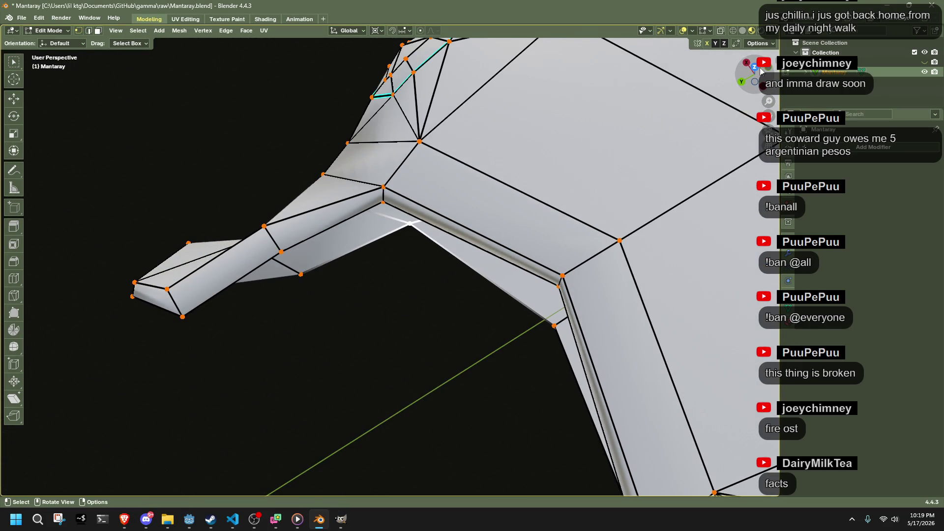
click(760, 69)
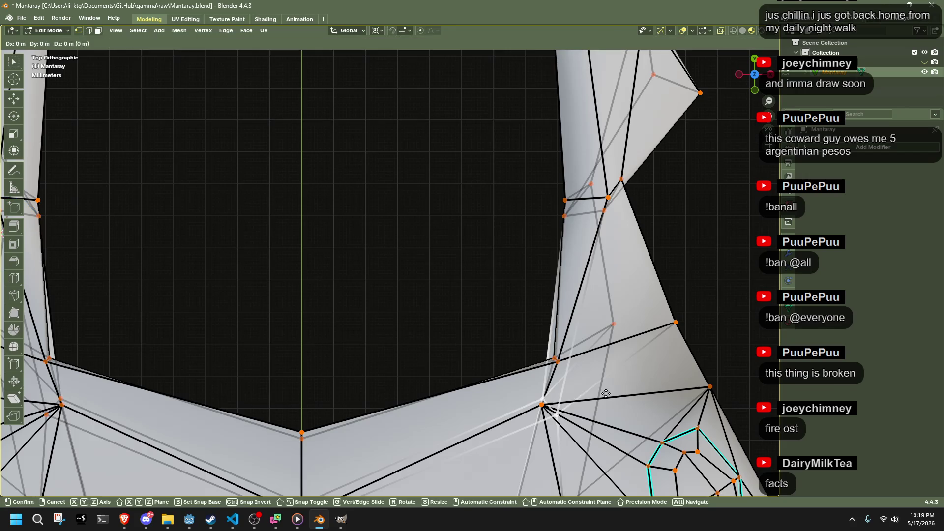
click(576, 367)
mouse_move(577, 367)
middle_down()
mouse_move(733, 228)
mouse_move(576, 310)
mouse_move(531, 239)
mouse_move(489, 216)
mouse_move(498, 207)
mouse_move(384, 371)
mouse_move(400, 411)
mouse_move(444, 447)
mouse_move(434, 444)
mouse_move(457, 342)
middle_up()
middle_drag(518, 284, 430, 388)
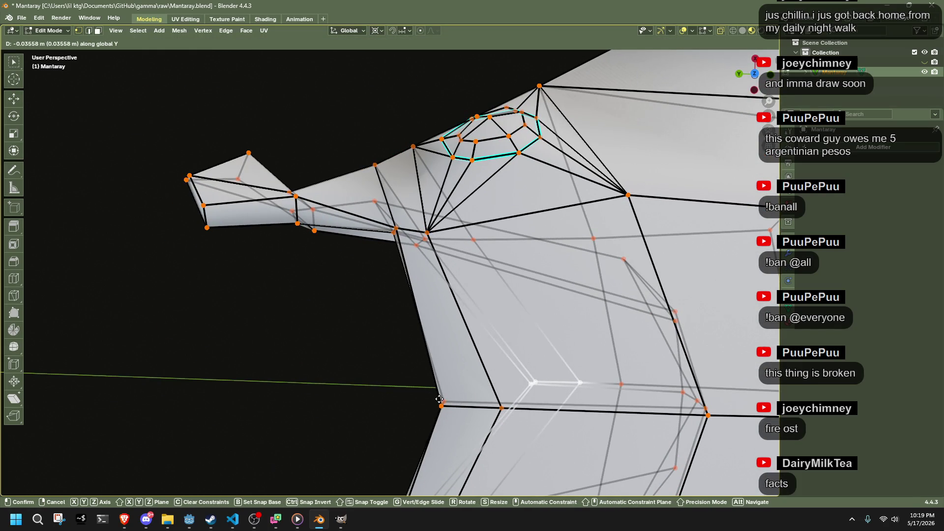
click(439, 399)
mouse_move(487, 353)
middle_down()
mouse_move(681, 289)
mouse_move(613, 390)
mouse_move(486, 429)
mouse_move(473, 421)
mouse_move(428, 259)
mouse_move(426, 278)
mouse_move(395, 256)
mouse_move(512, 311)
mouse_move(445, 312)
mouse_move(491, 344)
middle_up()
key(Tab)
key(Tab)
key(KP_5)
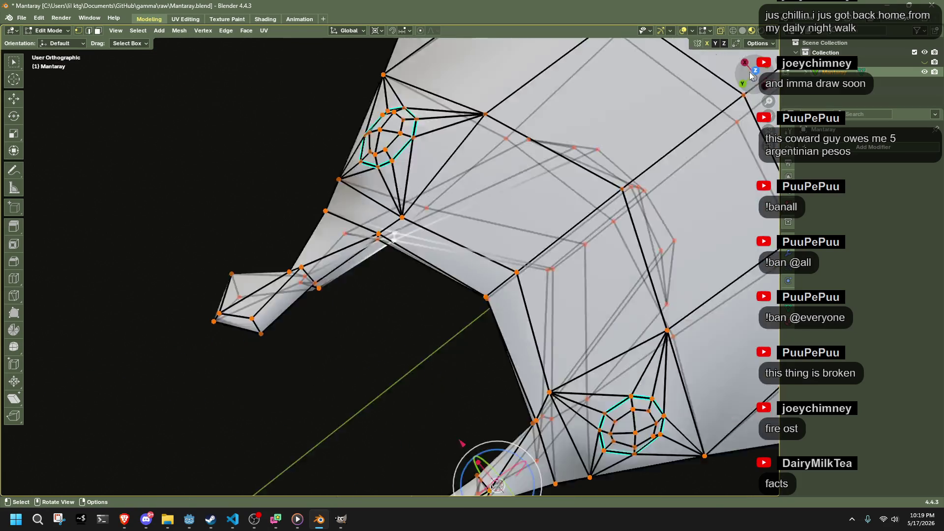
Step: From Top Orthographic, move the fin lobe vertices into a cleaner lobe outline
click(754, 71)
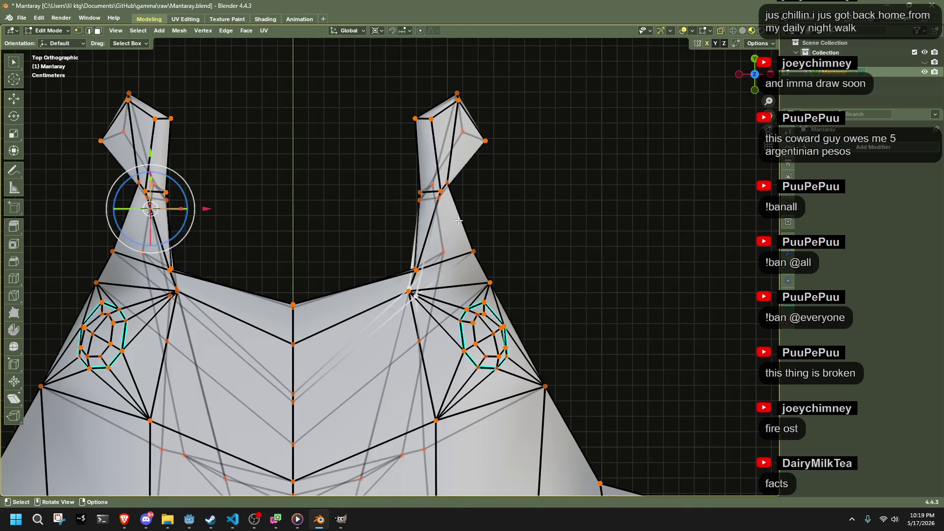
click(429, 241)
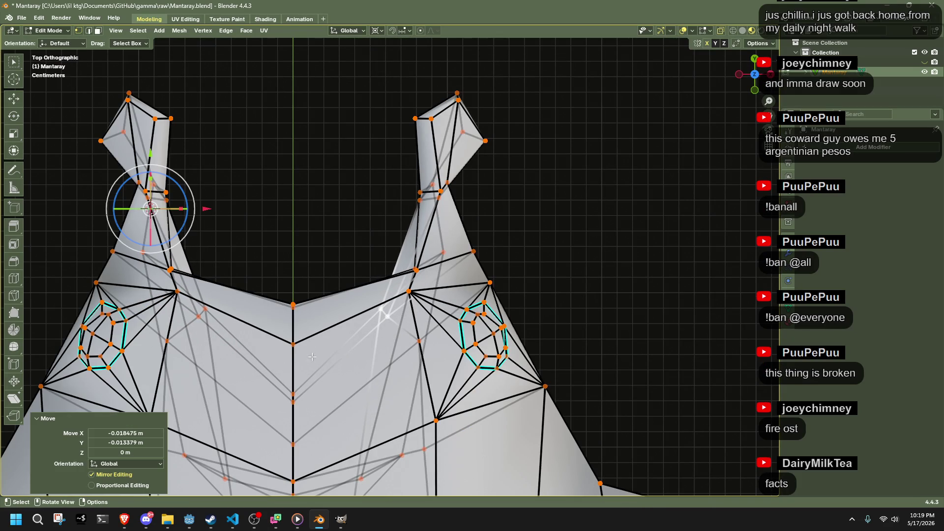
click(306, 401)
mouse_move(319, 244)
middle_down()
mouse_move(501, 360)
mouse_move(439, 299)
mouse_move(452, 232)
mouse_move(362, 257)
mouse_move(405, 274)
mouse_move(466, 330)
mouse_move(443, 374)
mouse_move(437, 434)
mouse_move(381, 420)
mouse_move(302, 277)
middle_up()
Step: Nudge more lobe-edge and flank vertices, then view the whole manta from above
key(Tab)
key(Tab)
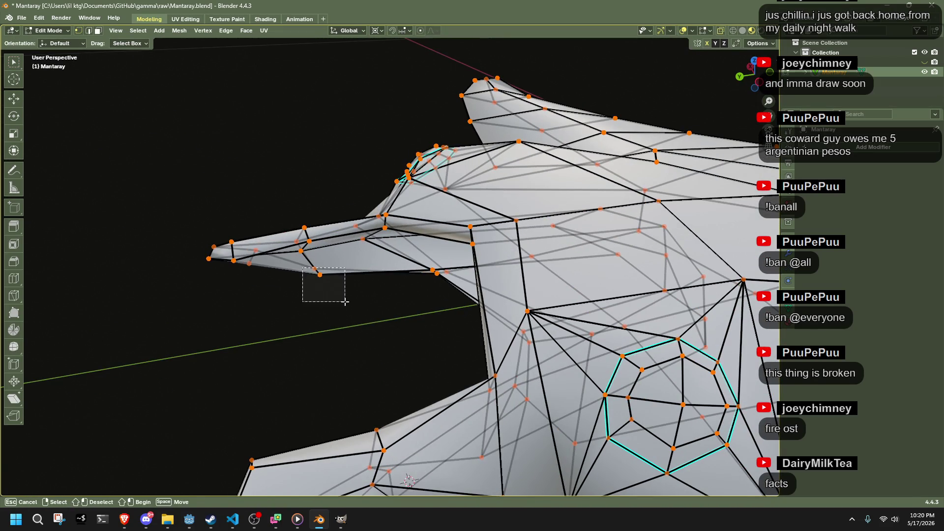
scroll(363, 335, up, 4)
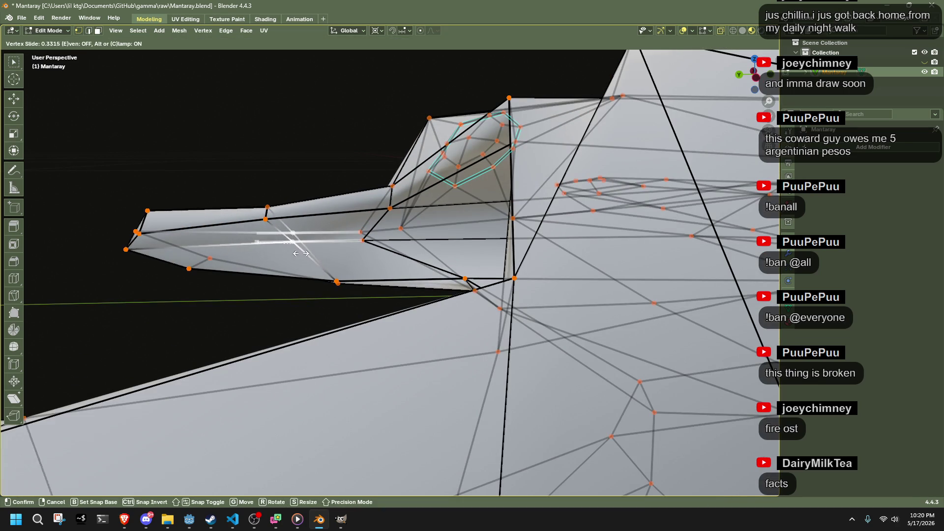
mouse_move(234, 342)
middle_down()
mouse_move(297, 329)
mouse_move(283, 329)
mouse_move(364, 268)
mouse_move(374, 276)
mouse_move(358, 263)
mouse_move(348, 288)
mouse_move(579, 252)
mouse_move(401, 401)
mouse_move(301, 341)
middle_up()
middle_drag(264, 309, 64, 314)
key(g)
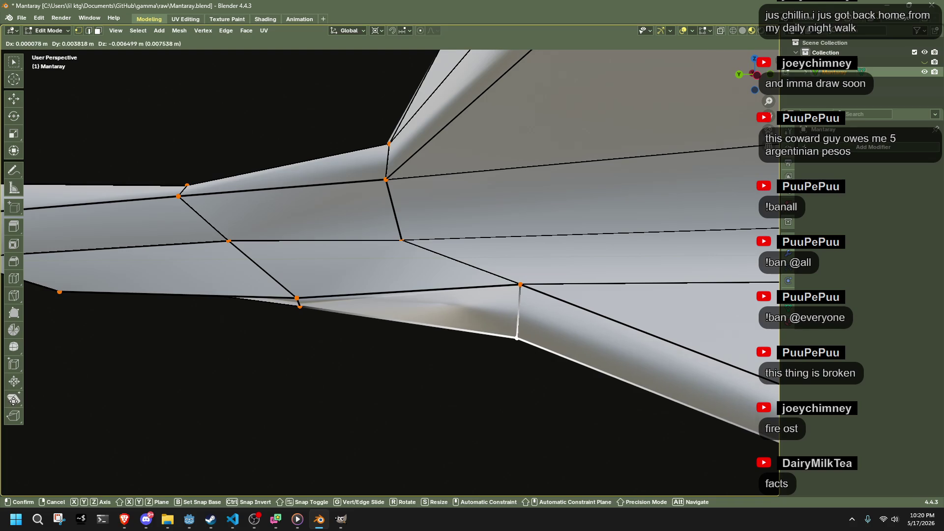
click(13, 399)
mouse_move(306, 390)
middle_down()
mouse_move(343, 375)
mouse_move(541, 377)
mouse_move(344, 340)
mouse_move(278, 317)
mouse_move(390, 364)
mouse_move(287, 341)
mouse_move(214, 364)
mouse_move(308, 330)
middle_up()
shift+click(277, 317)
click(279, 308)
scroll(368, 396, down, 5)
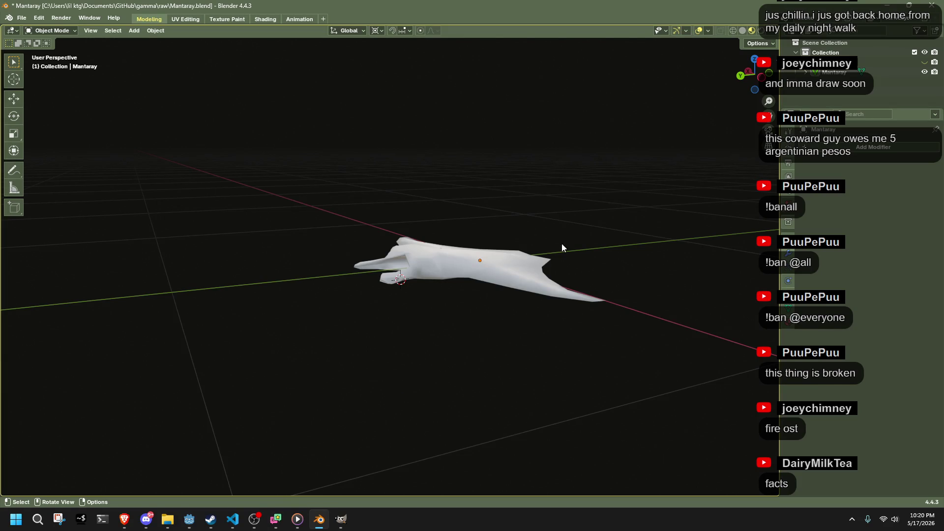
key(KP_7)
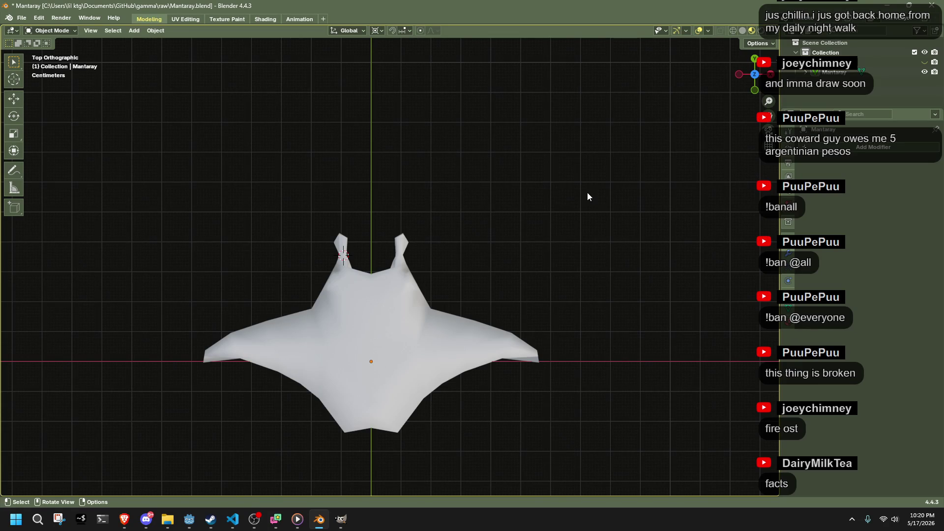
Step: View the manta ray nearly edge-on, try merging its vertices in Edit Mode, then undo it
mouse_move(586, 192)
middle_down()
mouse_move(464, 311)
mouse_move(565, 273)
mouse_move(567, 205)
mouse_move(584, 190)
mouse_move(811, 201)
middle_up()
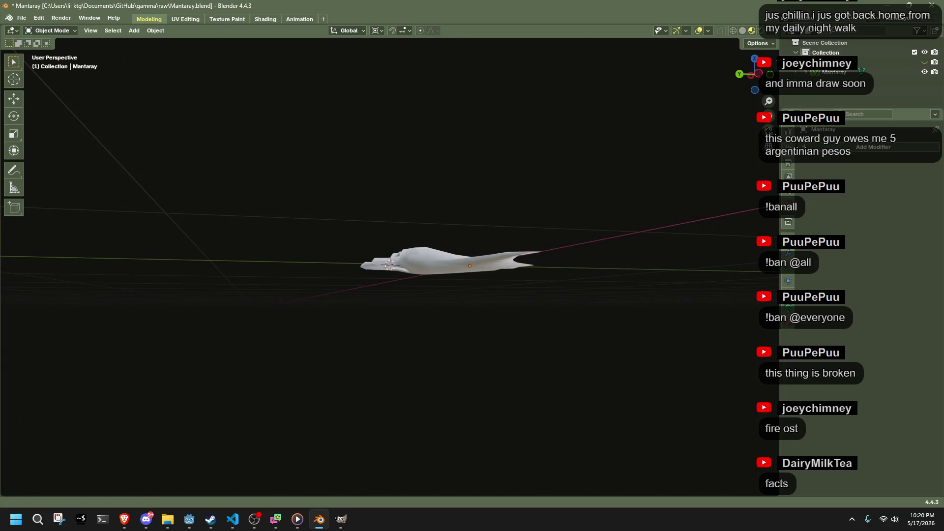
scroll(475, 323, up, 2)
mouse_move(475, 323)
middle_down()
mouse_move(629, 376)
mouse_move(694, 323)
middle_up()
mouse_move(578, 341)
middle_down()
mouse_move(530, 330)
mouse_move(483, 230)
mouse_move(430, 212)
mouse_move(438, 196)
mouse_move(506, 169)
mouse_move(594, 169)
mouse_move(654, 141)
mouse_move(543, 162)
mouse_move(512, 217)
mouse_move(565, 292)
middle_up()
key(Tab)
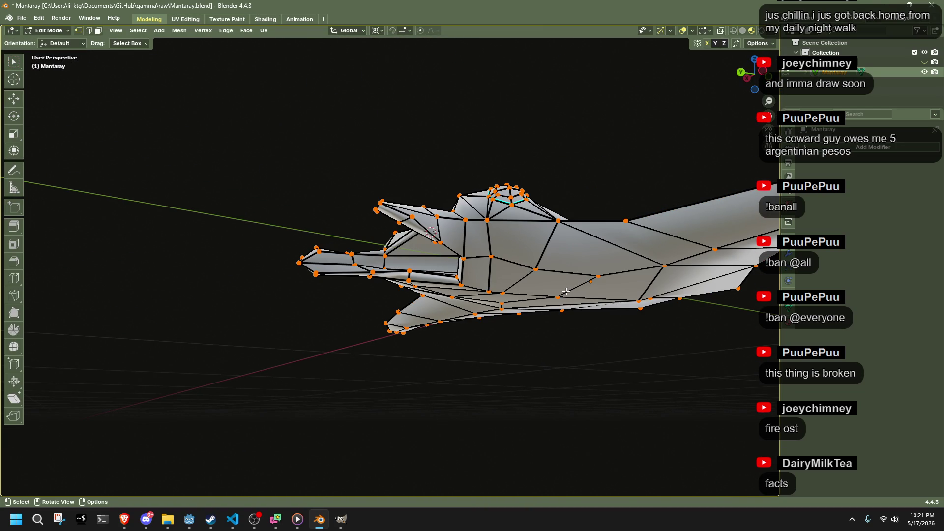
key(a)
right_click(566, 291)
click(620, 312)
key(ctrl+z)
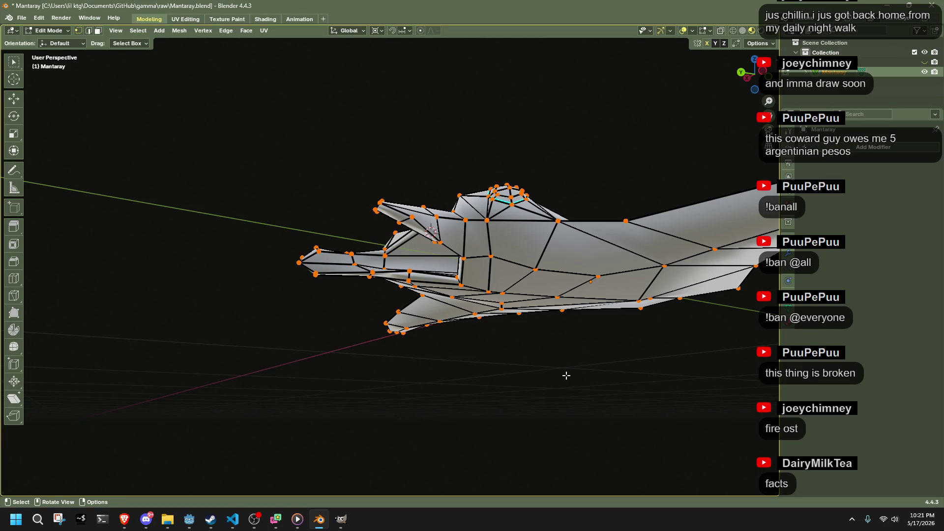
key(Tab)
Step: Orbit the manta ray to front and distant side views while checking the browser
mouse_move(565, 375)
middle_down()
mouse_move(445, 327)
mouse_move(645, 396)
mouse_move(57, 438)
mouse_move(250, 365)
mouse_move(244, 329)
mouse_move(169, 343)
middle_up()
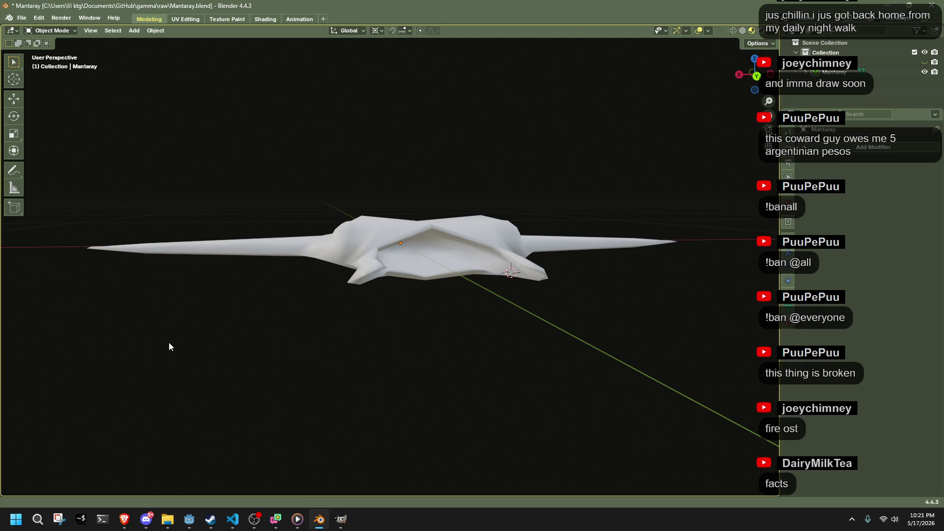
middle_drag(170, 342, 375, 261)
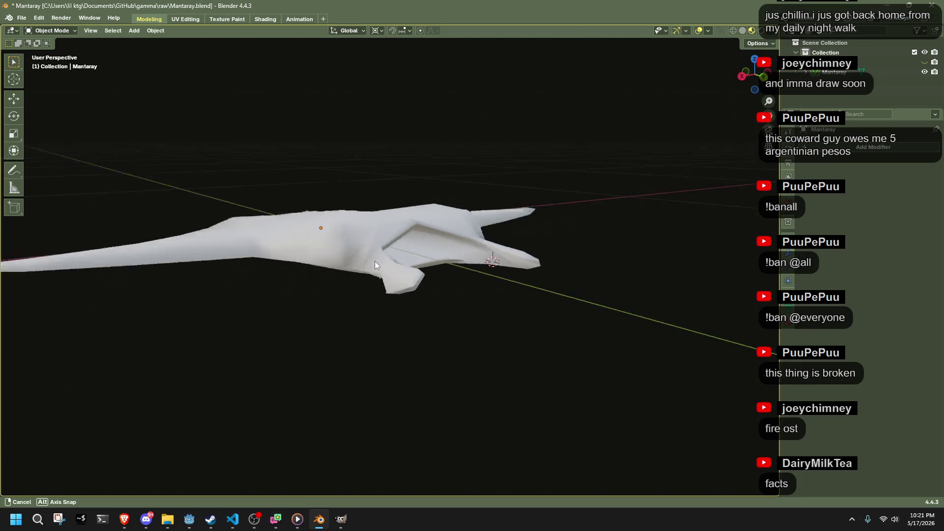
scroll(533, 258, up, 5)
scroll(717, 138, down, 5)
mouse_move(717, 139)
middle_down()
mouse_move(627, 163)
mouse_move(575, 131)
mouse_move(523, 143)
middle_up()
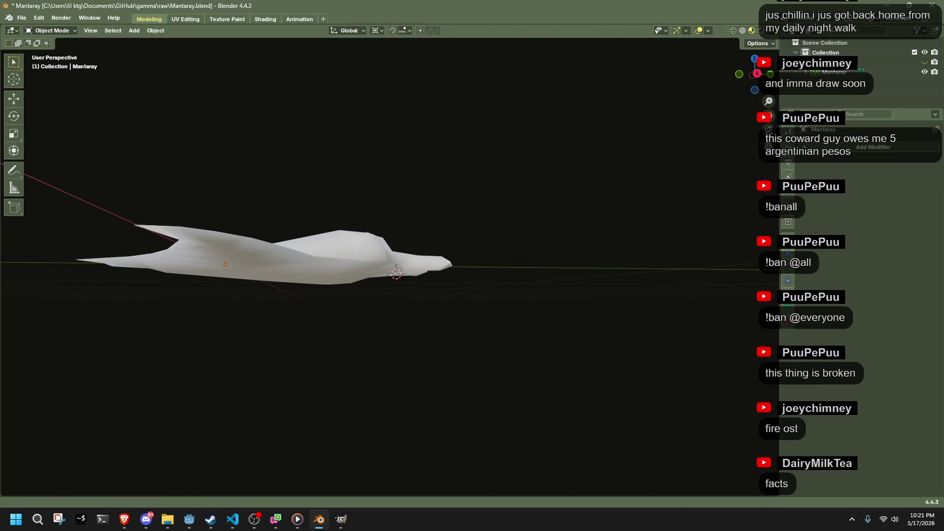
key(alt+Tab)
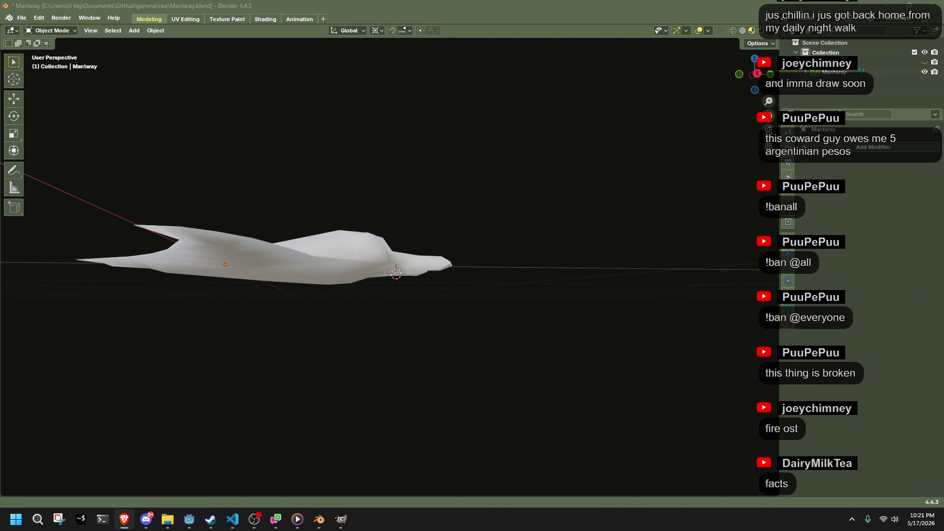
mouse_move(455, 342)
middle_down()
mouse_move(441, 354)
mouse_move(380, 356)
mouse_move(376, 287)
middle_up()
Step: Select the whole mesh in Edit Mode and start a vertical scale, then cancel it
key(a)
key(Tab)
mouse_move(539, 295)
middle_down()
mouse_move(565, 299)
mouse_move(497, 285)
middle_up()
key(shift+s)
key(Escape)
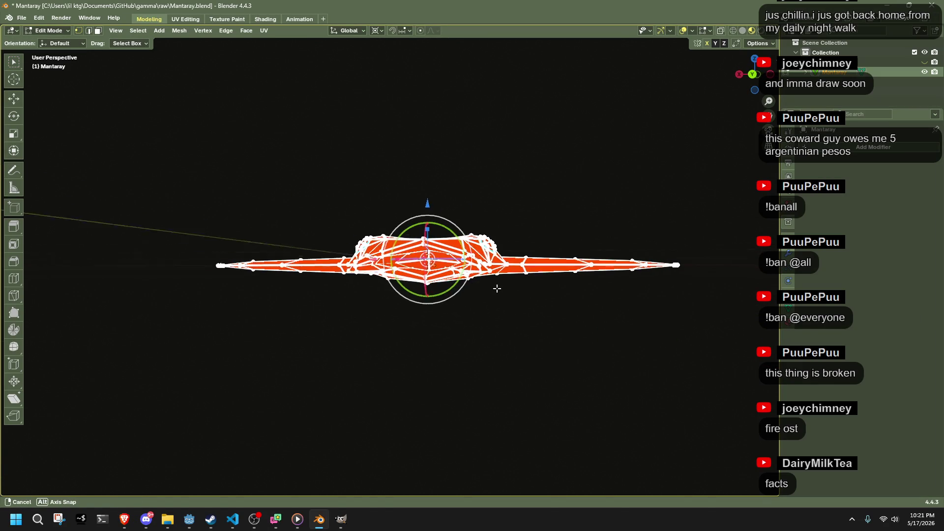
key(s)
key(z)
key(Escape)
key(Tab)
Step: Stretch the whole manta ray mesh along Z to 1.299 times its height
mouse_move(466, 345)
middle_down()
mouse_move(585, 359)
mouse_move(595, 347)
mouse_move(393, 331)
middle_up()
key(a)
key(Tab)
scroll(450, 321, up, 2)
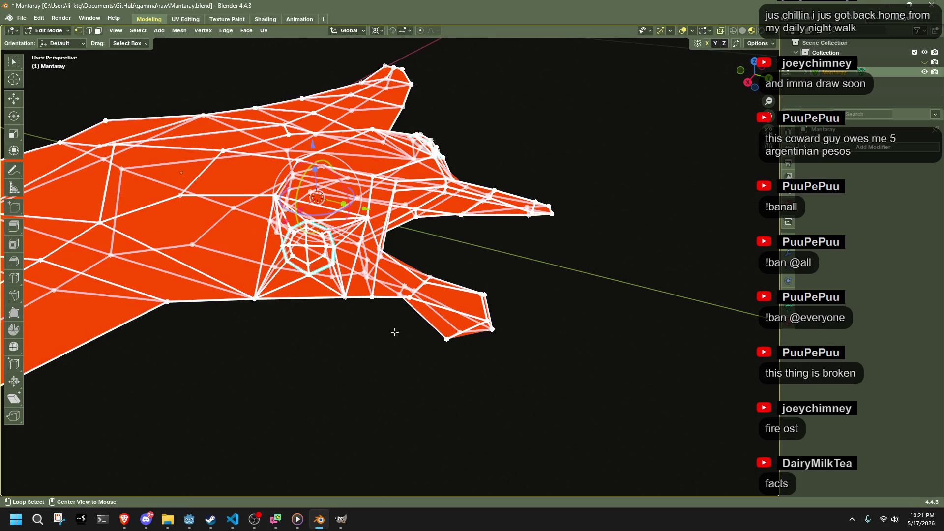
scroll(344, 312, up, 3)
scroll(345, 312, down, 5)
mouse_move(344, 313)
middle_down()
mouse_move(253, 268)
mouse_move(630, 270)
mouse_move(731, 122)
middle_up()
key(s)
key(z)
click(555, 284)
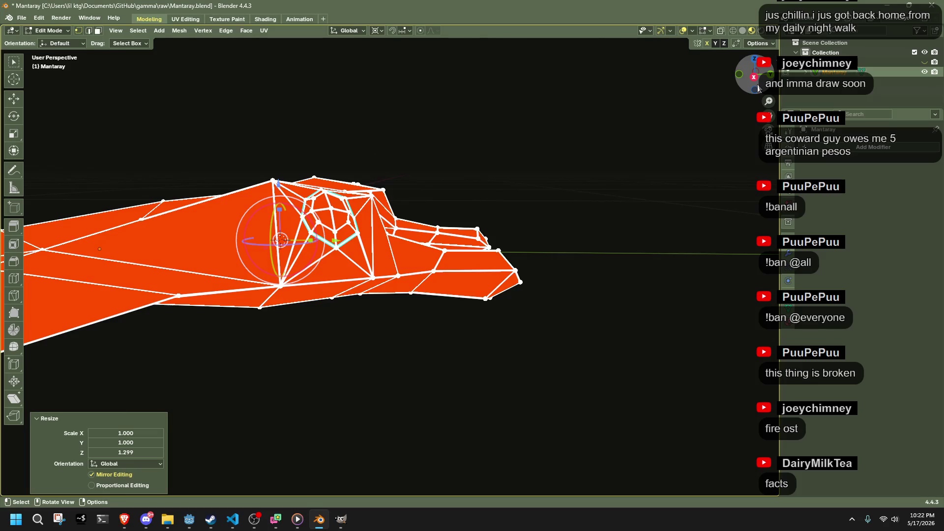
Step: In side view, box-select the faces around the eyes and lower them slightly along Z
click(755, 79)
drag(262, 146, 417, 248)
key(g)
key(z)
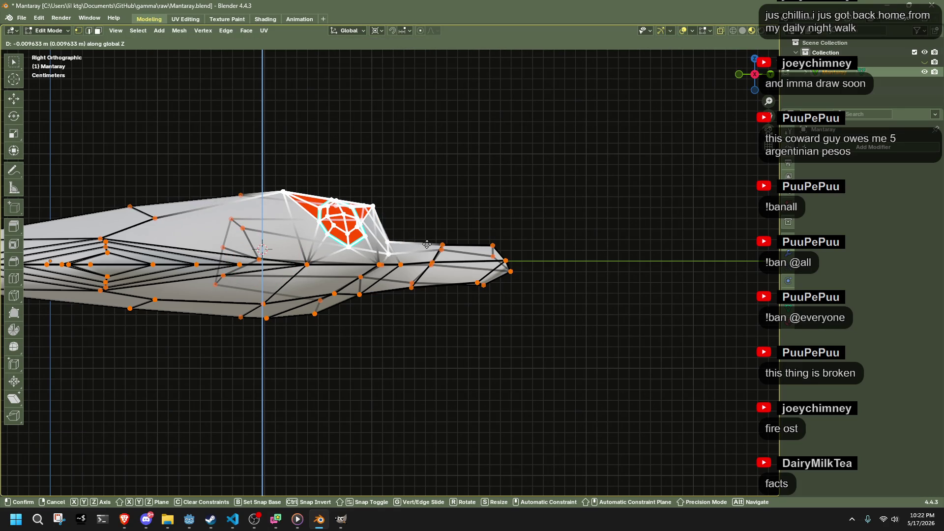
click(427, 244)
key(ctrl+z)
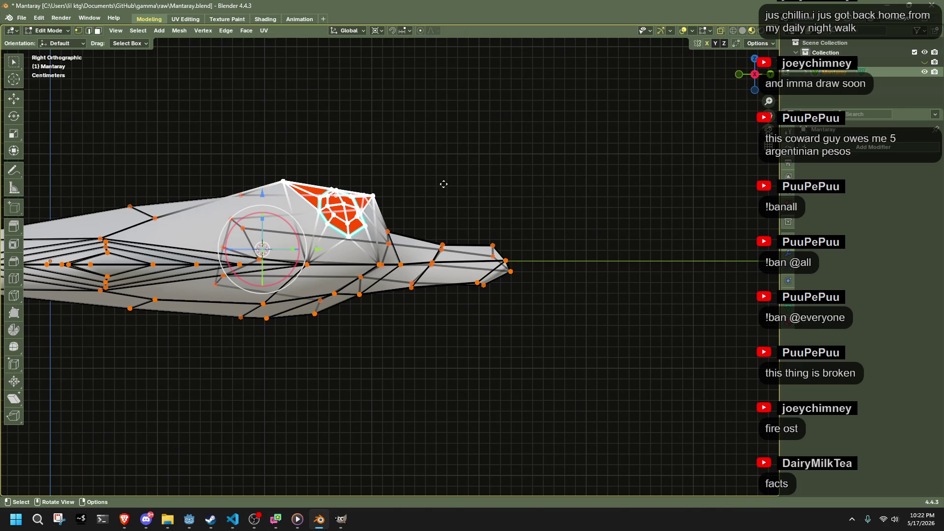
key(g)
key(z)
click(446, 197)
key(Tab)
mouse_move(480, 182)
middle_down()
mouse_move(299, 234)
mouse_move(216, 198)
mouse_move(171, 204)
mouse_move(735, 229)
mouse_move(637, 212)
mouse_move(566, 216)
mouse_move(721, 178)
mouse_move(705, 149)
mouse_move(660, 157)
mouse_move(562, 203)
middle_up()
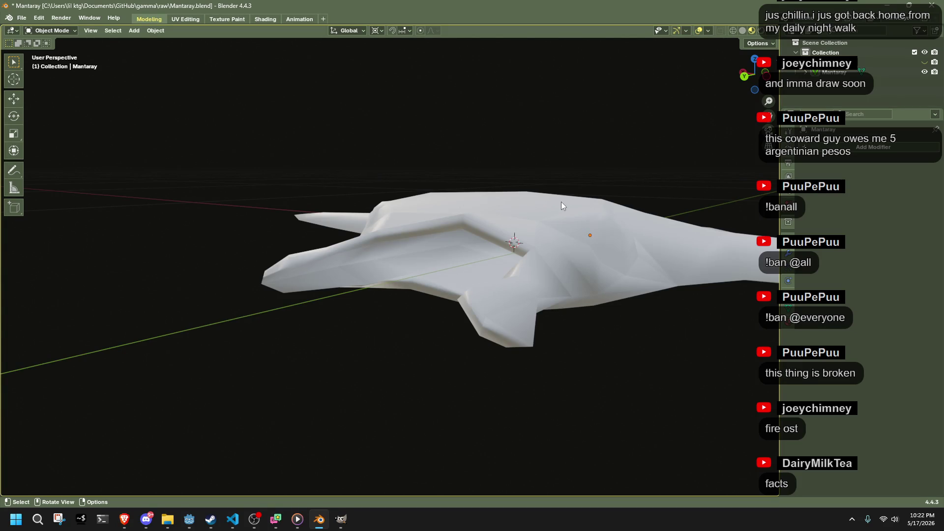
Step: Raise the vertex at the V between the head fins along Z
mouse_move(545, 281)
middle_down()
mouse_move(533, 211)
mouse_move(472, 269)
mouse_move(544, 303)
mouse_move(580, 233)
mouse_move(411, 371)
middle_up()
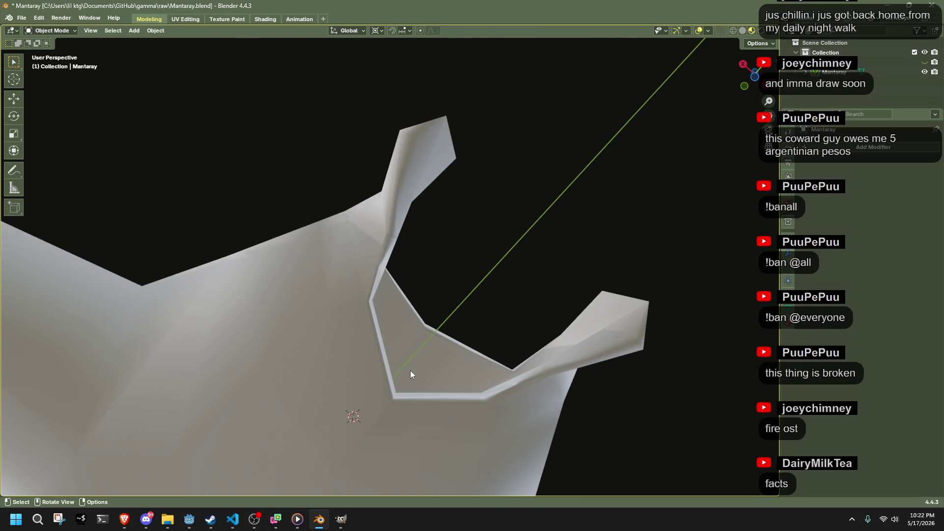
key(ctrl+Tab)
click(578, 270)
mouse_move(573, 249)
middle_down()
mouse_move(452, 313)
mouse_move(468, 354)
mouse_move(489, 245)
middle_up()
click(471, 359)
key(g)
key(z)
click(480, 366)
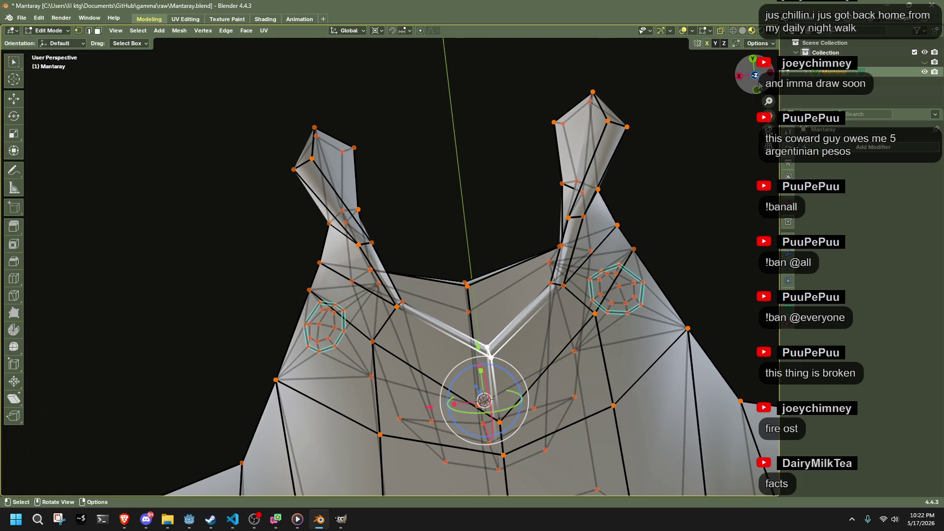
Step: Delete the central faces of the mouth area, leaving a hole
key(ctrl+KP_7)
mouse_move(342, 329)
middle_down()
mouse_move(479, 366)
mouse_move(471, 266)
middle_up()
click(494, 280)
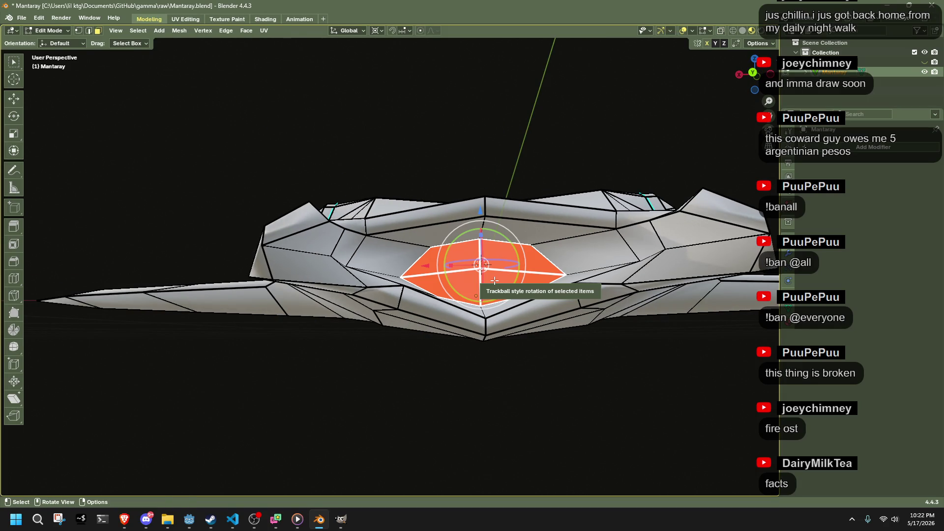
key(x)
click(496, 302)
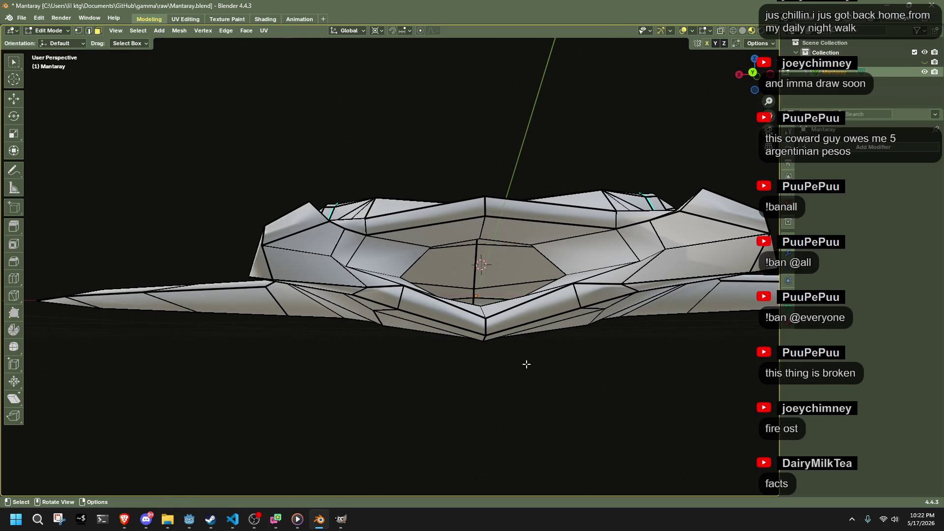
Step: Select the edge loop around the hole and fill it with a single face
key(Tab)
key(Tab)
middle_drag(548, 406, 515, 409)
alt+click(478, 259)
mouse_move(478, 259)
middle_down()
mouse_move(550, 375)
mouse_move(606, 329)
mouse_move(427, 361)
middle_up()
scroll(551, 375, up, 4)
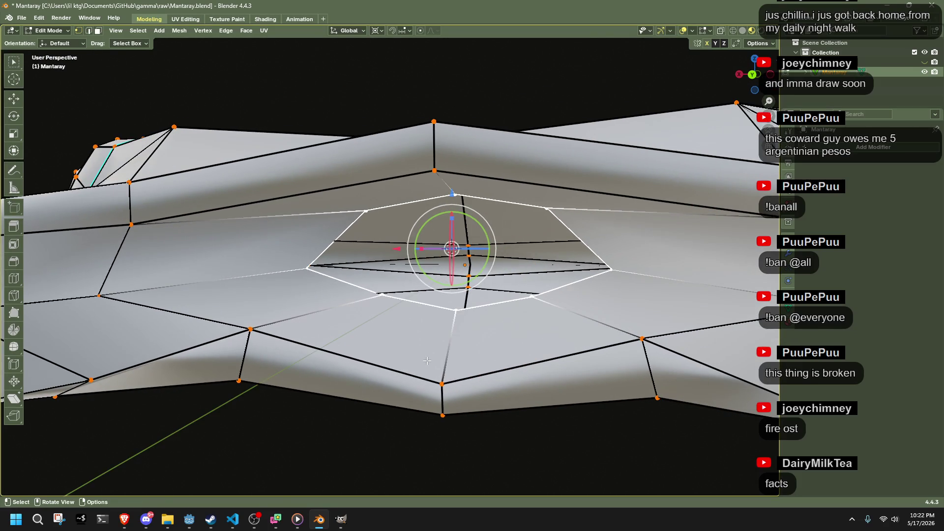
key(f)
Step: Poke the new mouth face into a triangle fan around its centre
click(329, 441)
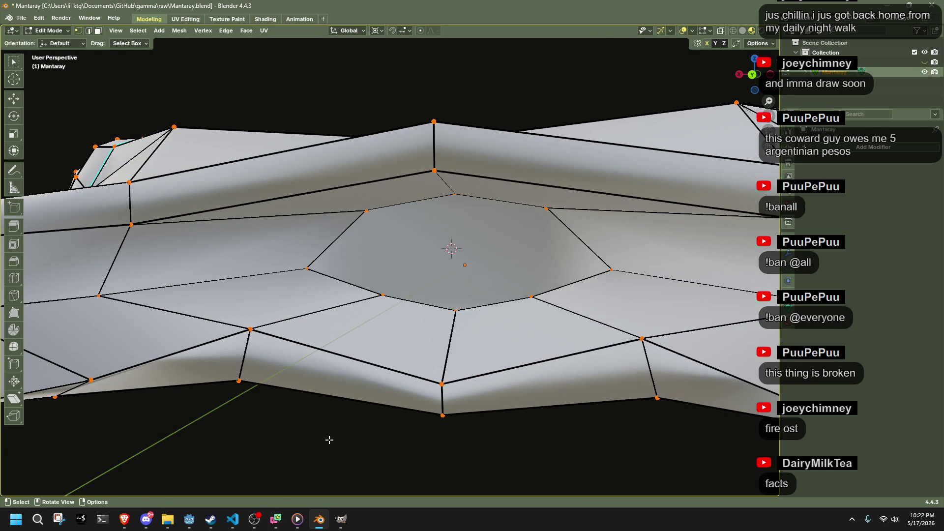
middle_drag(329, 441, 404, 286)
key(3)
click(404, 286)
right_click(414, 265)
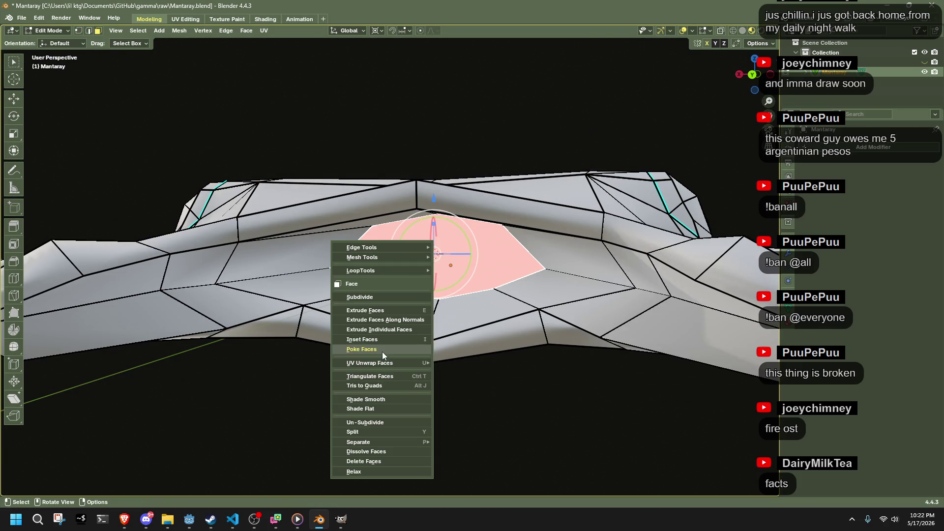
click(373, 349)
Step: Average the normals of the entire mesh weighted by face area
key(a)
key(alt+n)
mouse_move(462, 401)
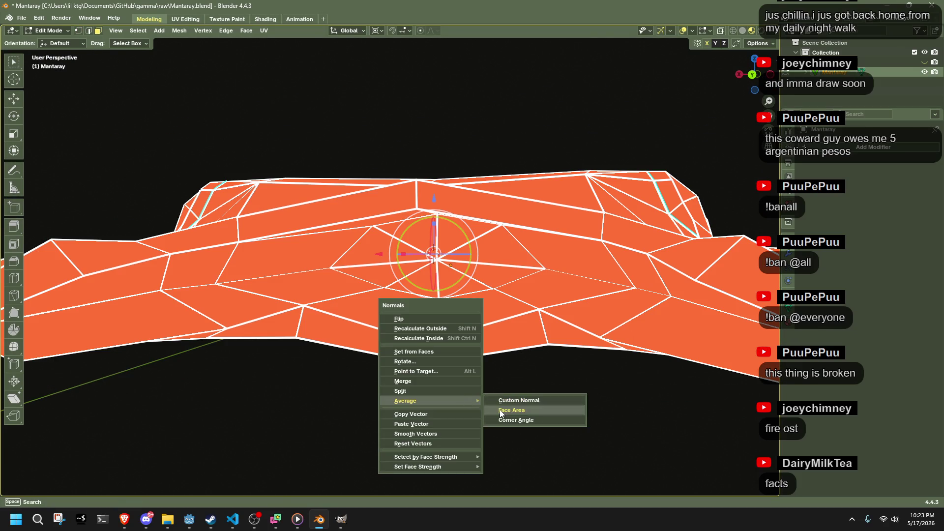
click(500, 409)
mouse_move(500, 409)
middle_down()
mouse_move(451, 323)
mouse_move(489, 354)
mouse_move(468, 400)
middle_up()
key(alt+a)
Step: Leave Edit Mode, reselect the manta ray and re-enter Edit Mode near the head
key(Tab)
mouse_move(362, 392)
middle_down()
mouse_move(495, 452)
mouse_move(491, 410)
middle_up()
click(537, 323)
key(Tab)
mouse_move(537, 323)
middle_down()
mouse_move(573, 371)
mouse_move(458, 419)
mouse_move(359, 368)
middle_up()
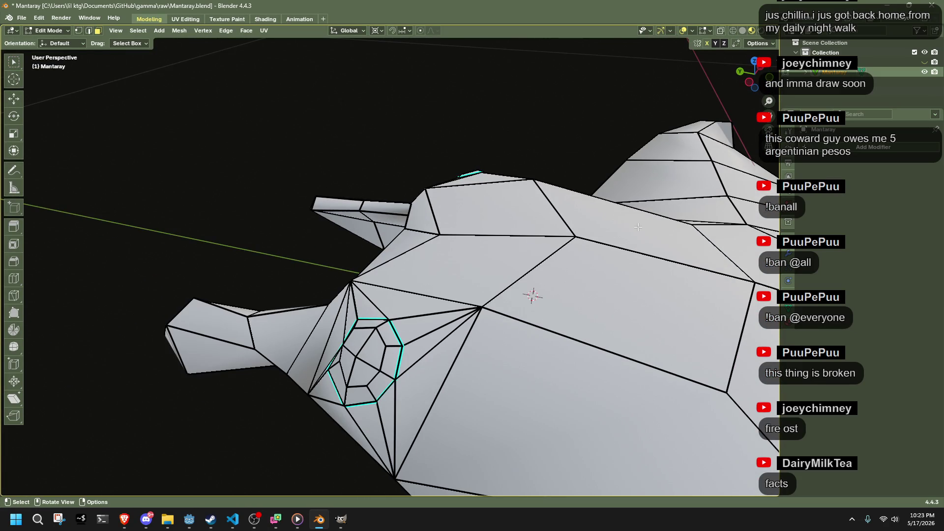
Step: Select the head fin tip face and try an extrusion with a slight shrink, then undo it
mouse_move(275, 373)
middle_down()
mouse_move(403, 375)
mouse_move(436, 341)
mouse_move(354, 374)
mouse_move(396, 320)
mouse_move(291, 366)
middle_up()
shift+click(403, 304)
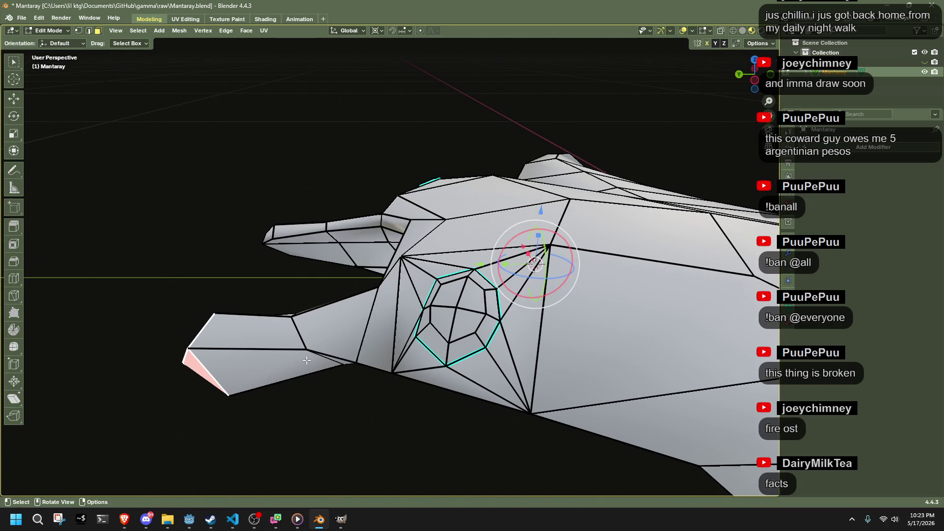
key(e)
click(257, 386)
key(s)
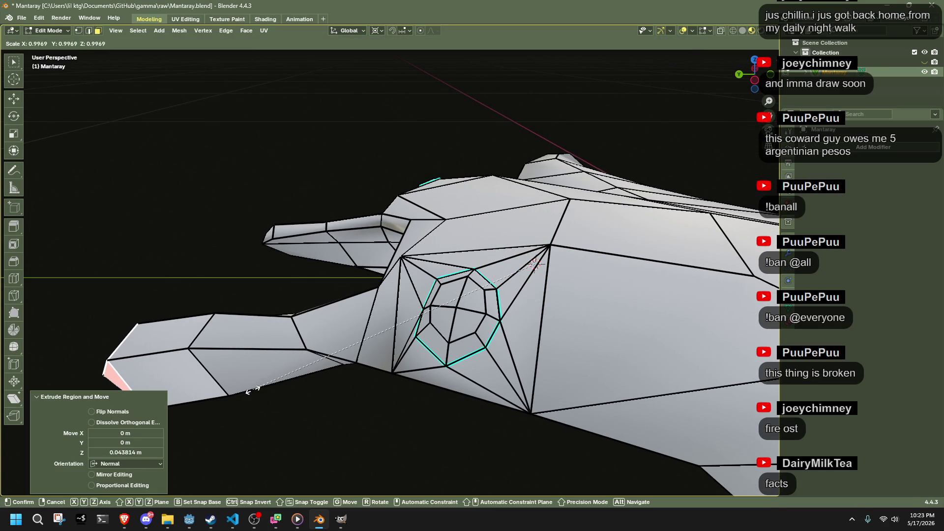
click(255, 391)
key(ctrl+z)
key(ctrl+z)
Step: Extrude the fin tip face a short distance and scale it up to 1.24
key(e)
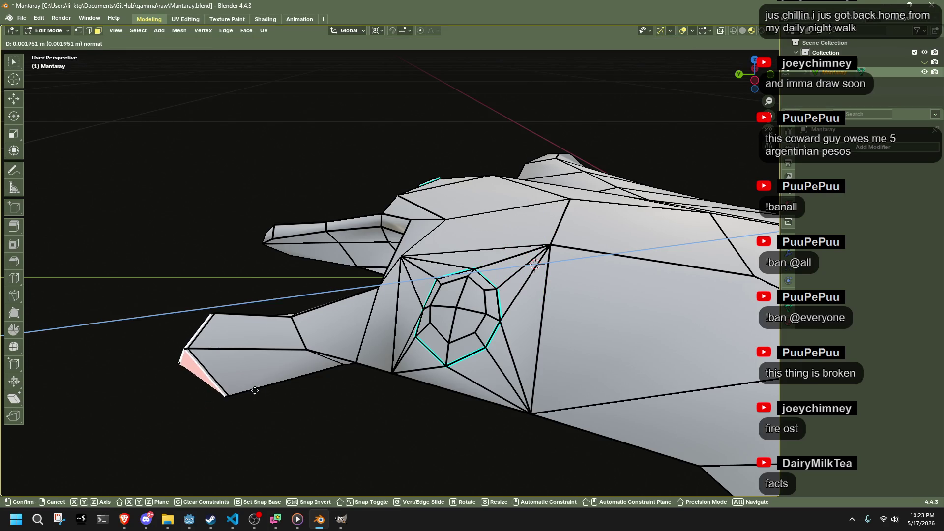
click(245, 395)
key(s)
click(185, 420)
mouse_move(185, 420)
middle_down()
mouse_move(385, 372)
mouse_move(483, 371)
middle_up()
scroll(457, 392, up, 6)
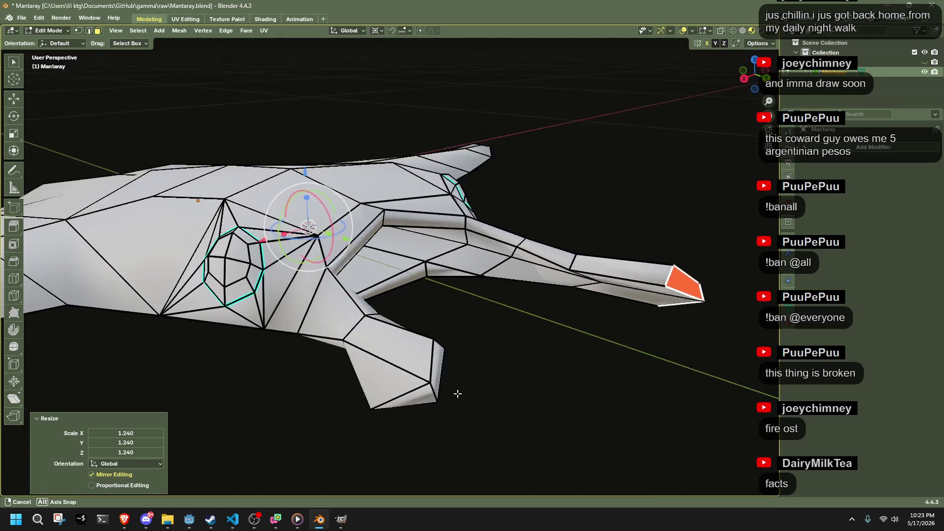
mouse_move(760, 92)
middle_down()
mouse_move(641, 274)
mouse_move(616, 270)
middle_up()
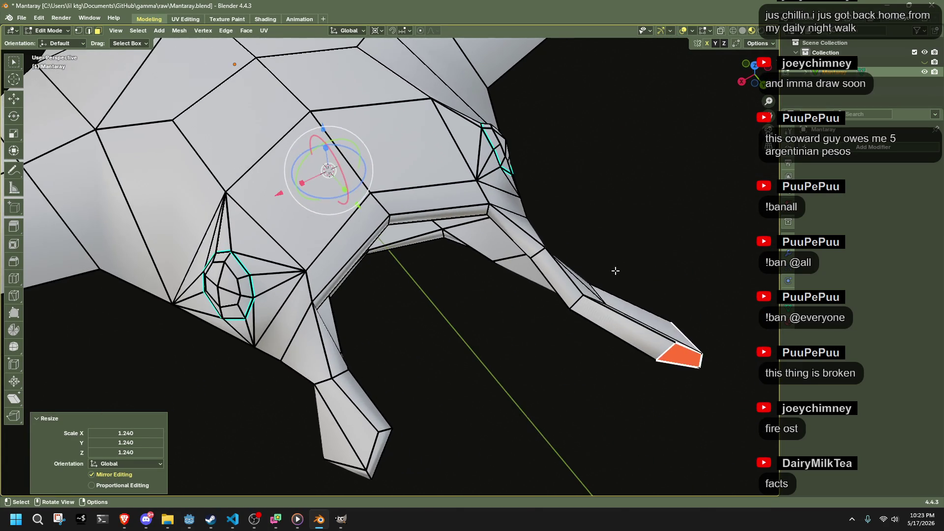
Step: Move the new tip face and tilt it about 33.5 degrees around its own pivot
key(g)
click(602, 345)
key(shift+s)
click(605, 394)
drag(647, 344, 657, 371)
mouse_move(658, 370)
middle_down()
mouse_move(668, 321)
mouse_move(651, 366)
mouse_move(640, 349)
mouse_move(691, 358)
mouse_move(635, 275)
mouse_move(614, 295)
mouse_move(632, 278)
mouse_move(633, 331)
mouse_move(415, 415)
middle_up()
key(r)
click(633, 275)
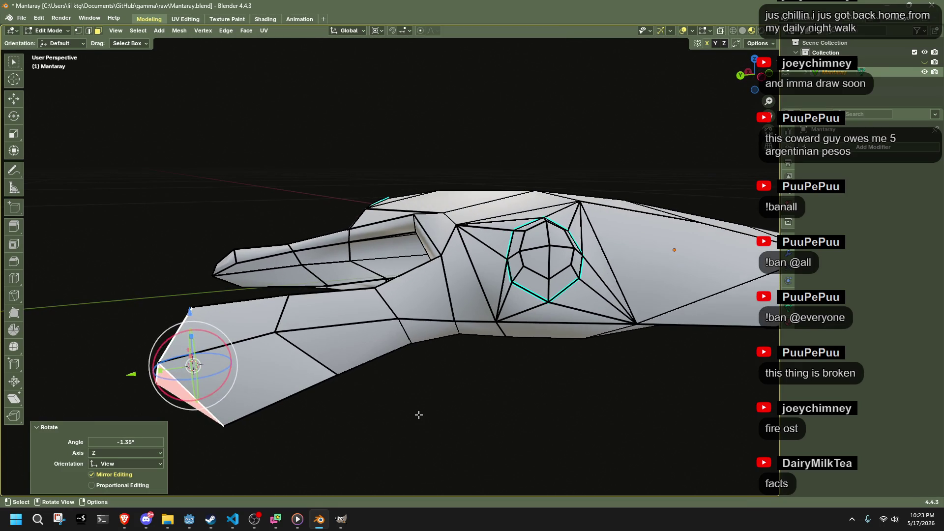
Step: Clear the selection, toggle out of and back into Edit Mode, and select the whole mesh
click(321, 421)
key(Tab)
mouse_move(339, 423)
middle_down()
mouse_move(472, 420)
mouse_move(489, 377)
middle_up()
key(Tab)
key(a)
click(179, 30)
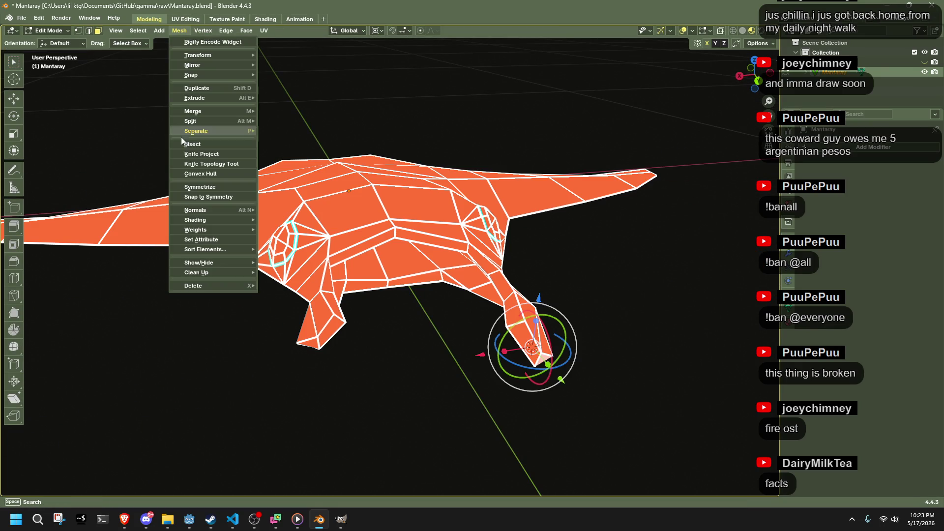
Step: Mirror one side of the mesh onto the other and toggle back into Edit Mode
click(199, 187)
right_click(621, 310)
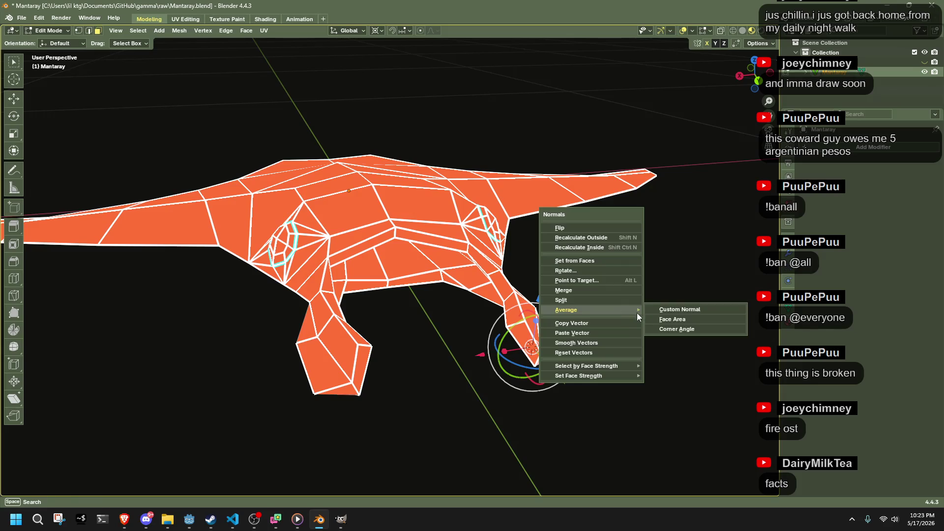
click(661, 322)
key(Tab)
mouse_move(660, 321)
middle_down()
mouse_move(608, 352)
mouse_move(435, 341)
mouse_move(494, 344)
mouse_move(472, 344)
middle_up()
key(Tab)
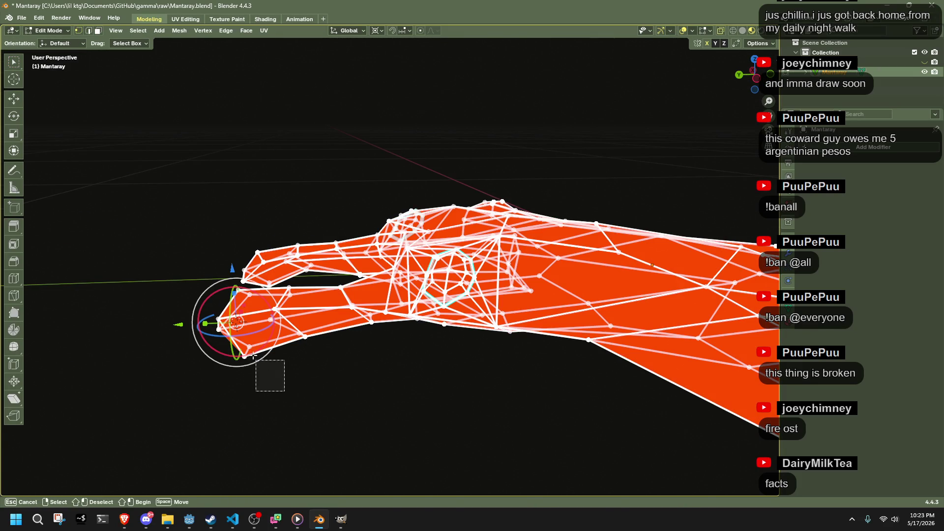
Step: Reposition the fin tip vertices with two grab moves and return to Object Mode
key(g)
click(295, 356)
key(g)
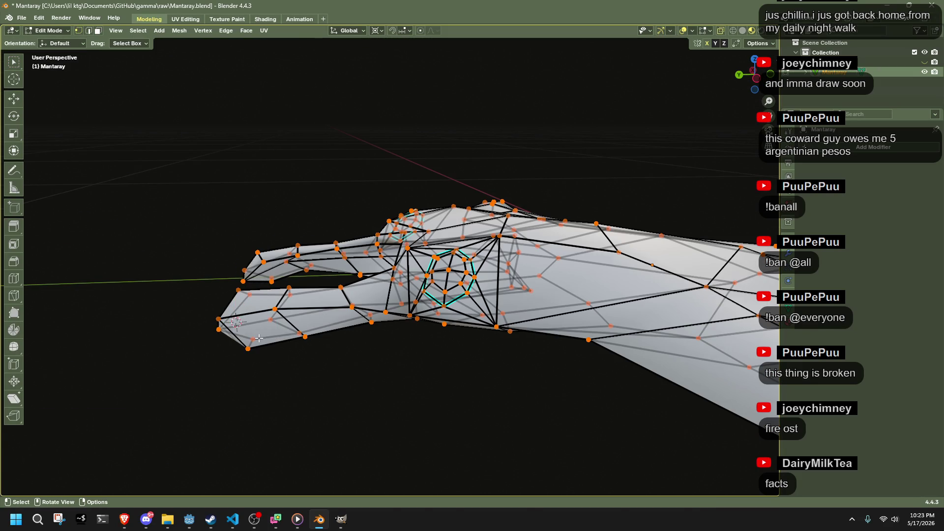
click(256, 343)
middle_drag(432, 390, 556, 385)
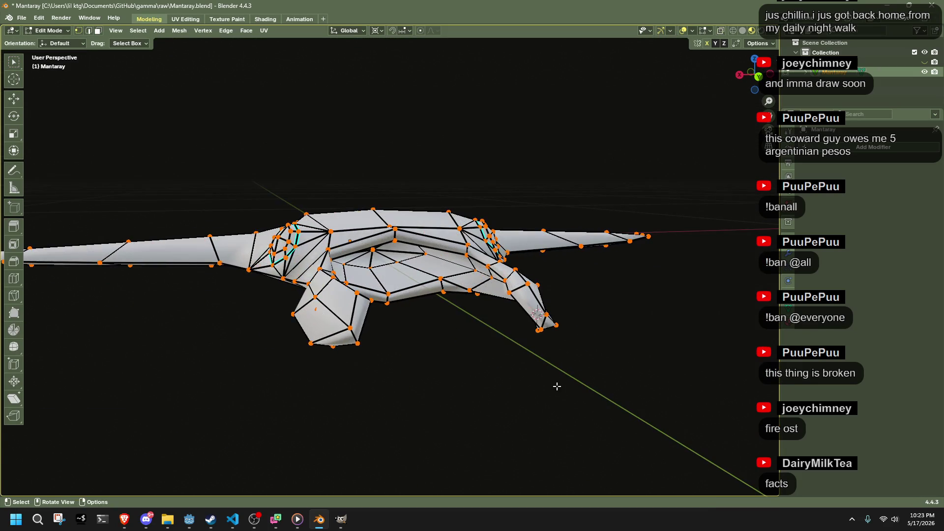
key(Tab)
key(Tab)
right_click(538, 320)
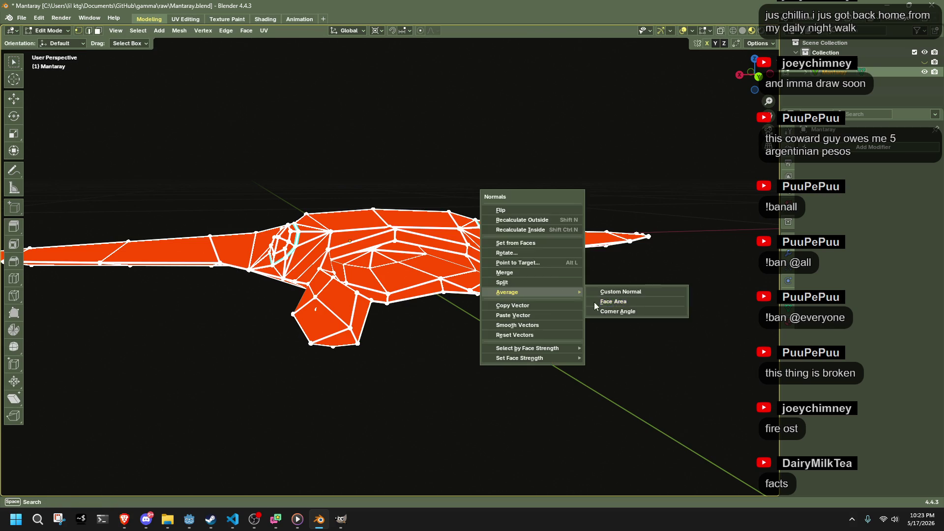
key(Escape)
key(Tab)
mouse_move(605, 309)
middle_down()
mouse_move(459, 343)
mouse_move(363, 327)
mouse_move(478, 309)
mouse_move(500, 270)
middle_up()
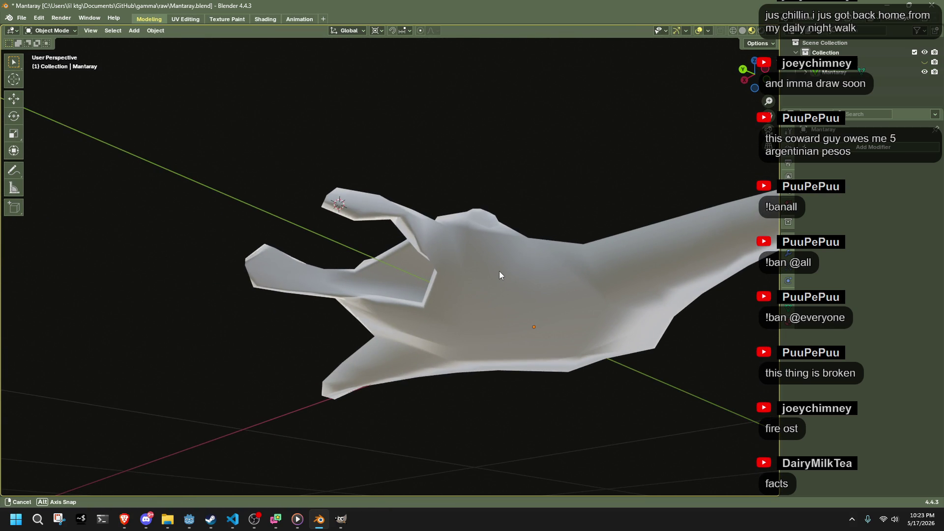
Step: Orbit around the manta ray model, including from below, while consulting the browser
mouse_move(499, 272)
middle_down()
mouse_move(550, 324)
mouse_move(712, 312)
middle_up()
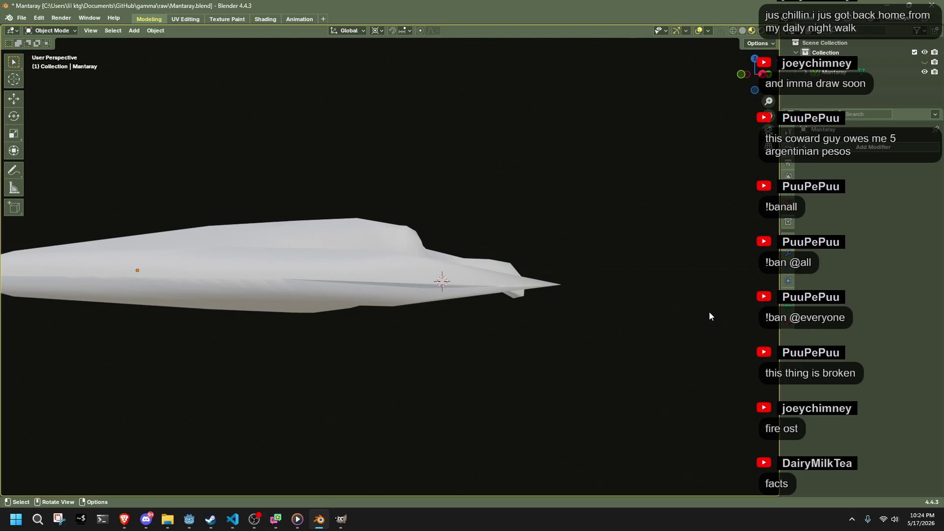
key(alt+Tab)
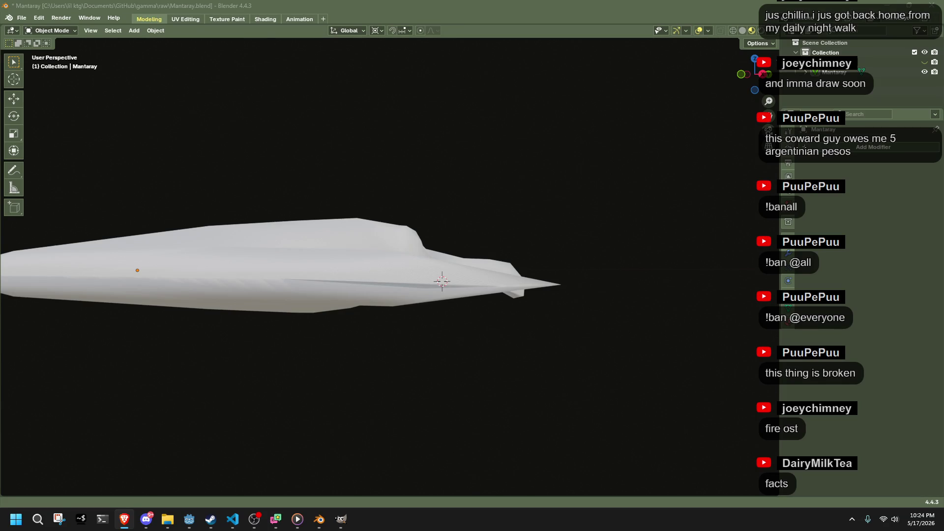
mouse_move(571, 271)
middle_down()
mouse_move(517, 314)
mouse_move(391, 338)
mouse_move(358, 301)
mouse_move(356, 312)
middle_up()
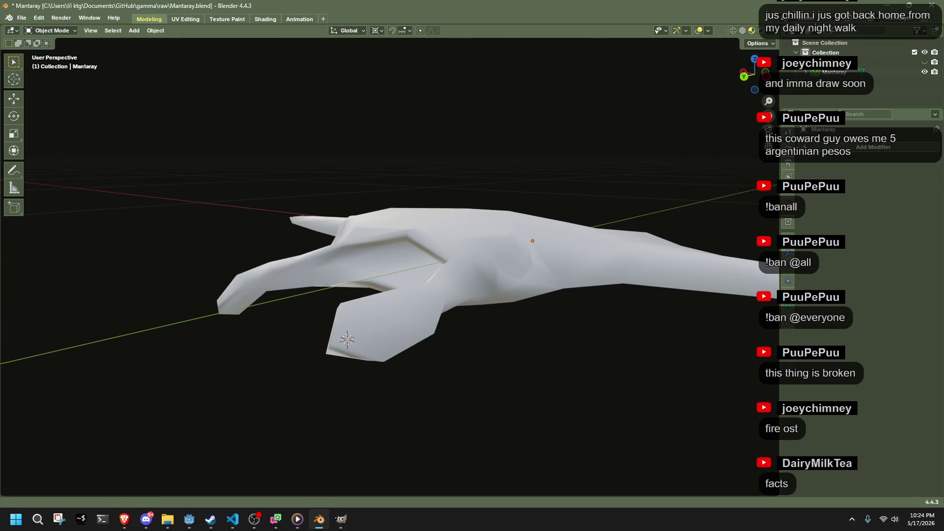
key(alt+Tab)
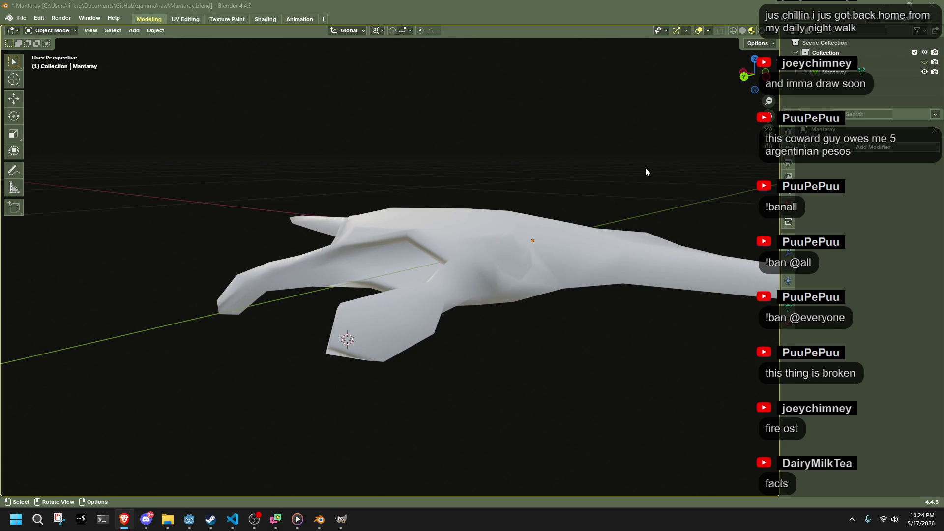
mouse_move(633, 195)
middle_down()
mouse_move(589, 240)
mouse_move(397, 312)
mouse_move(301, 271)
mouse_move(222, 216)
mouse_move(214, 199)
mouse_move(318, 210)
mouse_move(347, 235)
mouse_move(416, 259)
mouse_move(487, 249)
mouse_move(562, 268)
mouse_move(637, 251)
mouse_move(474, 224)
middle_up()
Step: Save Mantaray.blend, switch to Top view and put the mesh into Edit Mode
key(ctrl+s)
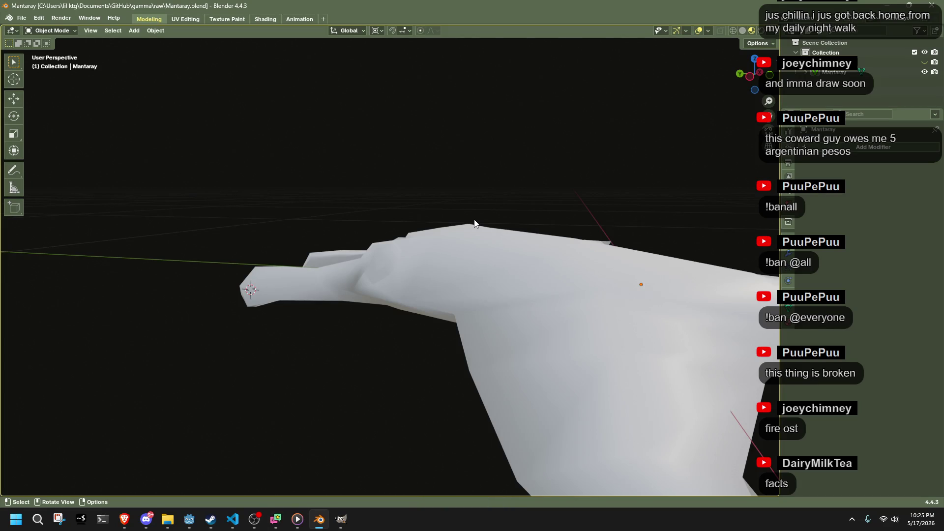
scroll(475, 223, down, 5)
mouse_move(474, 220)
middle_down()
mouse_move(424, 318)
mouse_move(395, 333)
middle_up()
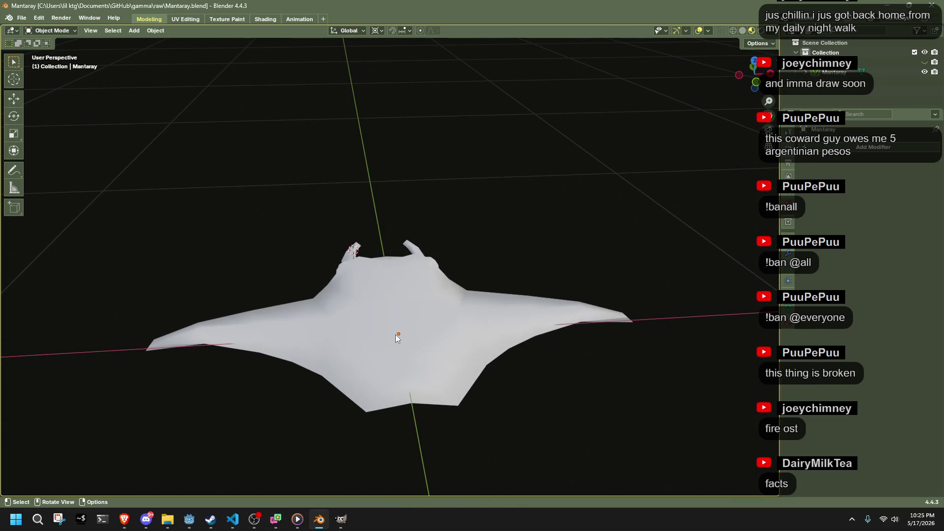
click(755, 61)
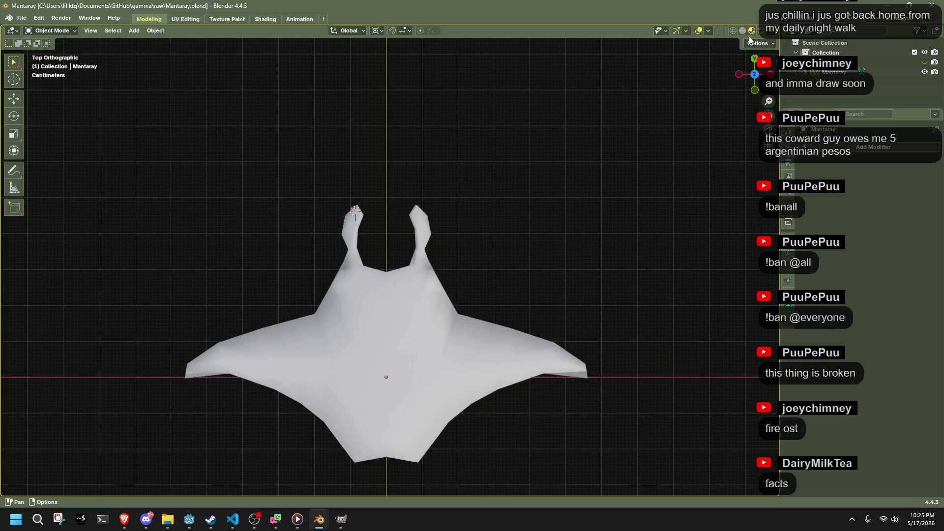
mouse_move(567, 210)
middle_down()
mouse_move(562, 181)
mouse_move(594, 163)
middle_up()
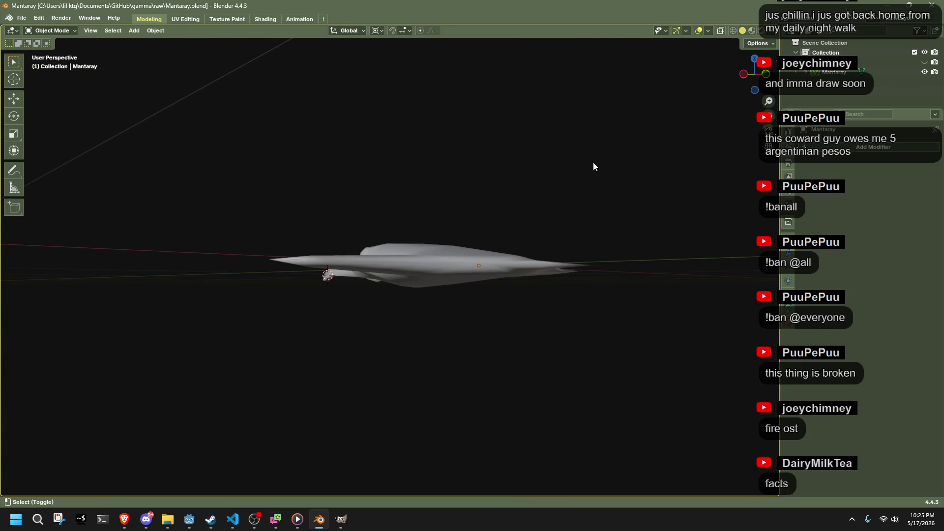
middle_drag(655, 161, 412, 326)
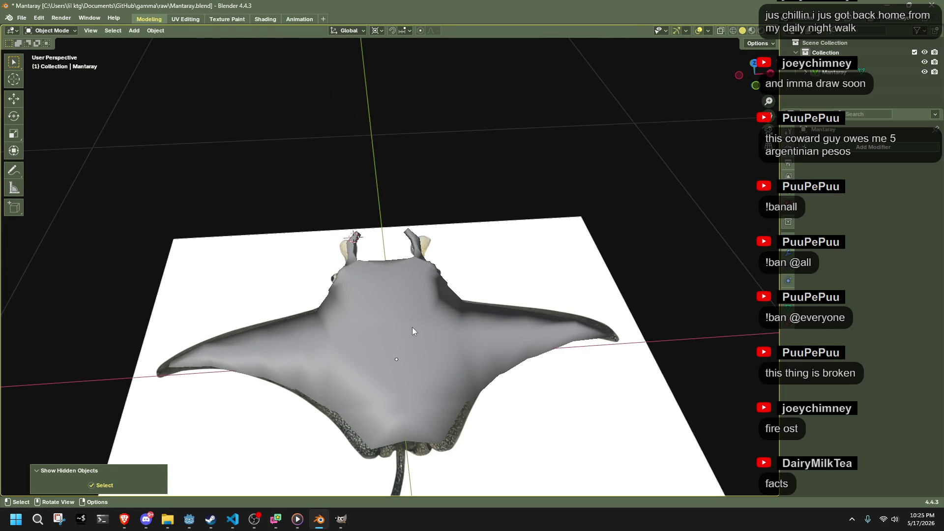
key(Tab)
click(754, 64)
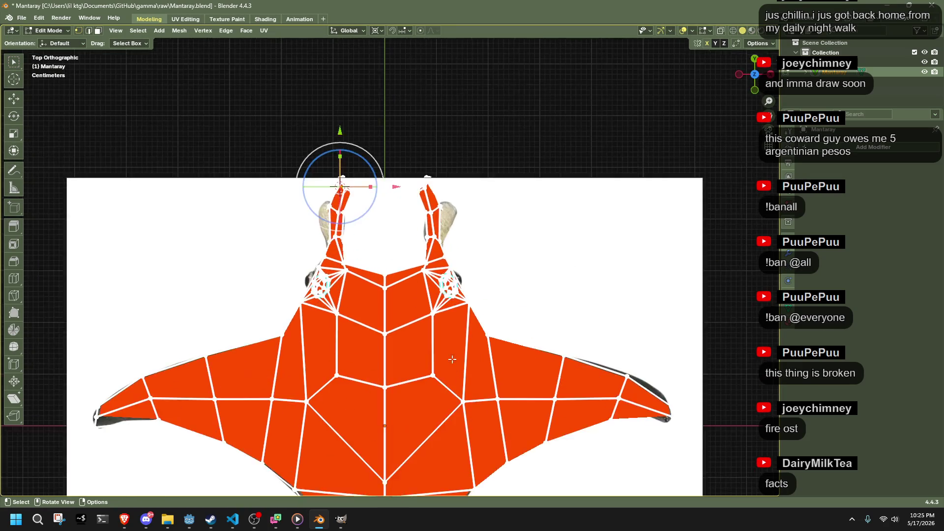
Step: In X-ray view, raise the two centre tail-base vertices along the Y axis
scroll(550, 422, up, 8)
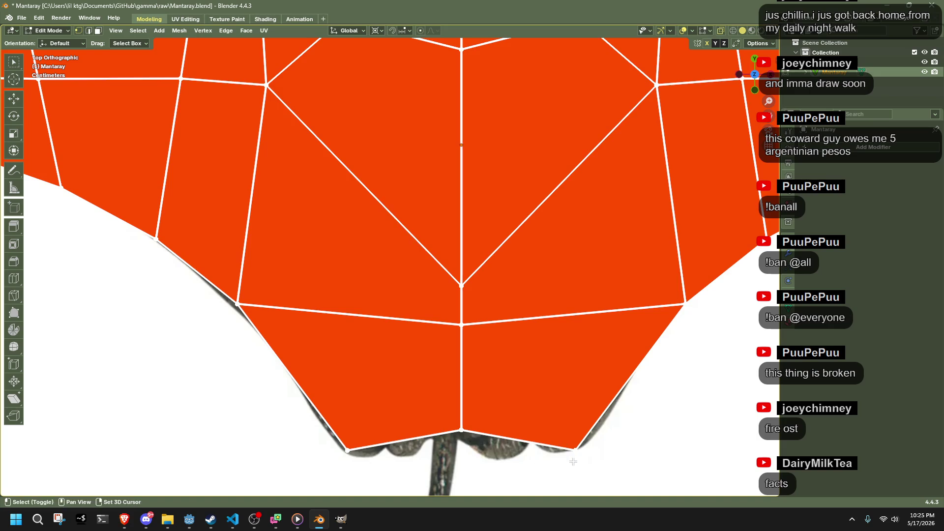
key(alt+z)
scroll(431, 275, up, 2)
drag(414, 222, 457, 251)
key(g)
key(y)
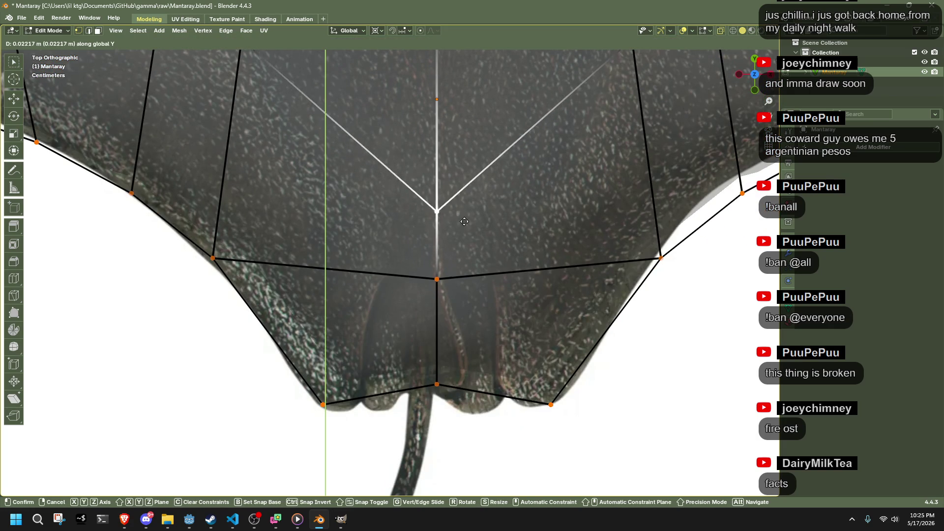
click(465, 196)
drag(407, 274, 482, 327)
key(g)
key(y)
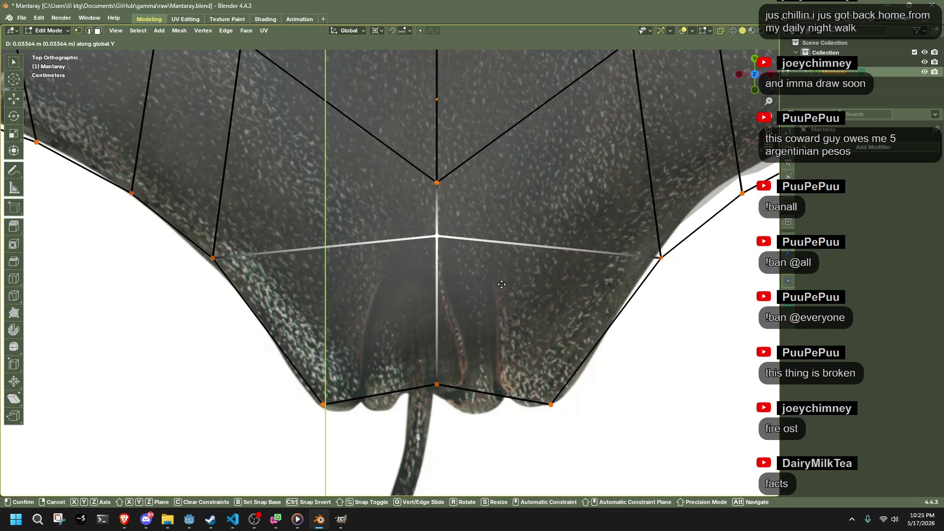
click(510, 361)
click(501, 452)
Step: Knife-cut a pointed outline from the bottom edge up to the tail centre and back down
scroll(448, 452, up, 1)
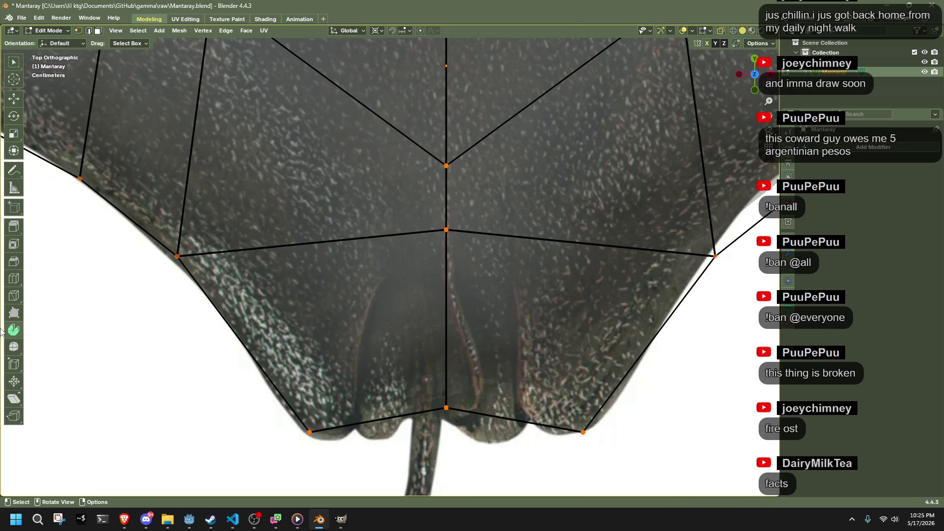
click(14, 296)
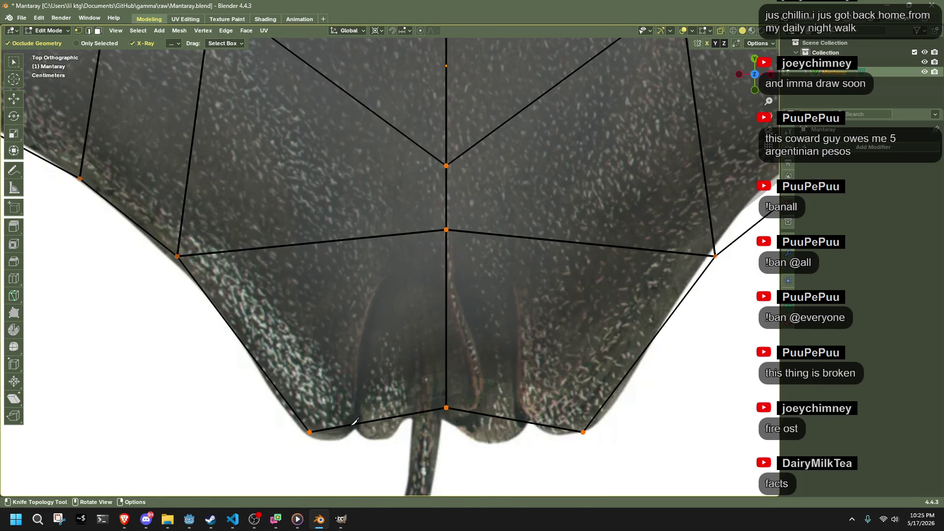
click(351, 424)
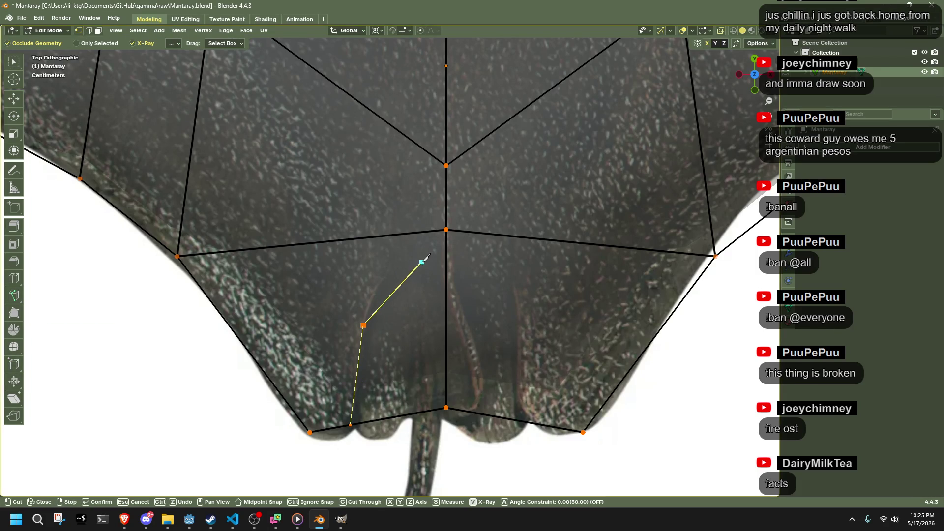
click(517, 315)
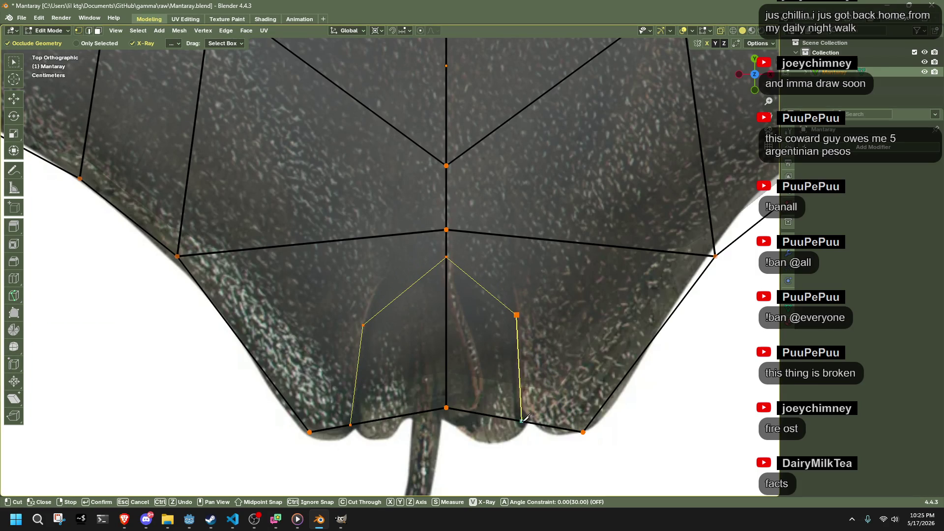
click(525, 422)
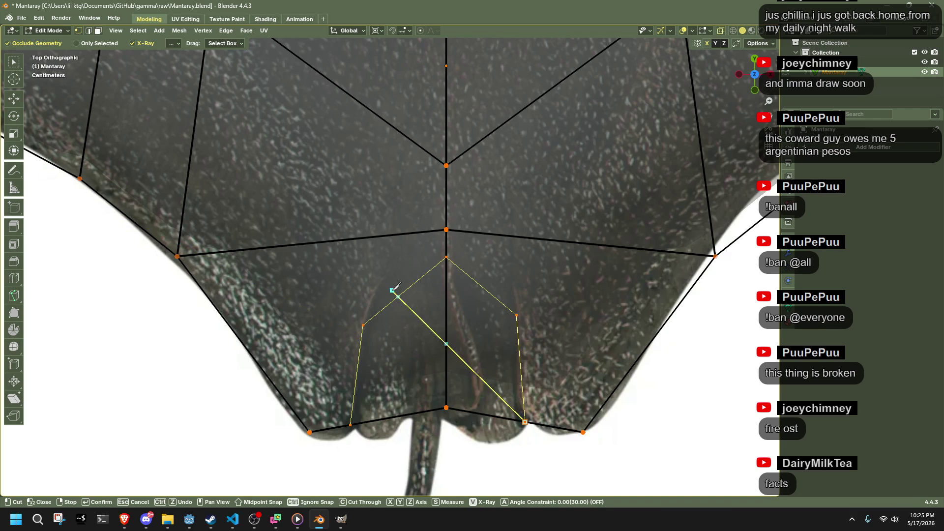
key(Return)
click(11, 150)
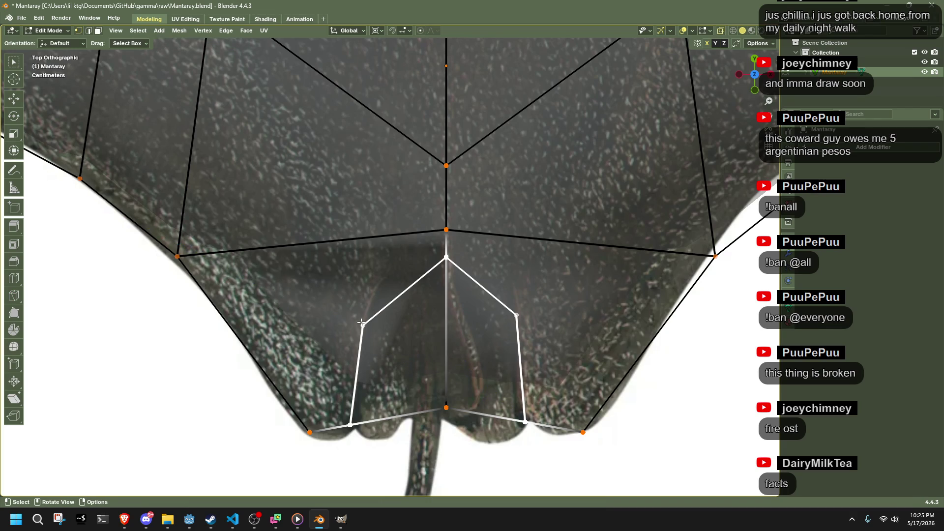
scroll(361, 322, down, 4)
click(224, 344)
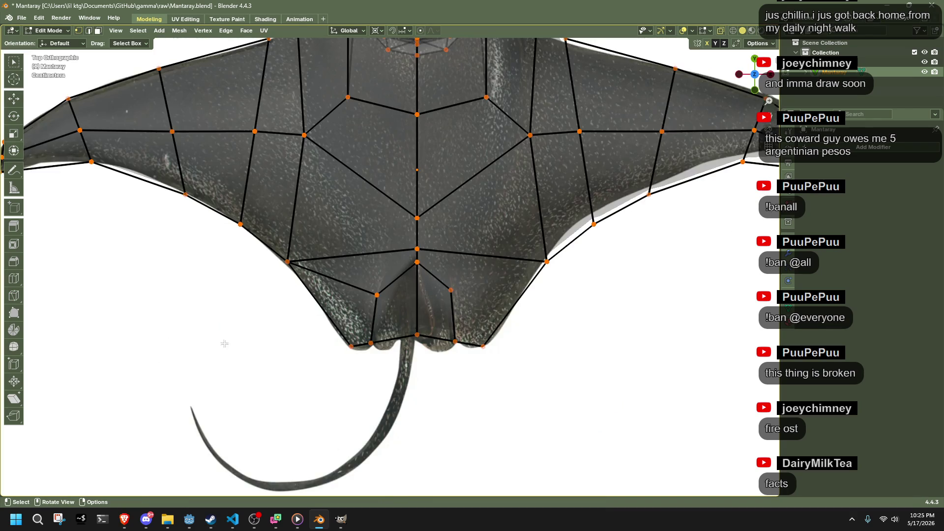
Step: Turn X-ray off and return to Object Mode with nothing selected
scroll(224, 343, down, 3)
key(alt+z)
alt+click(372, 281)
key(alt+a)
key(Tab)
mouse_move(376, 354)
middle_down()
mouse_move(401, 325)
mouse_move(394, 255)
middle_up()
Step: Hide the reference image, briefly reveal it to compare, then hide it again
click(406, 331)
key(h)
click(394, 255)
key(Tab)
mouse_move(449, 306)
middle_down()
mouse_move(506, 354)
mouse_move(566, 373)
middle_up()
key(Tab)
key(alt+h)
mouse_move(494, 383)
middle_down()
mouse_move(500, 379)
mouse_move(397, 334)
middle_up()
key(h)
Step: Select the Mantaray mesh, enter Edit Mode and select all its vertices
click(390, 382)
mouse_move(390, 381)
middle_down()
mouse_move(400, 315)
mouse_move(497, 323)
mouse_move(582, 308)
mouse_move(544, 359)
mouse_move(620, 399)
middle_up()
key(Tab)
scroll(544, 358, up, 5)
drag(621, 398, 495, 119)
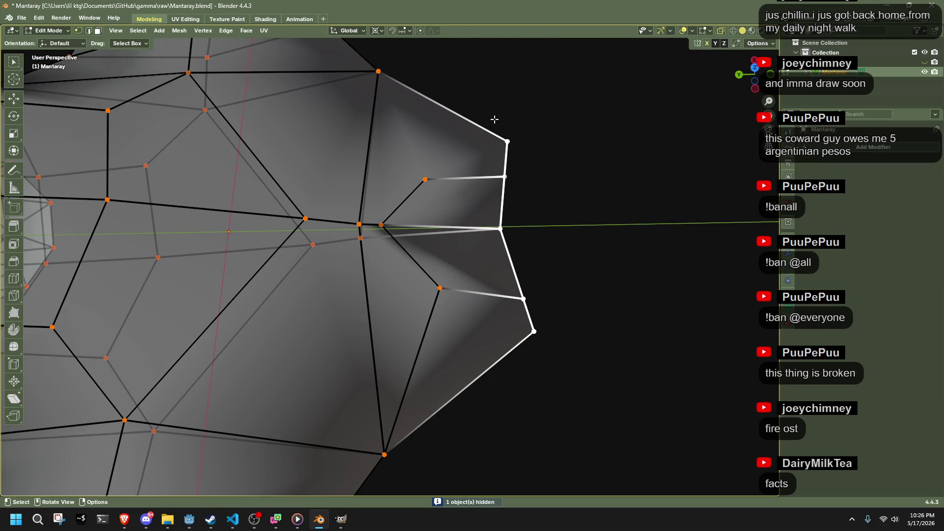
right_click(633, 188)
click(612, 167)
mouse_move(612, 167)
middle_down()
mouse_move(467, 193)
mouse_move(428, 190)
mouse_move(441, 268)
mouse_move(541, 196)
mouse_move(590, 199)
mouse_move(605, 261)
middle_up()
Step: Apply Mesh > Symmetrize to the whole Mantaray mesh
key(a)
click(179, 31)
click(221, 187)
mouse_move(531, 249)
middle_down()
mouse_move(460, 206)
mouse_move(431, 125)
mouse_move(390, 194)
mouse_move(386, 274)
mouse_move(450, 306)
mouse_move(516, 375)
mouse_move(590, 246)
mouse_move(737, 80)
middle_up()
click(737, 79)
Step: Adjust a notch vertex and extrude two new vertices out to a fin tip
key(g)
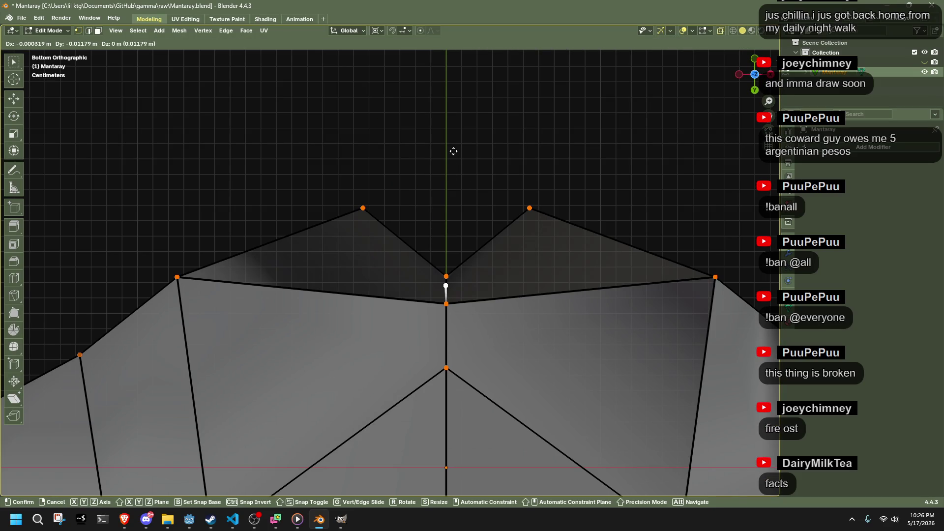
click(428, 280)
mouse_move(428, 280)
middle_down()
mouse_move(250, 270)
mouse_move(231, 261)
mouse_move(365, 259)
mouse_move(418, 159)
middle_up()
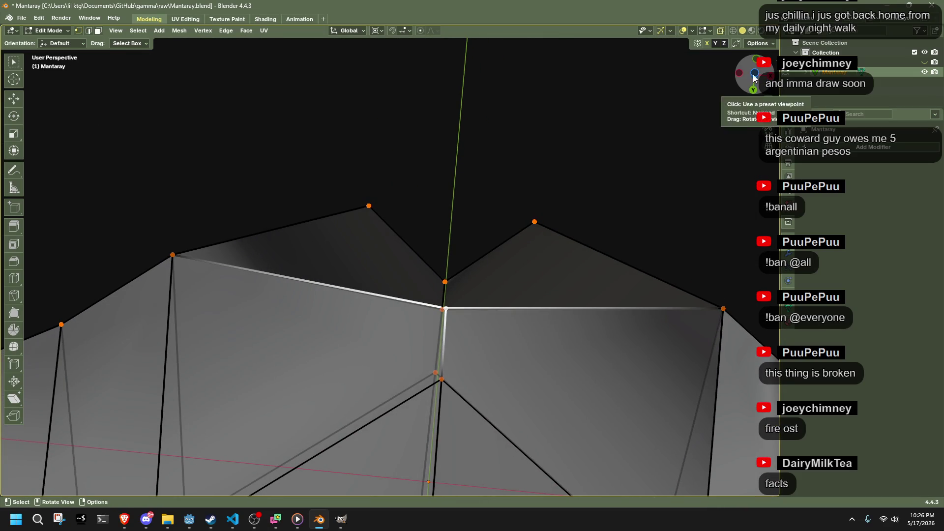
key(g)
click(418, 133)
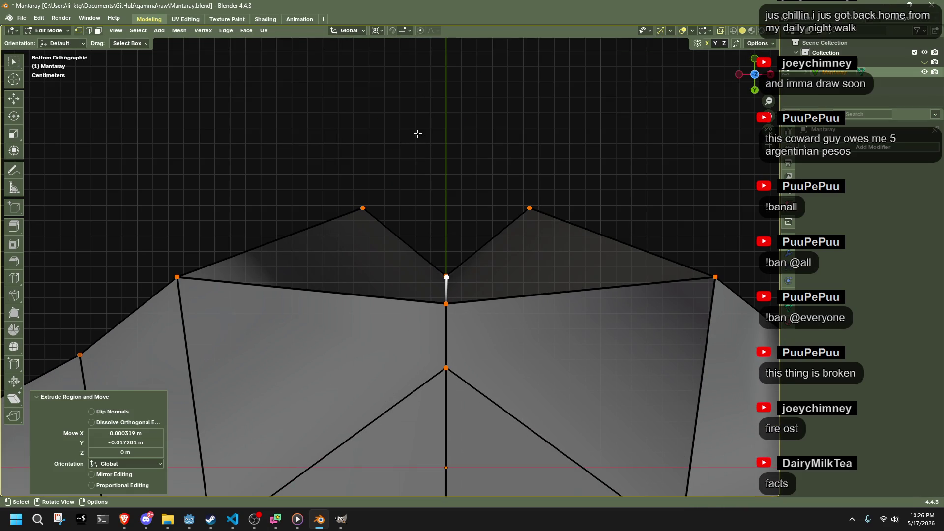
key(e)
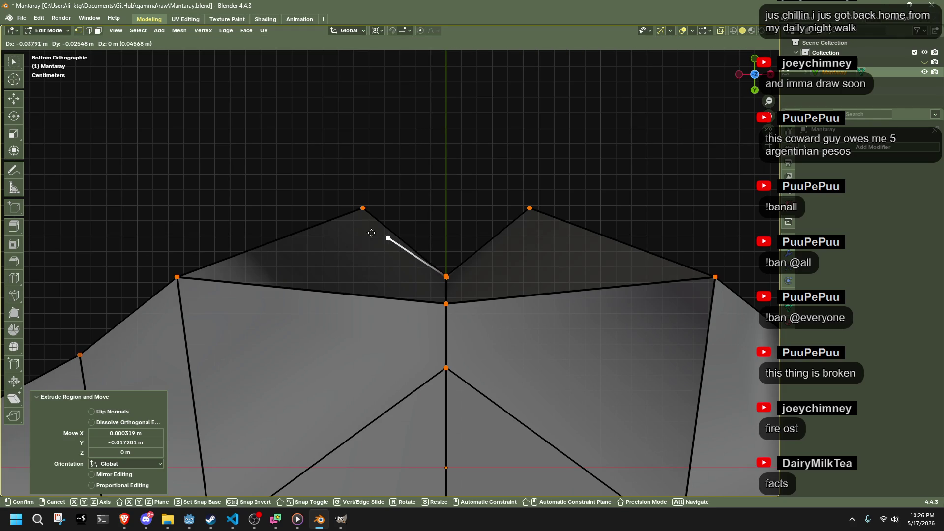
click(350, 205)
Step: Fill the four fin vertices into a single face
shift+click(177, 277)
shift+click(446, 303)
mouse_move(442, 295)
middle_down()
mouse_move(423, 324)
mouse_move(526, 371)
mouse_move(470, 407)
mouse_move(428, 414)
middle_up()
shift+click(419, 317)
key(f)
Step: Select the whole mesh and apply Mesh > Symmetrize
key(a)
click(179, 30)
click(221, 190)
mouse_move(242, 337)
middle_down()
mouse_move(333, 320)
mouse_move(382, 331)
mouse_move(433, 377)
mouse_move(567, 359)
mouse_move(466, 380)
mouse_move(413, 324)
mouse_move(507, 245)
mouse_move(580, 306)
middle_up()
scroll(507, 245, down, 3)
scroll(579, 306, up, 5)
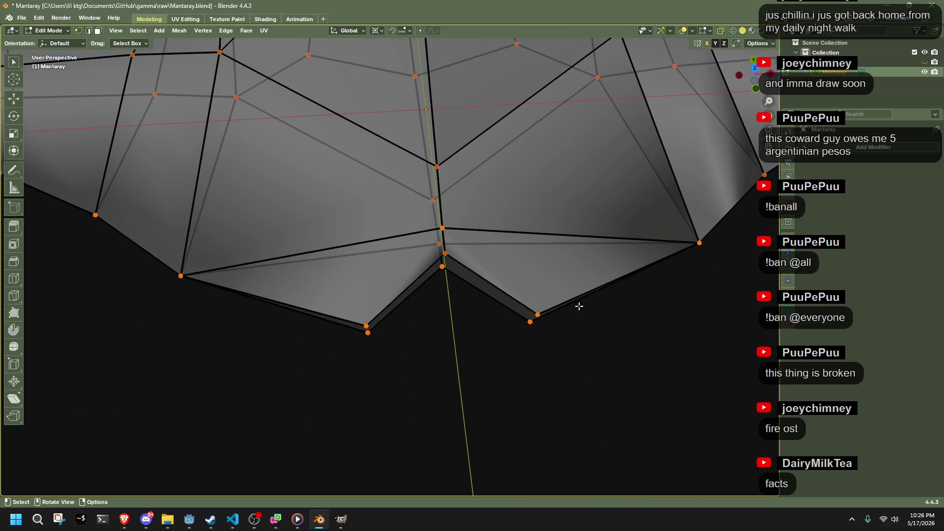
Step: Switch to Material Preview shading in top view with the reference image shown
click(752, 30)
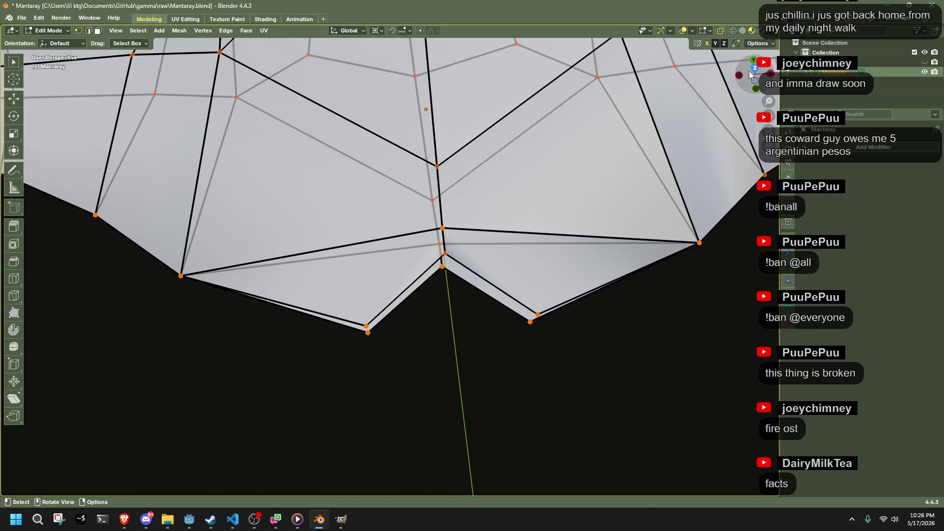
click(748, 71)
click(925, 62)
scroll(373, 295, up, 1)
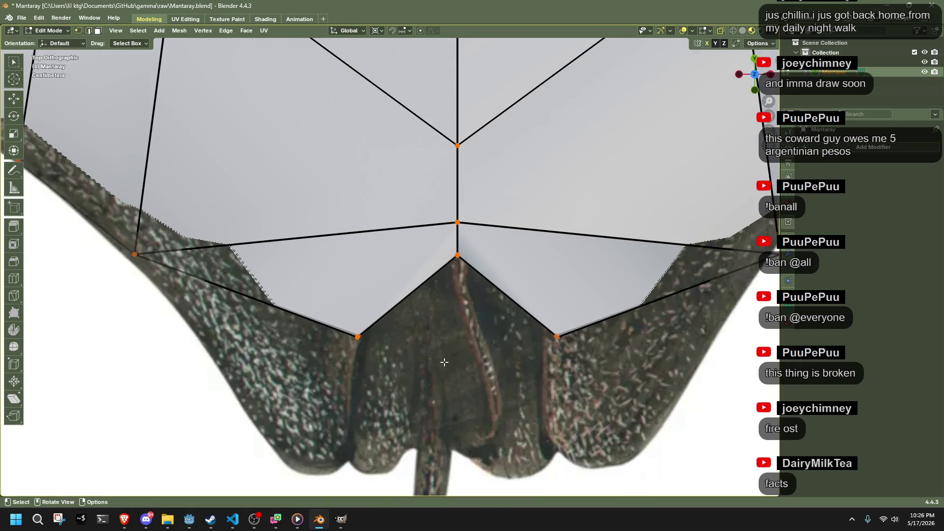
Step: Nudge the lower-left fin vertex to line up with the reference photo
shift+click(357, 337)
key(g)
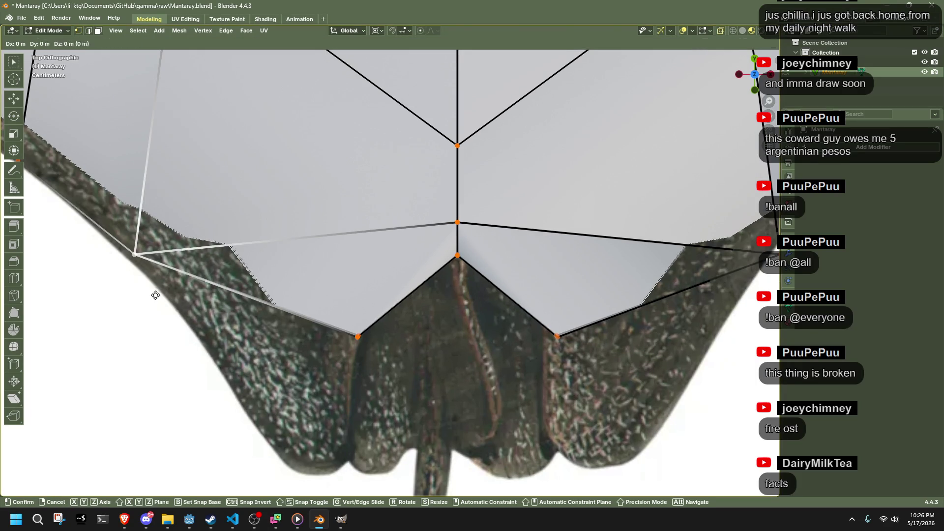
click(152, 300)
scroll(405, 357, down, 1)
shift+middle_drag(406, 357, 357, 266)
mouse_move(399, 321)
middle_down()
mouse_move(361, 279)
mouse_move(465, 327)
mouse_move(350, 304)
mouse_move(378, 348)
mouse_move(549, 280)
mouse_move(555, 238)
mouse_move(492, 234)
mouse_move(344, 260)
mouse_move(582, 307)
mouse_move(565, 300)
middle_up()
Step: Extrude a new edge downward from the left tail-base tip in top view
key(e)
click(378, 348)
key(ctrl+z)
key(KP_7)
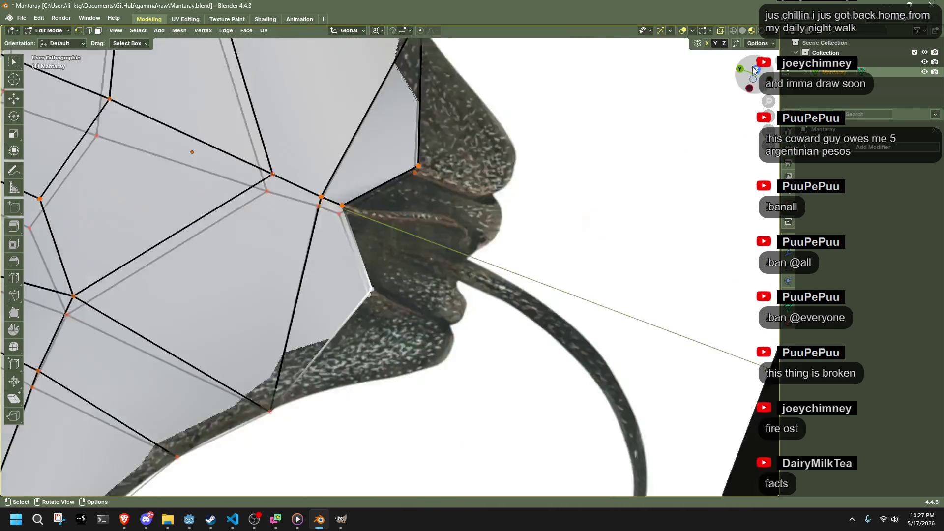
key(g)
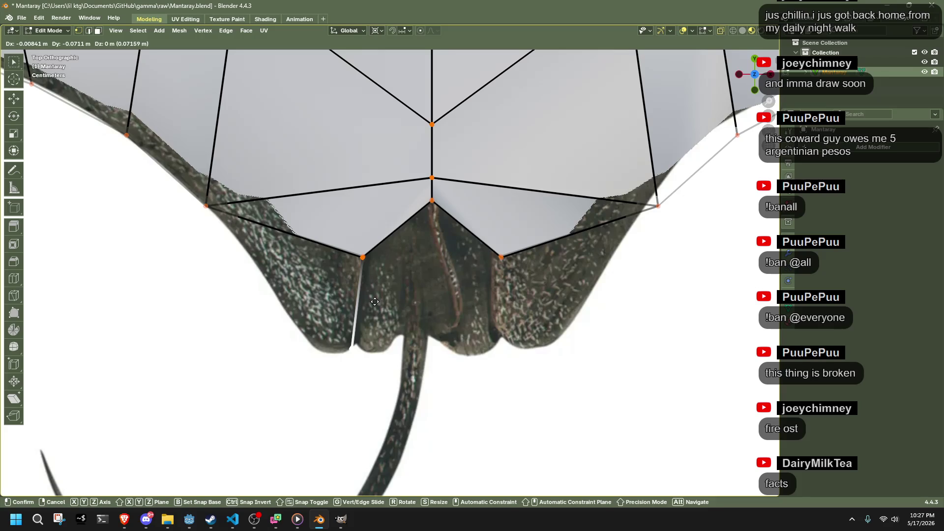
Step: Place the first fin tip over the reference fin and extrude a second rear fin tip
click(370, 309)
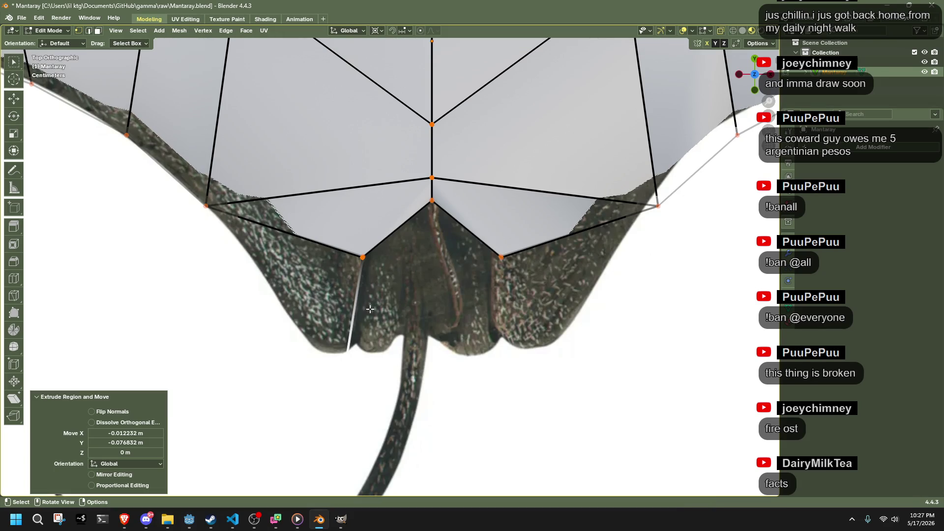
click(211, 206)
key(e)
click(260, 289)
mouse_move(259, 288)
middle_down()
mouse_move(386, 164)
mouse_move(415, 308)
mouse_move(388, 374)
mouse_move(354, 309)
middle_up()
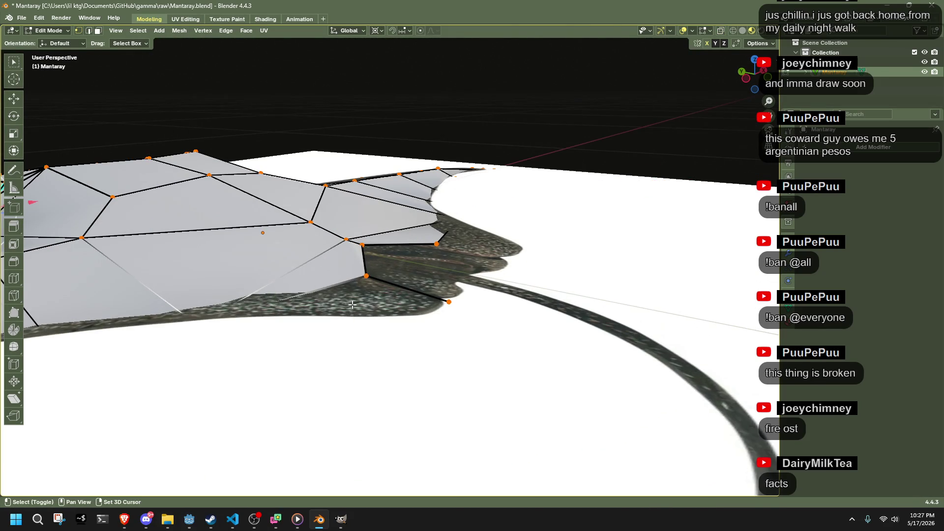
drag(354, 309, 351, 303)
mouse_move(504, 350)
middle_down()
mouse_move(492, 340)
mouse_move(509, 329)
middle_up()
Step: Hide the reference image and resume editing the Mantaray mesh
key(Tab)
click(509, 330)
key(h)
click(351, 281)
key(Tab)
mouse_move(351, 282)
middle_down()
mouse_move(359, 275)
mouse_move(354, 291)
middle_up()
Step: Build and check the faces of the two pointed rear fins
key(3)
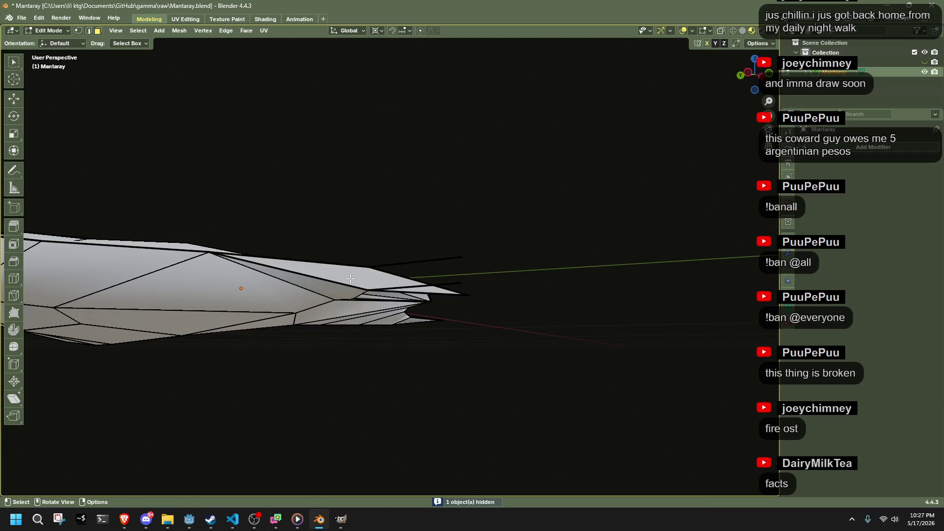
click(350, 278)
right_click(350, 278)
click(335, 296)
mouse_move(533, 340)
middle_down()
mouse_move(546, 379)
mouse_move(531, 358)
mouse_move(396, 326)
mouse_move(460, 372)
middle_up()
key(1)
mouse_move(445, 310)
middle_down()
mouse_move(329, 308)
mouse_move(354, 267)
middle_up()
drag(354, 267, 401, 362)
mouse_move(348, 382)
middle_down()
mouse_move(272, 380)
mouse_move(441, 394)
mouse_move(499, 343)
mouse_move(473, 354)
mouse_move(280, 327)
middle_up()
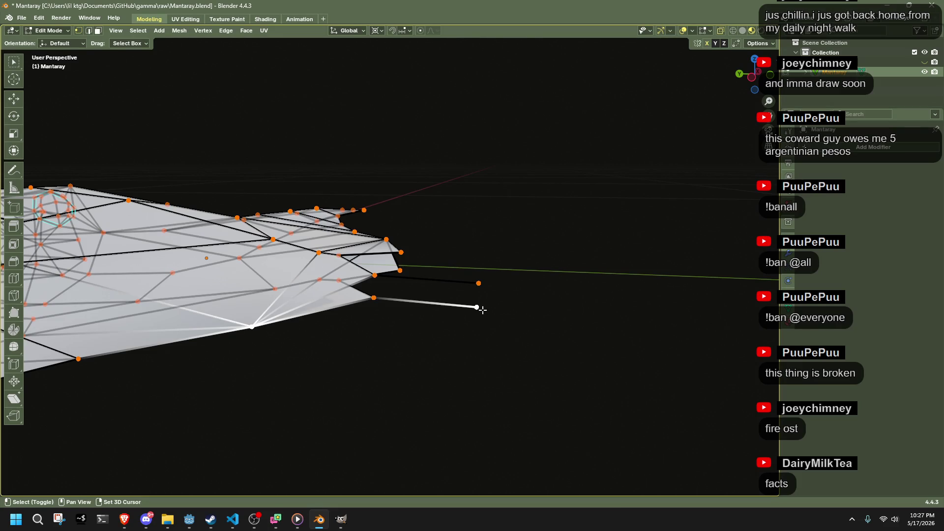
shift+click(364, 307)
click(459, 284)
middle_drag(578, 331, 383, 358)
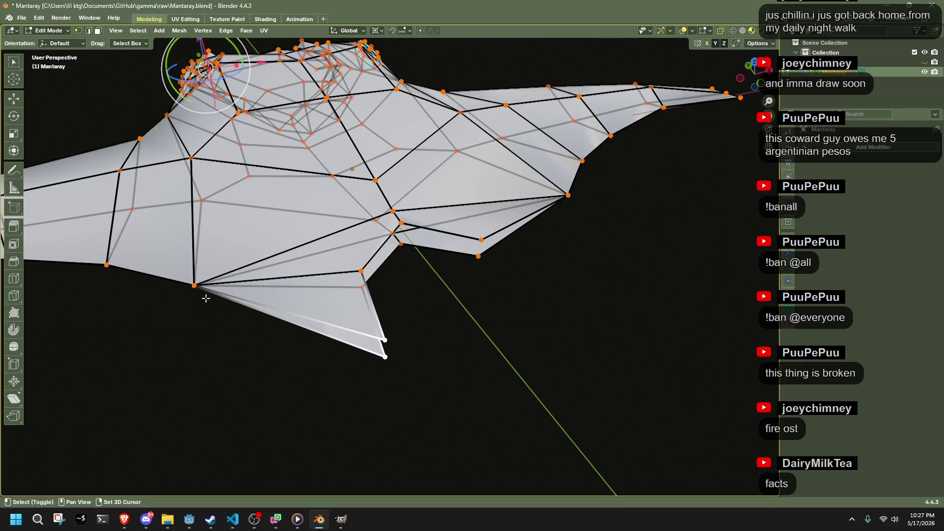
Step: Select the whole mesh and apply Mesh > Symmetrize so both fins match
key(a)
middle_drag(519, 310, 259, 153)
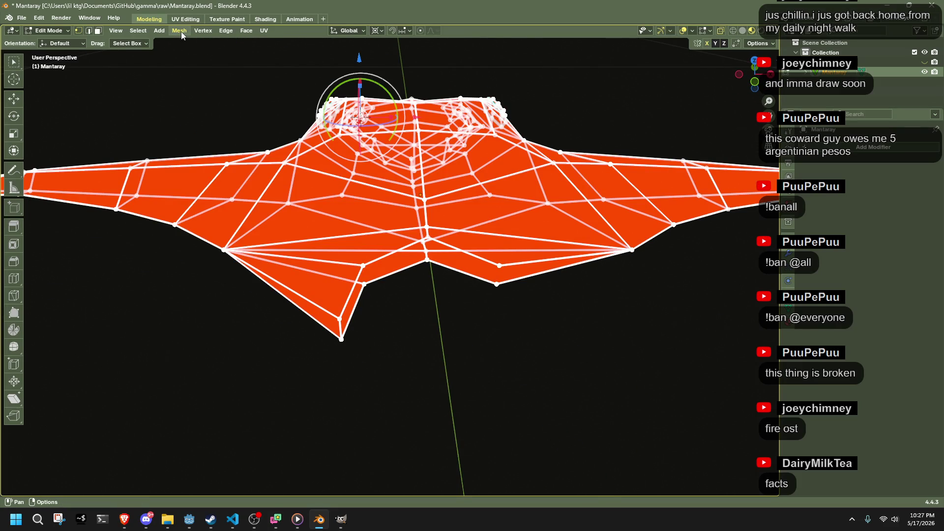
click(180, 30)
click(200, 188)
middle_drag(430, 342, 374, 333)
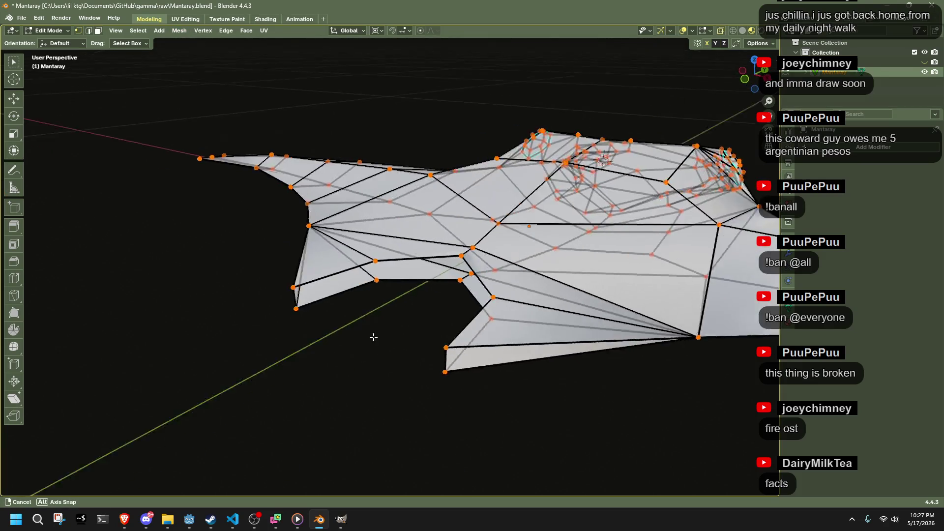
scroll(373, 333, up, 5)
click(753, 70)
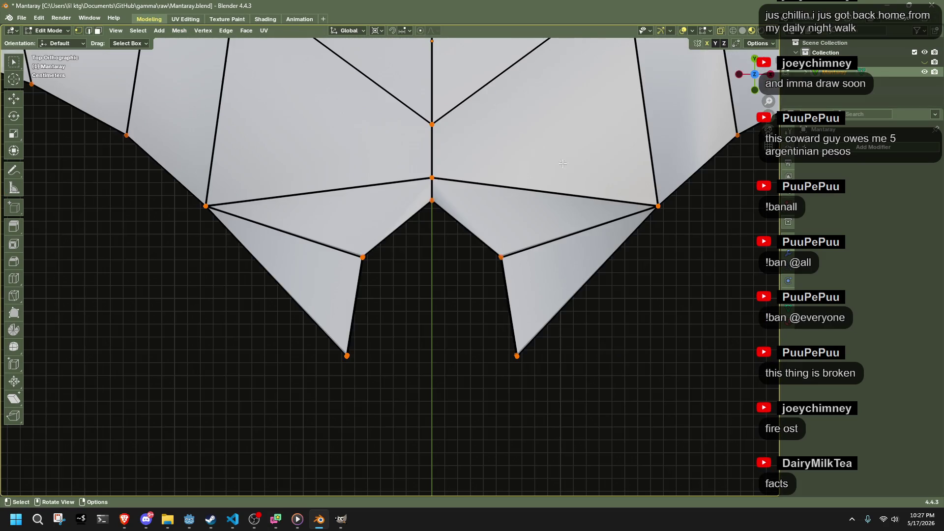
Step: Extrude the notch edges between the fins and scale the new loop to 0.774
scroll(388, 281, down, 4)
scroll(592, 398, up, 5)
drag(593, 398, 344, 199)
key(g)
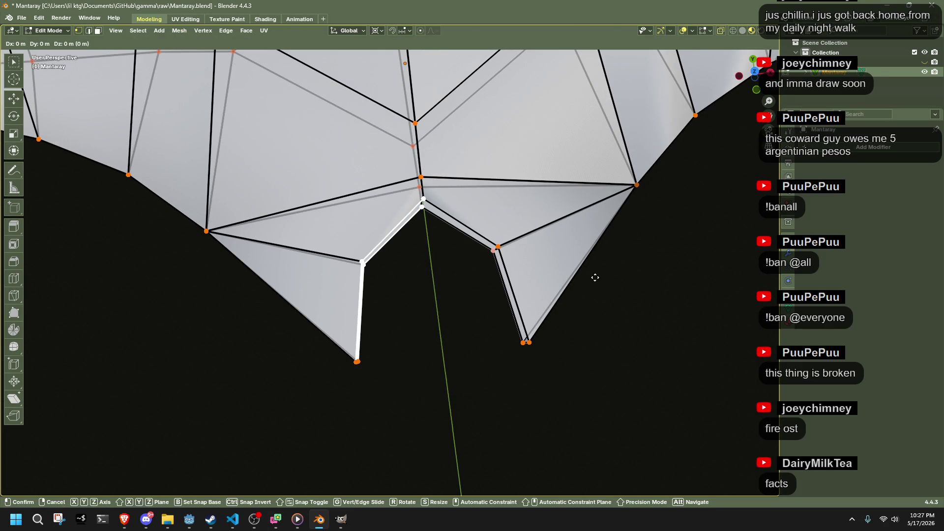
key(s)
key(Escape)
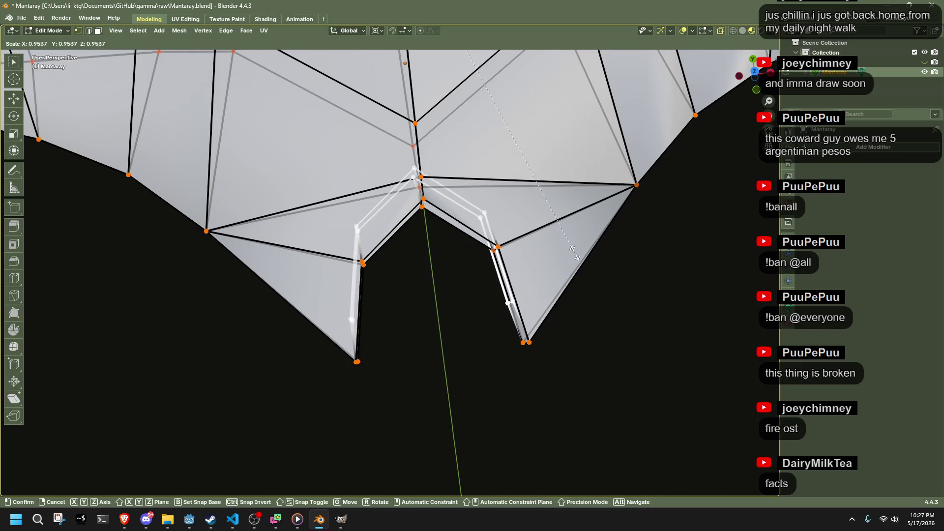
shift+click(511, 295)
key(s)
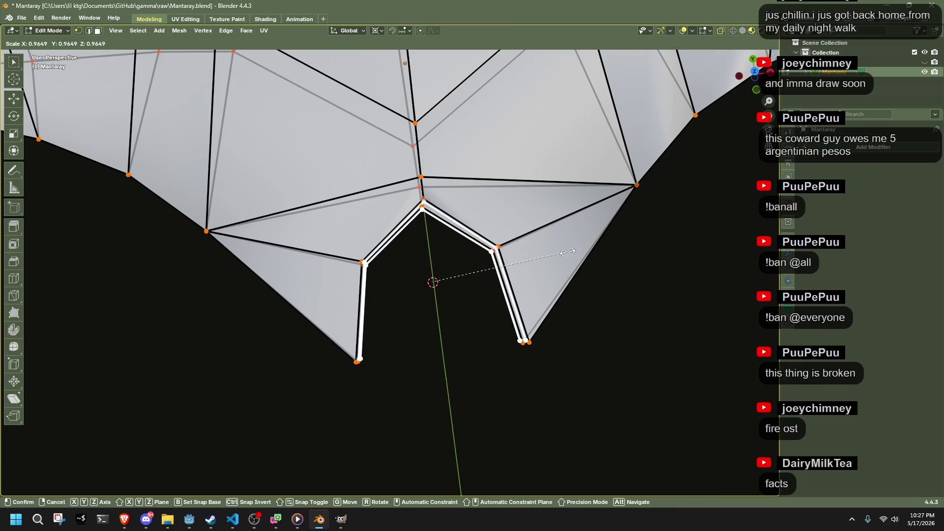
click(536, 257)
Step: From a side view, scale the new inner loop along Z to flatten it
scroll(536, 257, down, 3)
middle_drag(536, 256, 546, 162)
key(s)
key(z)
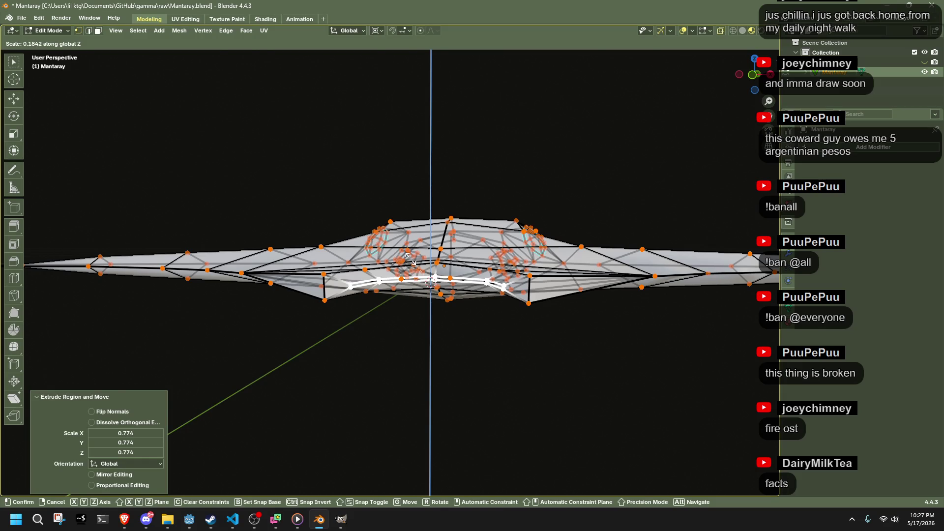
Step: Flatten the notch loop to zero height with a Resize Z of 0, then select the notch edge loop
click(408, 256)
click(133, 453)
key(Return)
click(408, 394)
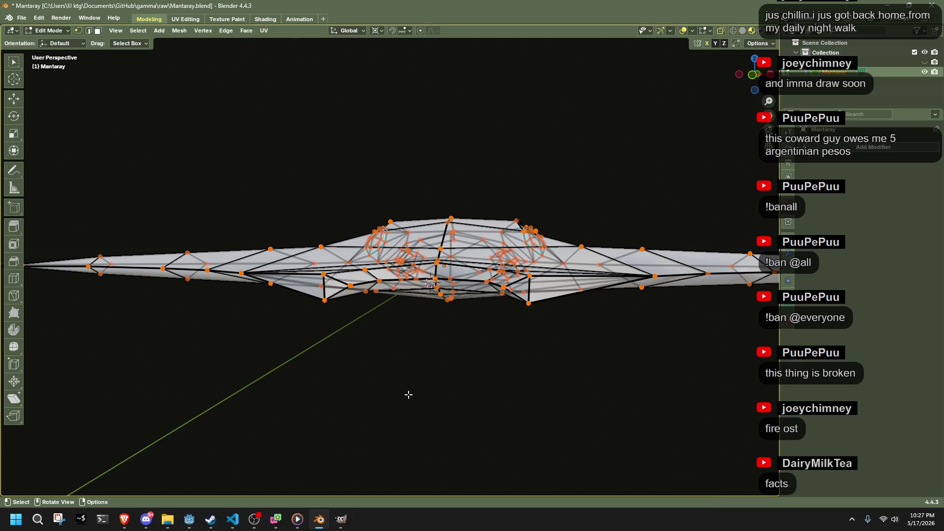
scroll(421, 447, up, 5)
alt+click(383, 314)
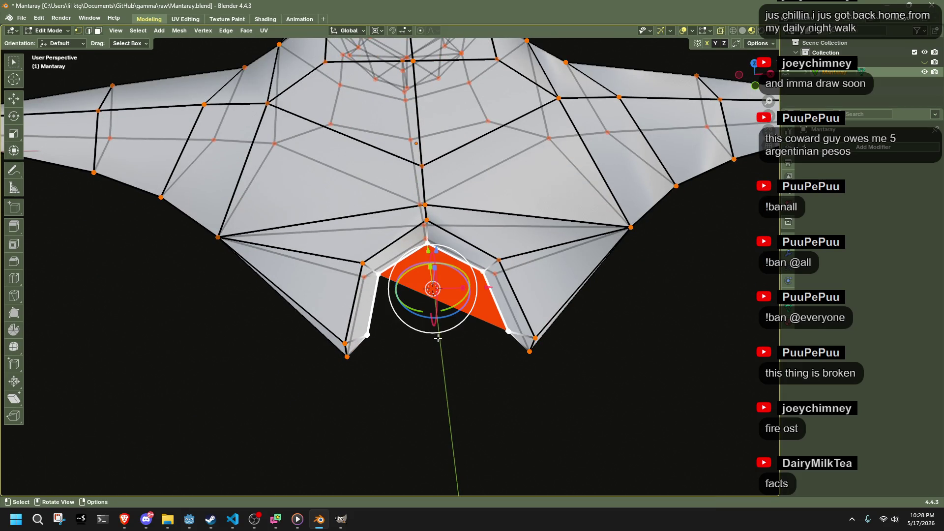
Step: Inspect the notch face and run Merge by Distance, removing 5 duplicate vertices
mouse_move(439, 379)
middle_down()
mouse_move(410, 319)
mouse_move(399, 399)
middle_up()
key(KP_Decimal)
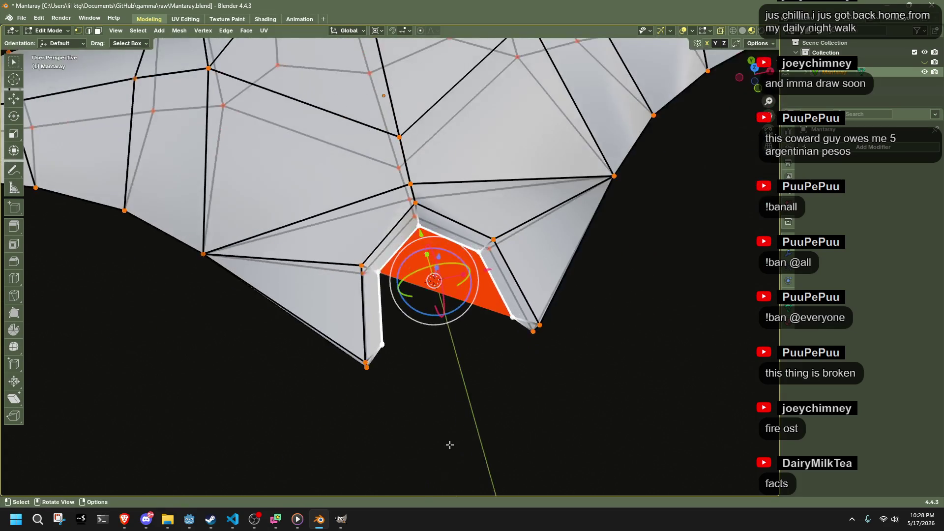
click(449, 445)
scroll(382, 392, down, 5)
alt+click(316, 289)
mouse_move(342, 301)
middle_down()
mouse_move(305, 397)
mouse_move(398, 364)
middle_up()
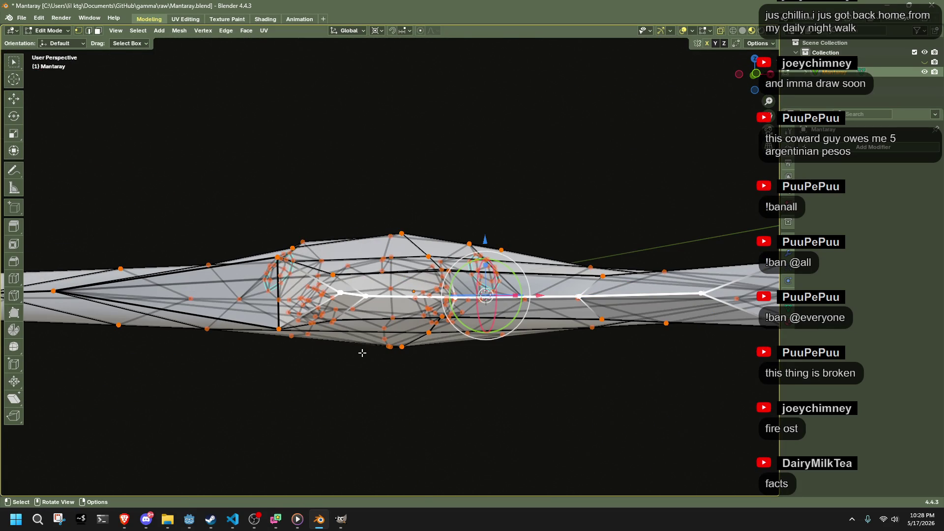
click(179, 30)
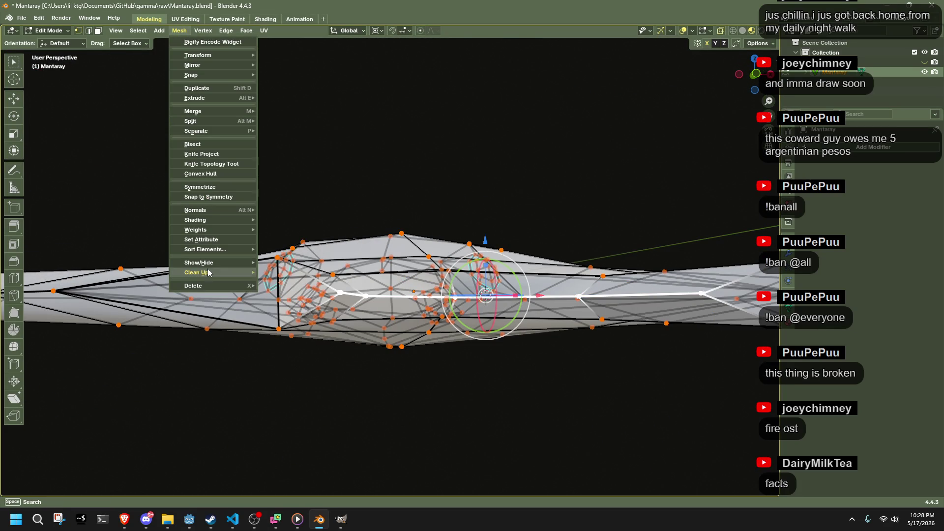
mouse_move(208, 273)
click(295, 350)
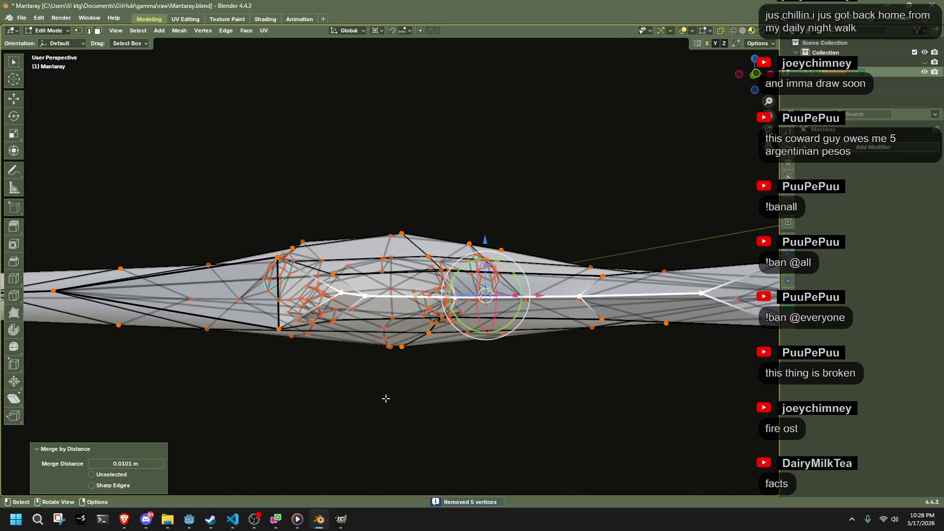
Step: Select the concave notch face from the underside and align the view to top
middle_drag(386, 399, 381, 436)
click(481, 374)
shift+click(533, 394)
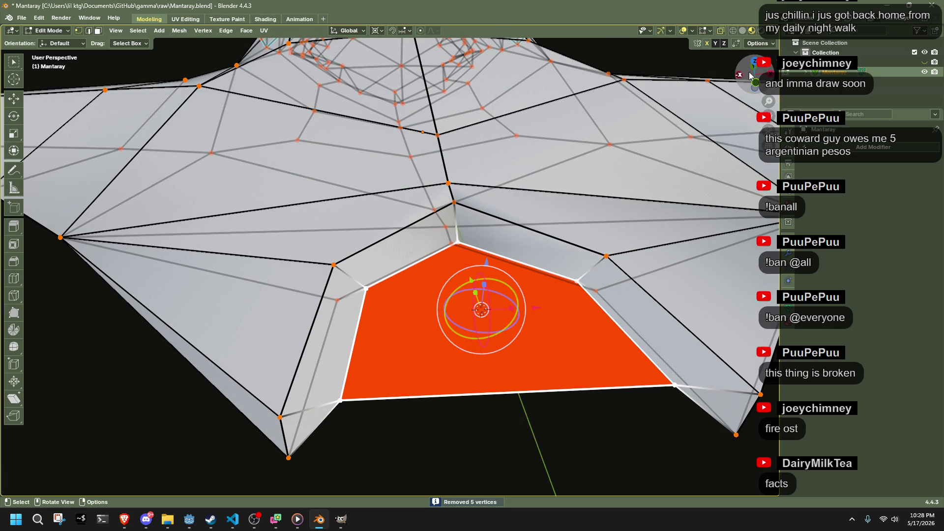
key(ctrl+KP_7)
key(KP_7)
scroll(431, 283, down, 2)
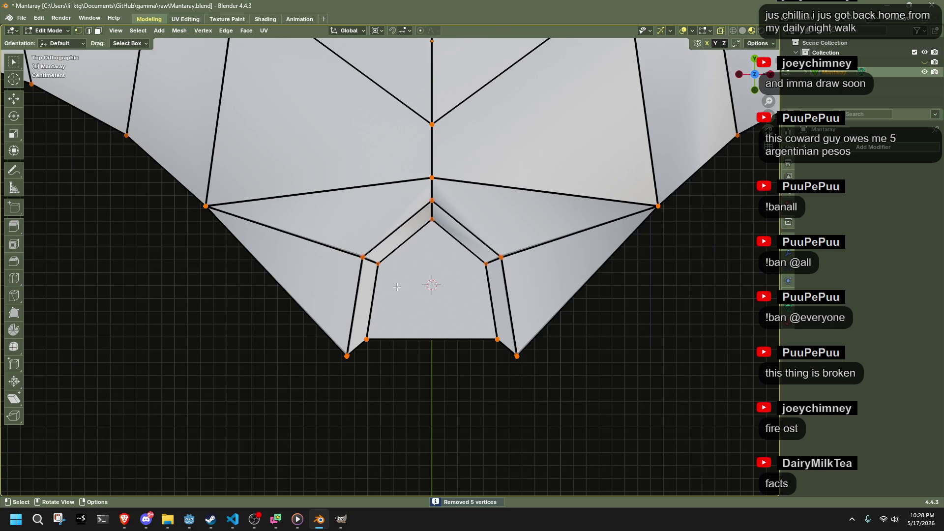
middle_drag(413, 407, 433, 286)
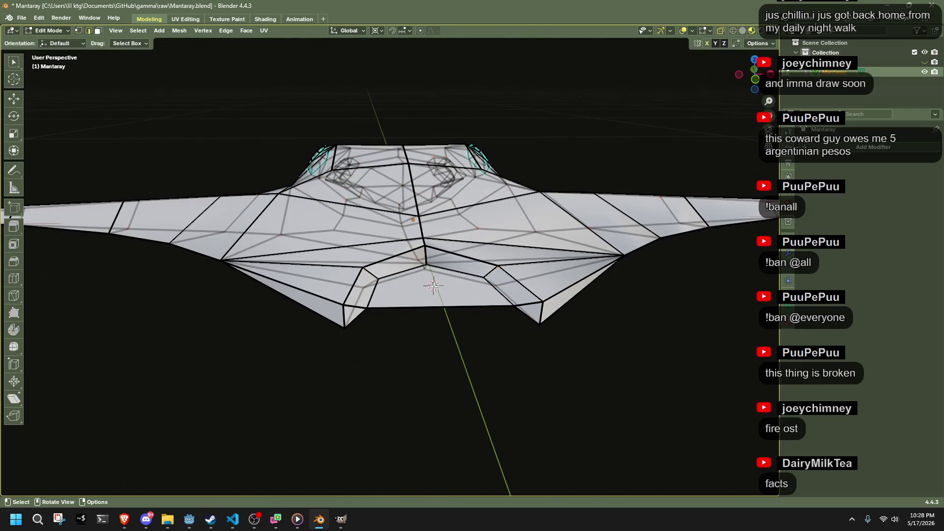
Step: Subdivide the notch face's bottom edge to add a centre vertex, then switch to vertex select
key(a)
key(alt+a)
click(432, 308)
right_click(433, 309)
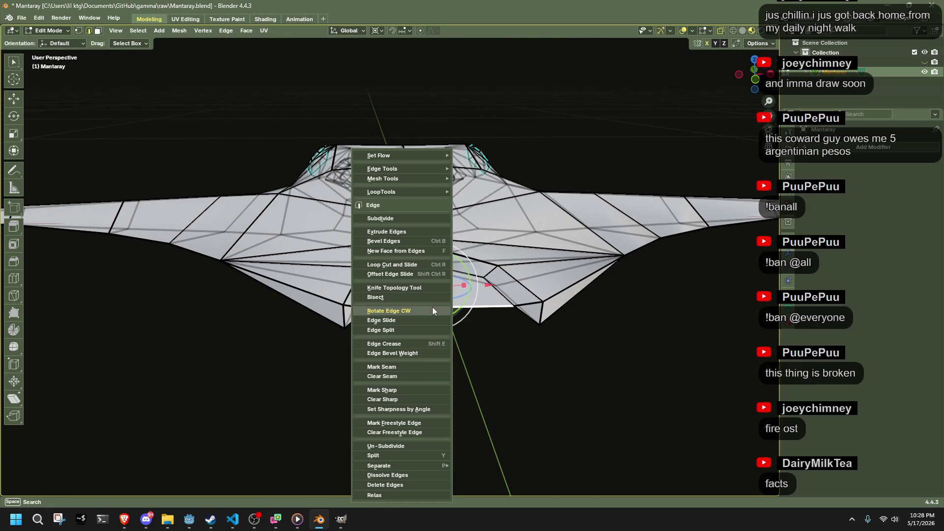
click(381, 218)
key(1)
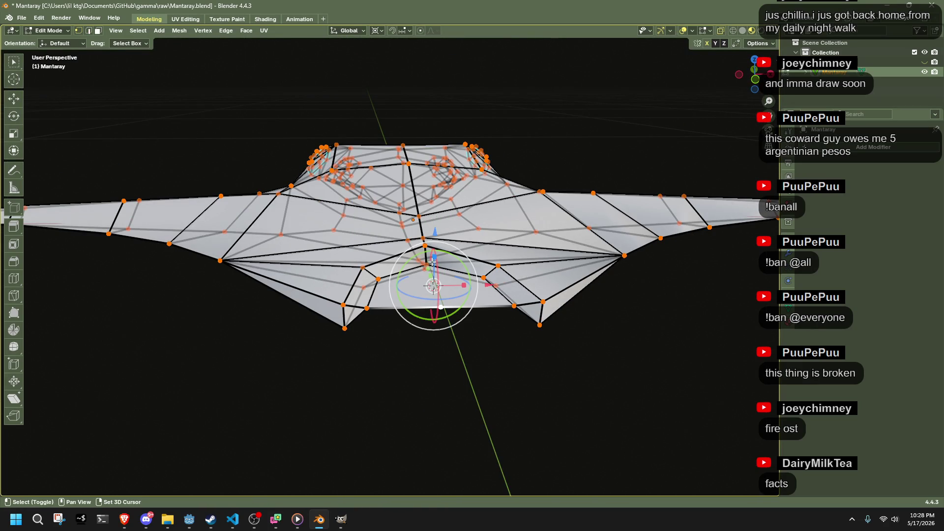
Step: Return to Top view over the reference and show the transform gizmo
scroll(440, 359, up, 6)
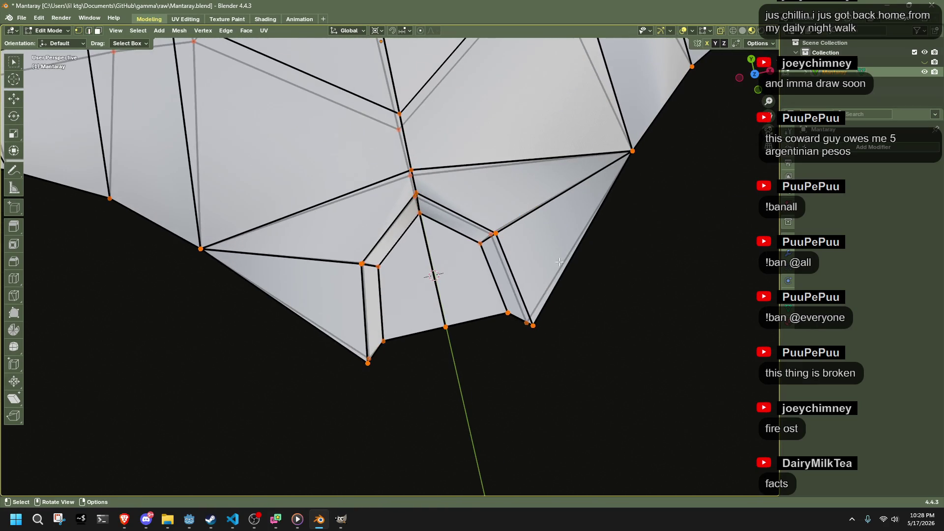
click(759, 79)
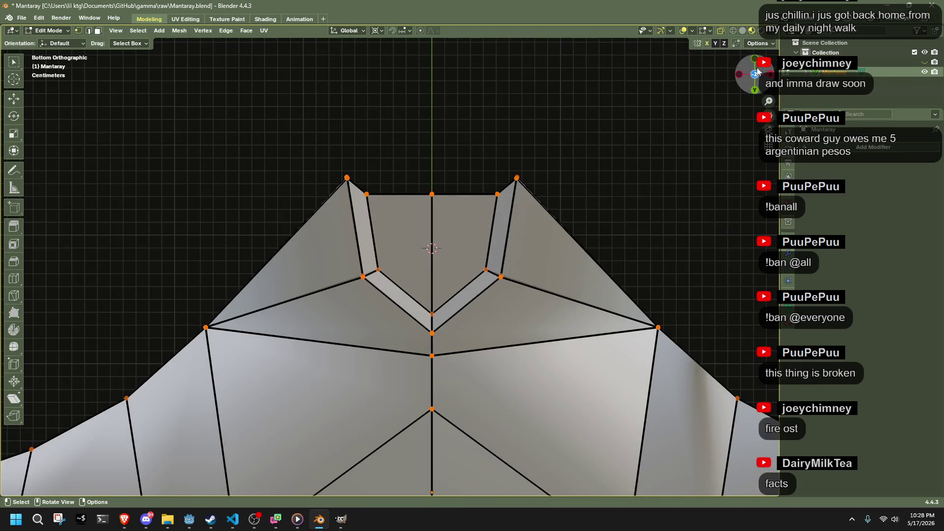
click(756, 73)
key(ctrl+grave)
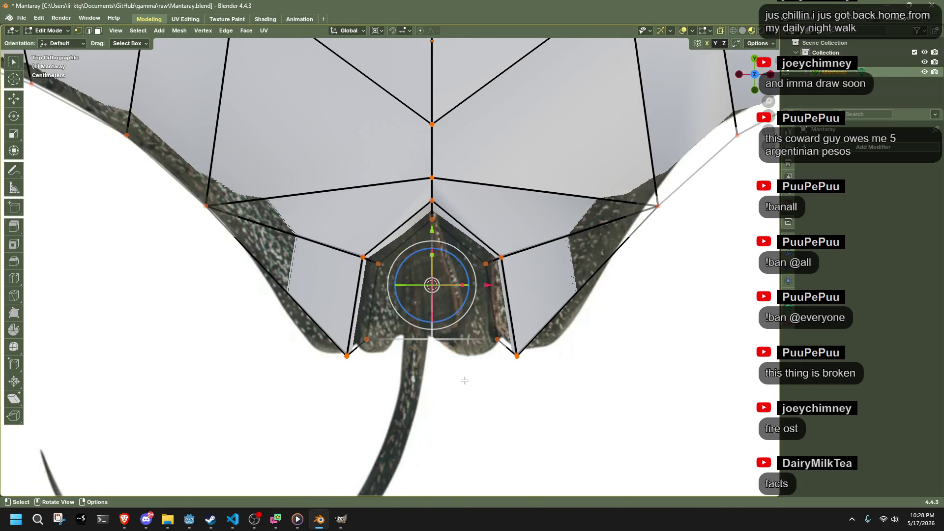
Step: Move the notch's bottom vertex up-left and its lower-left vertex down-right
key(g)
click(452, 364)
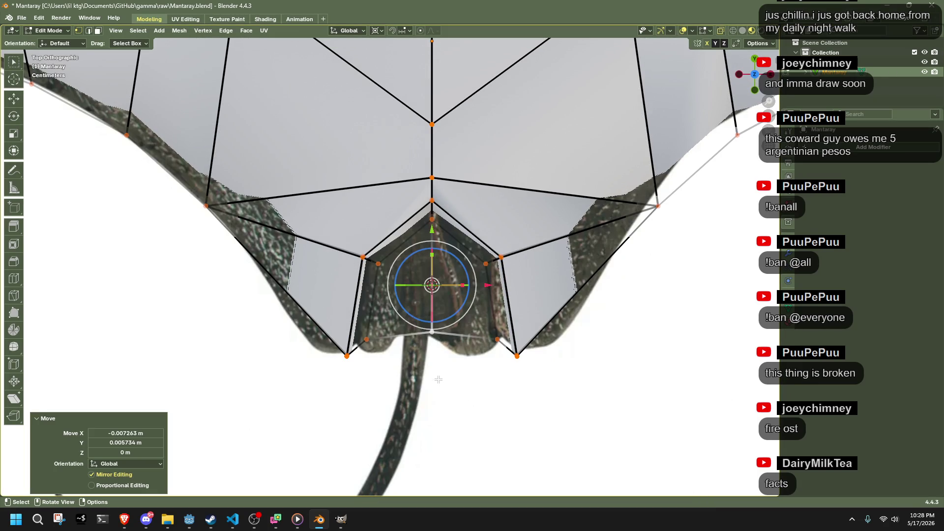
click(438, 379)
mouse_move(364, 327)
mouse_down()
mouse_move(386, 354)
mouse_move(389, 345)
mouse_up()
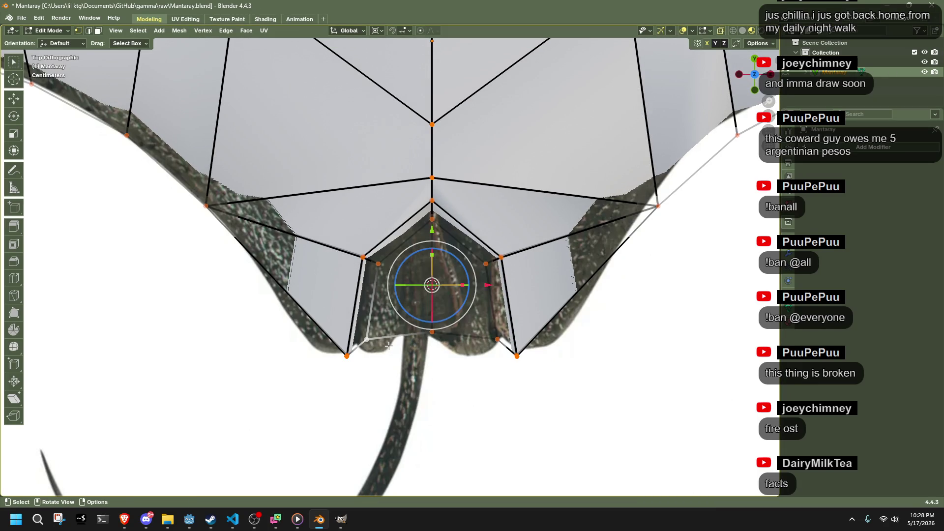
key(g)
click(401, 354)
Step: Inset the central pentagon face and merge its inner bottom vertex onto the outer edge
key(3)
drag(399, 273, 470, 317)
key(i)
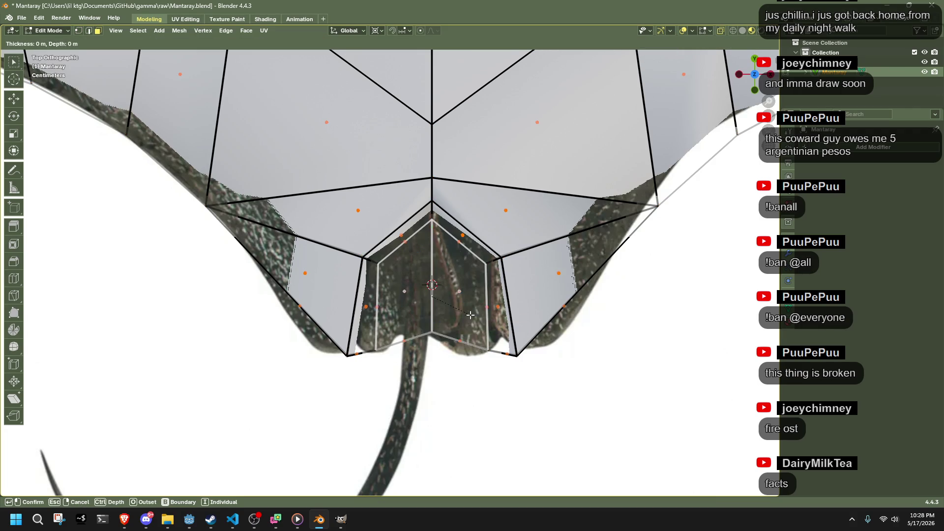
click(426, 308)
key(1)
click(432, 318)
key(g)
click(432, 331)
Step: Try repositioning the notch's lower-right vertices, undoing the moves
click(475, 343)
shift+click(474, 337)
click(378, 355)
key(ctrl+z)
key(g)
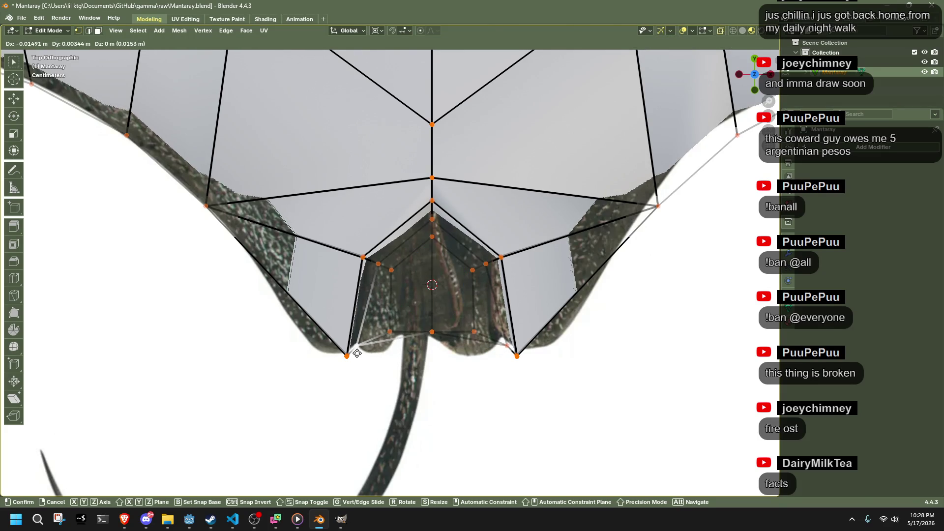
click(356, 353)
key(ctrl+z)
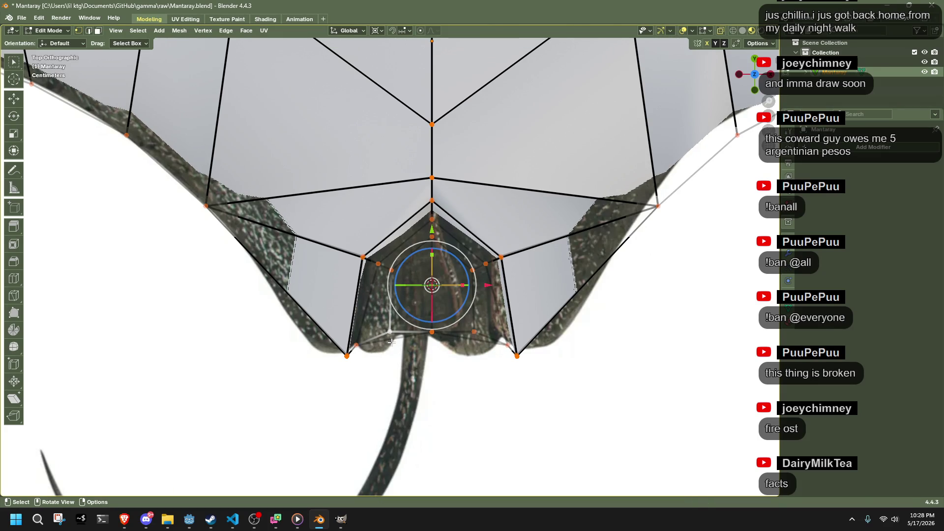
key(alt+a)
Step: Subdivide the bottom edge beside the tail root and merge the short edge At Last
click(440, 339)
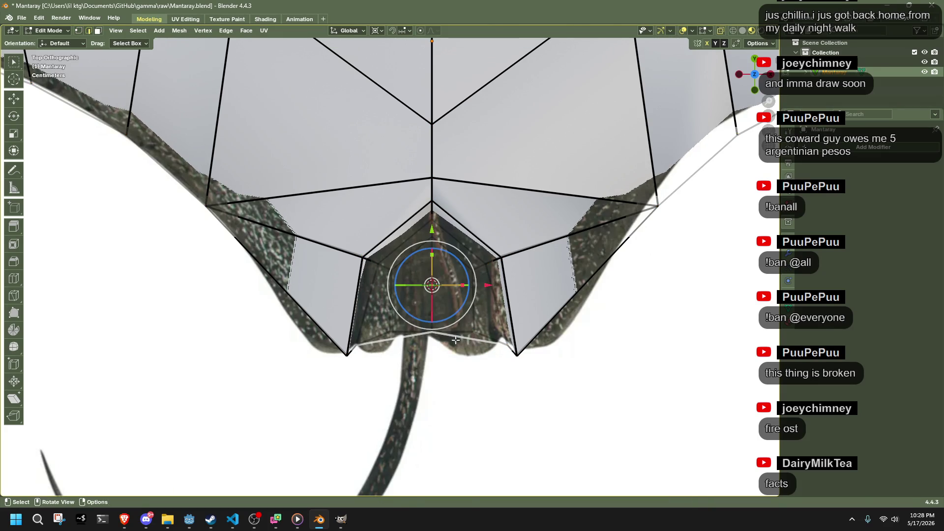
right_click(456, 340)
click(392, 199)
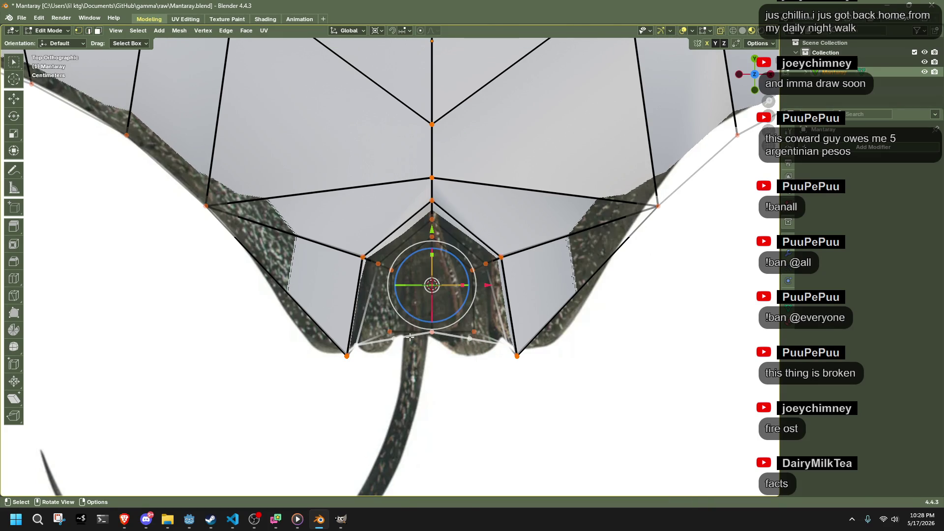
click(390, 333)
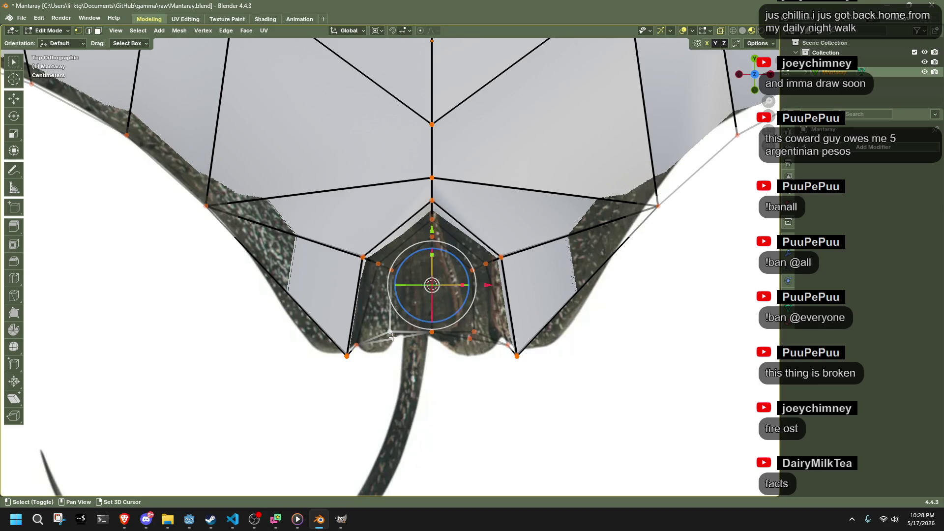
key(m)
click(386, 376)
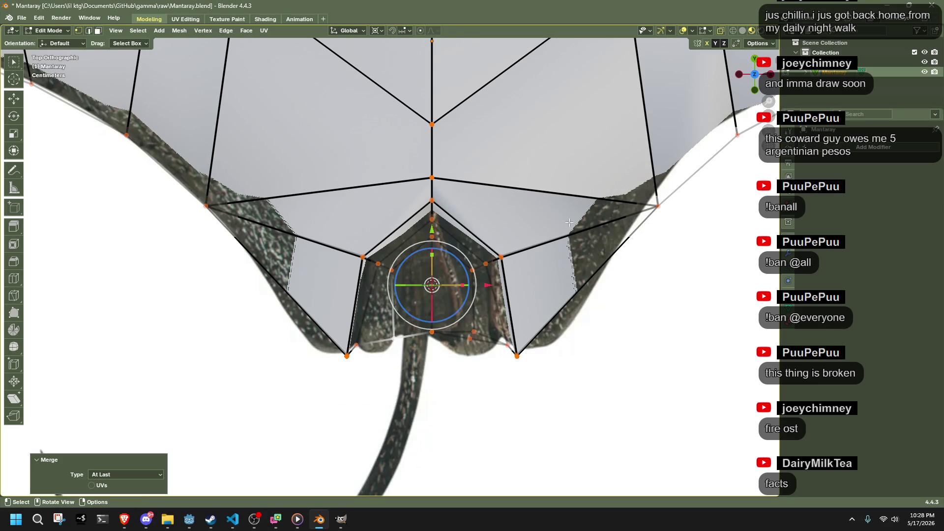
Step: Merge the vertices right of the tail At First instead of At Last
click(435, 232)
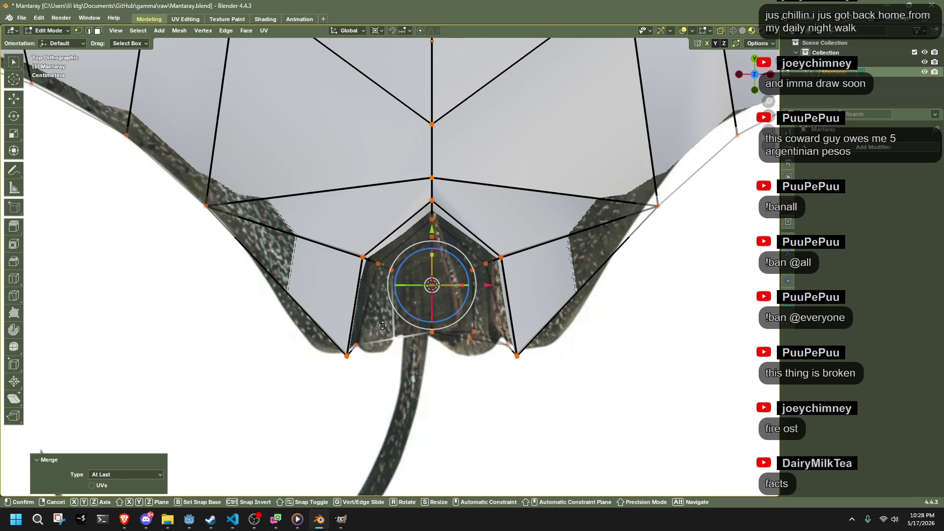
click(476, 334)
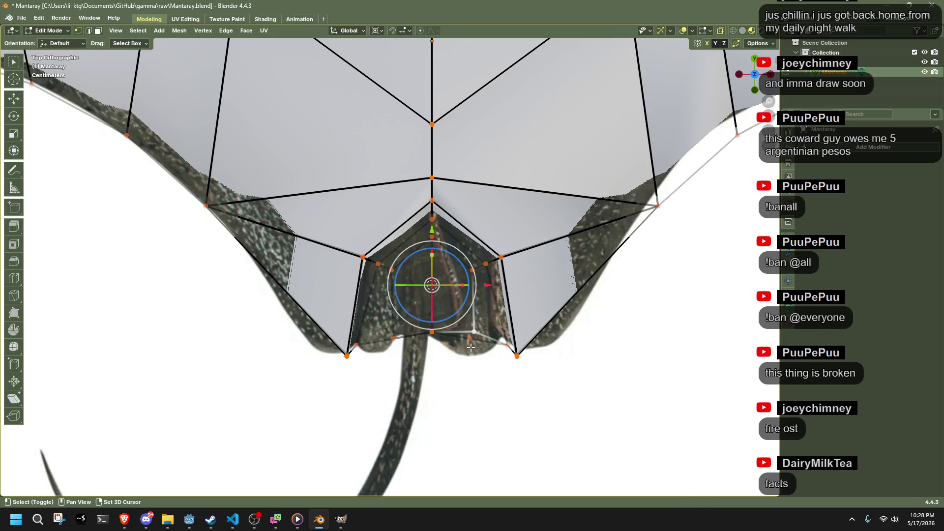
key(m)
click(474, 333)
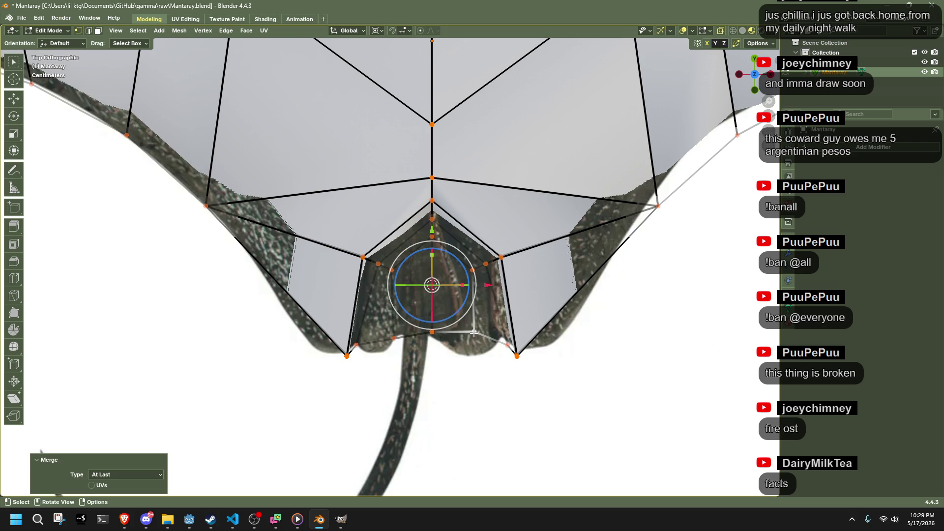
key(ctrl+z)
key(m)
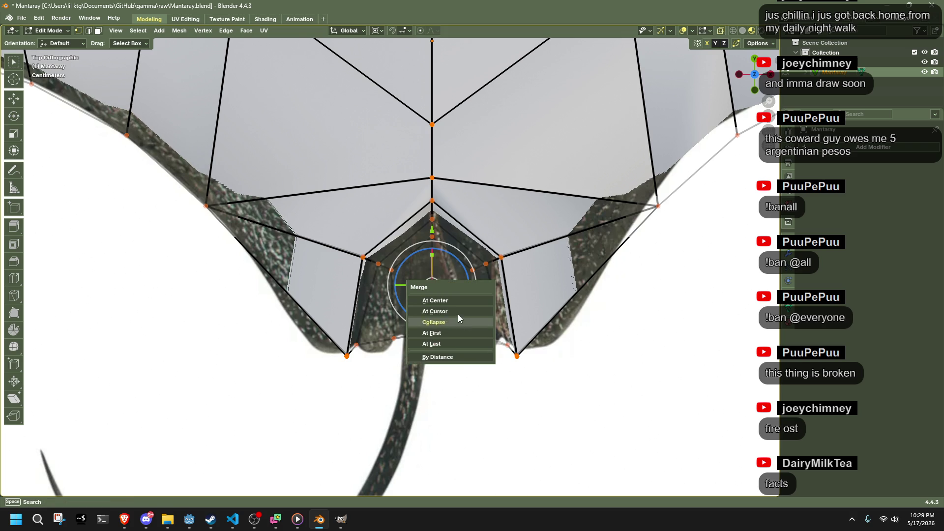
click(457, 334)
click(466, 370)
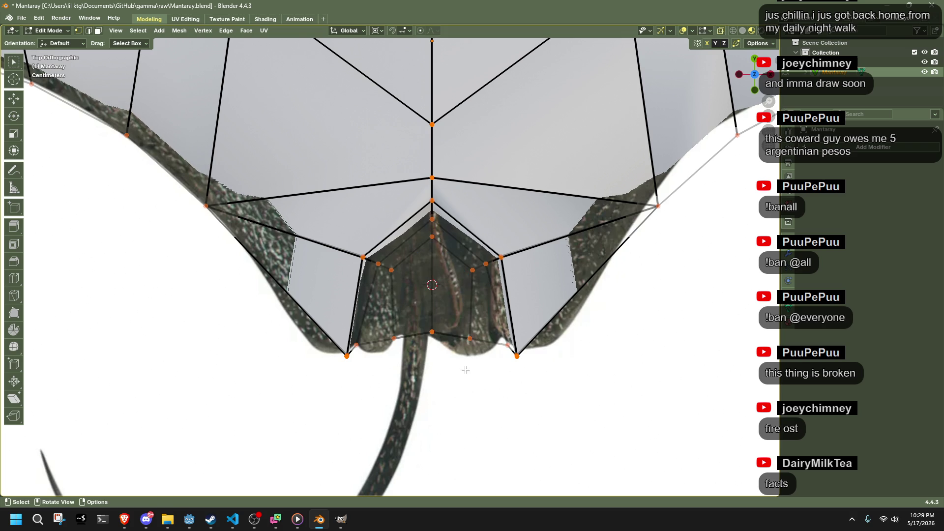
Step: Move the bottom-left notch vertex -0.009174 m X, -0.009556 m Y with mirror editing
click(384, 348)
drag(384, 348, 384, 353)
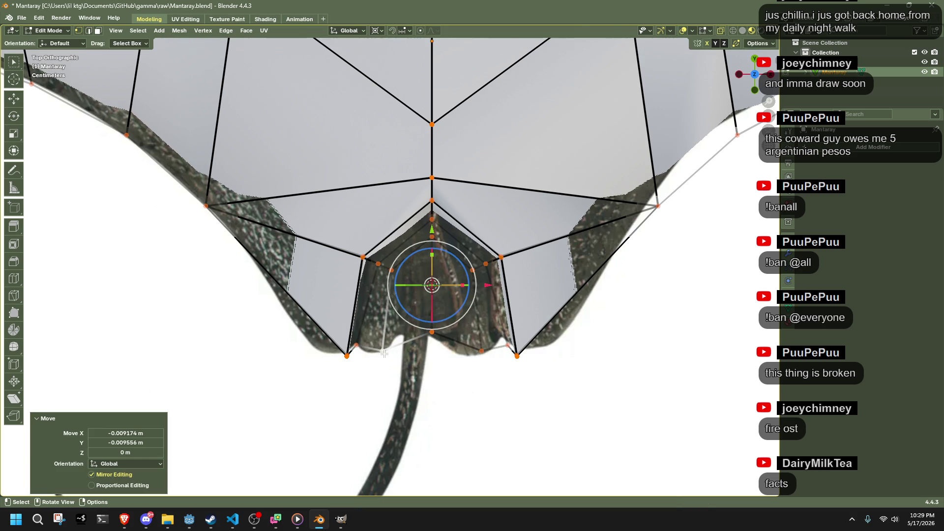
click(465, 389)
scroll(465, 389, down, 5)
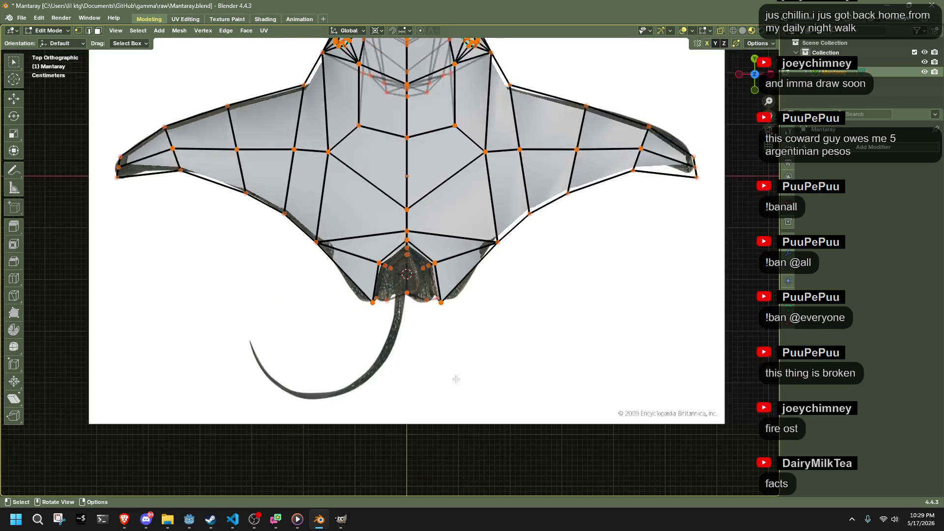
Step: Symmetrize the whole manta mesh across its centre
key(a)
click(179, 31)
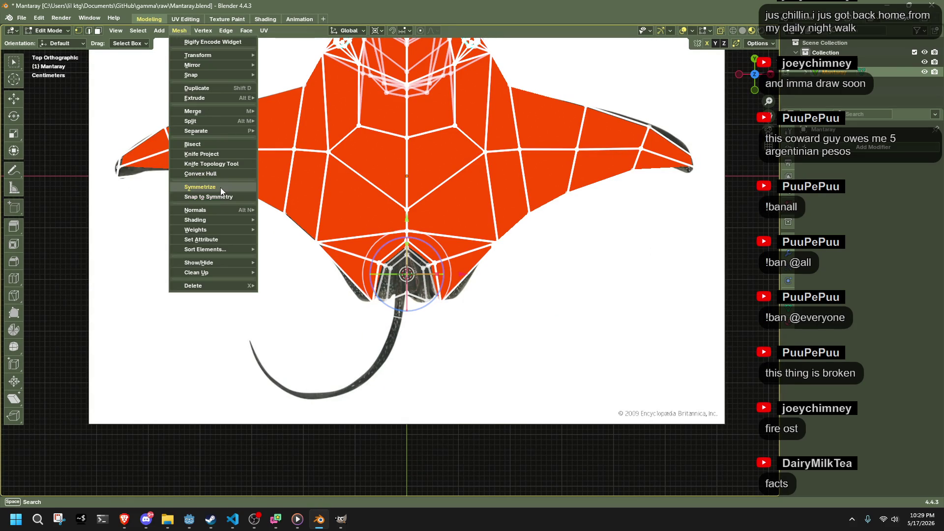
click(220, 187)
mouse_move(463, 349)
middle_down()
mouse_move(462, 266)
mouse_move(428, 275)
middle_up()
key(Tab)
Step: Frame the Empty, then re-enter Edit Mode on Mantaray and view its underside
click(420, 284)
key(KP_Decimal)
scroll(418, 395, down, 5)
mouse_move(418, 395)
middle_down()
mouse_move(431, 279)
mouse_move(439, 314)
middle_up()
click(431, 279)
key(Tab)
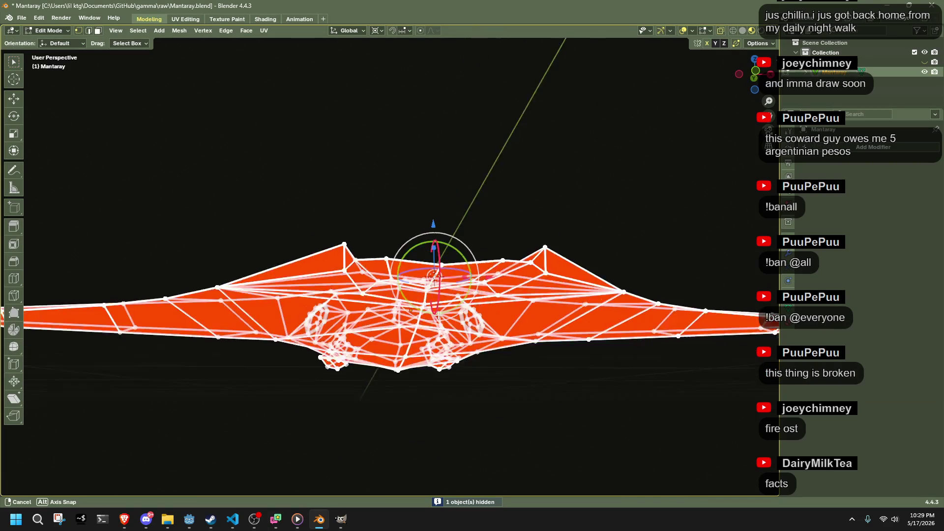
click(439, 363)
middle_drag(439, 363, 430, 393)
scroll(431, 394, up, 4)
Step: Delete the tail-root faces in Top view, leaving a V-shaped notch, and unhide the reference image
alt+click(388, 349)
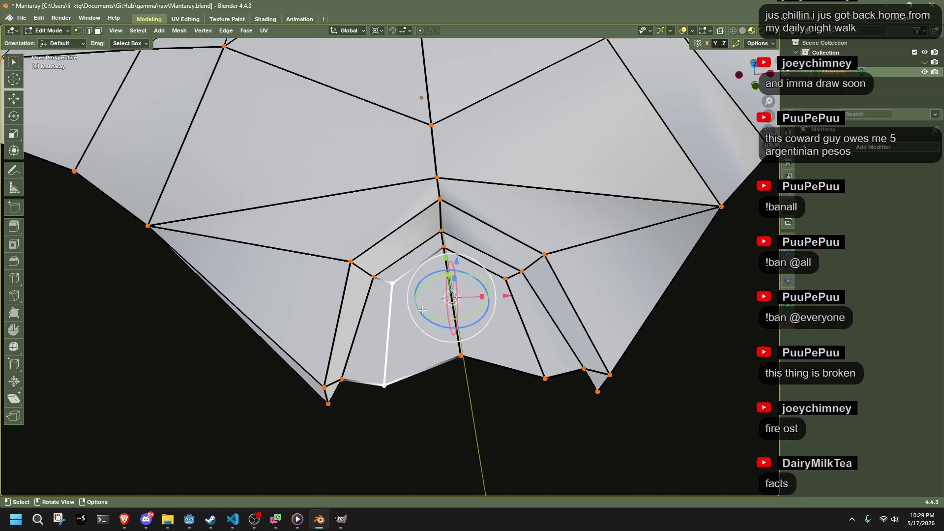
click(754, 66)
alt+click(386, 248)
mouse_move(537, 419)
mouse_down()
mouse_move(447, 362)
mouse_move(376, 217)
mouse_up()
key(x)
click(564, 265)
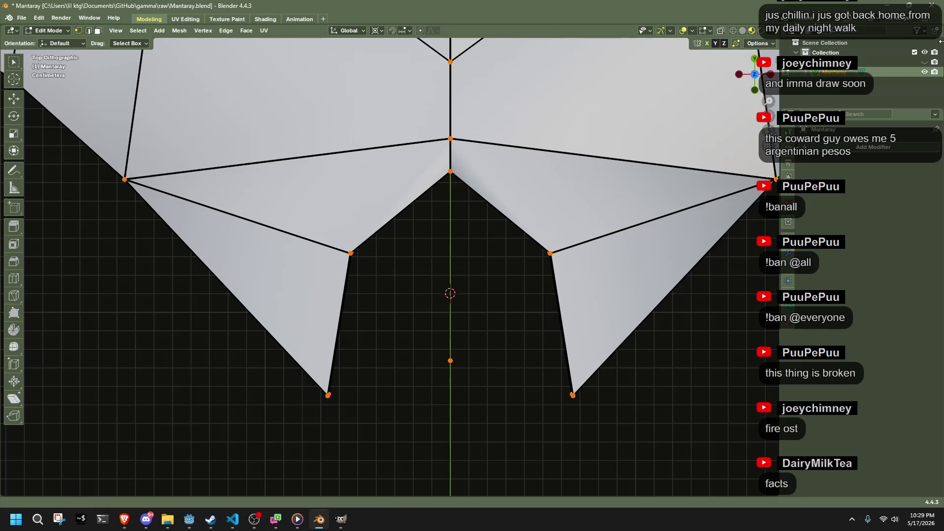
click(925, 61)
drag(423, 169, 475, 219)
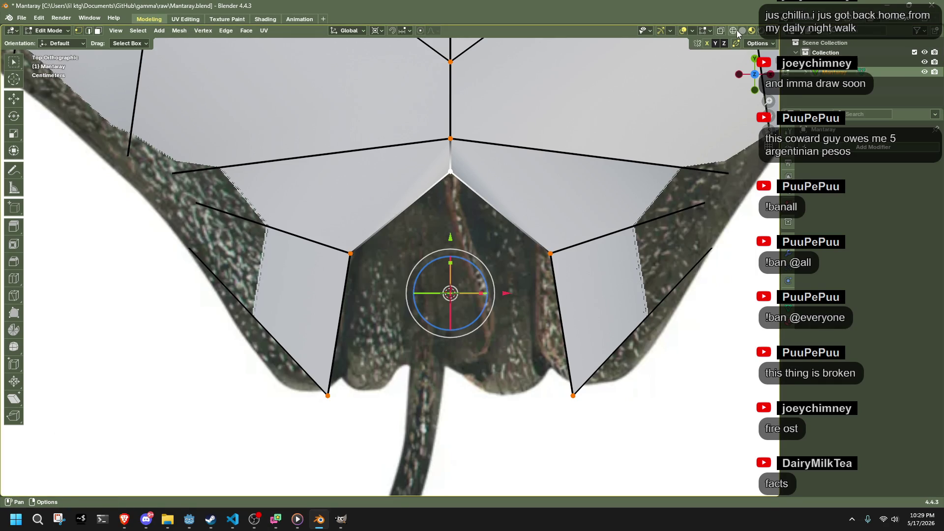
Step: In wireframe view, box-select the centre vertex of the tail notch and move it upward
click(733, 30)
key(b)
shift+middle_drag(425, 117, 398, 214)
drag(398, 214, 467, 262)
key(g)
click(467, 230)
Step: Reposition the lower notch vertex and the mirrored lower-left vertex near the tail root
click(325, 352)
key(g)
click(378, 370)
shift+middle_drag(303, 465, 326, 384)
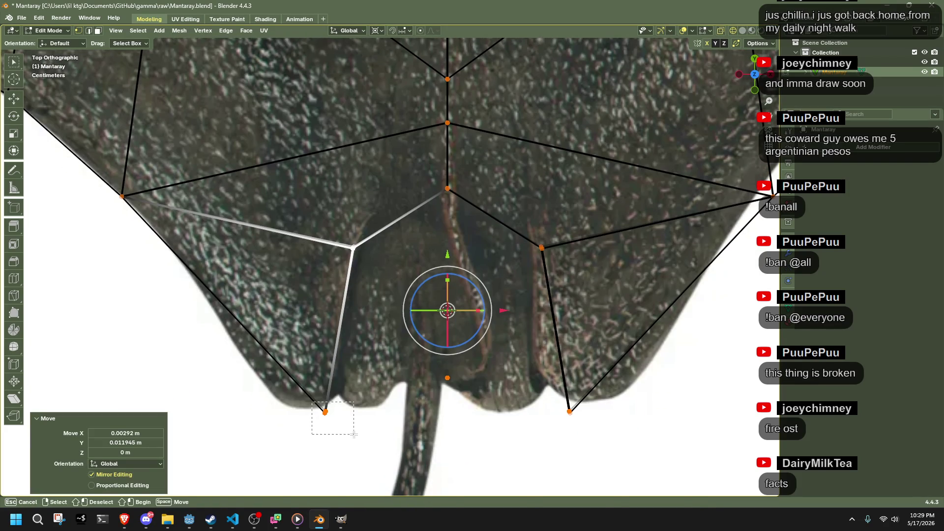
drag(353, 435, 354, 435)
key(g)
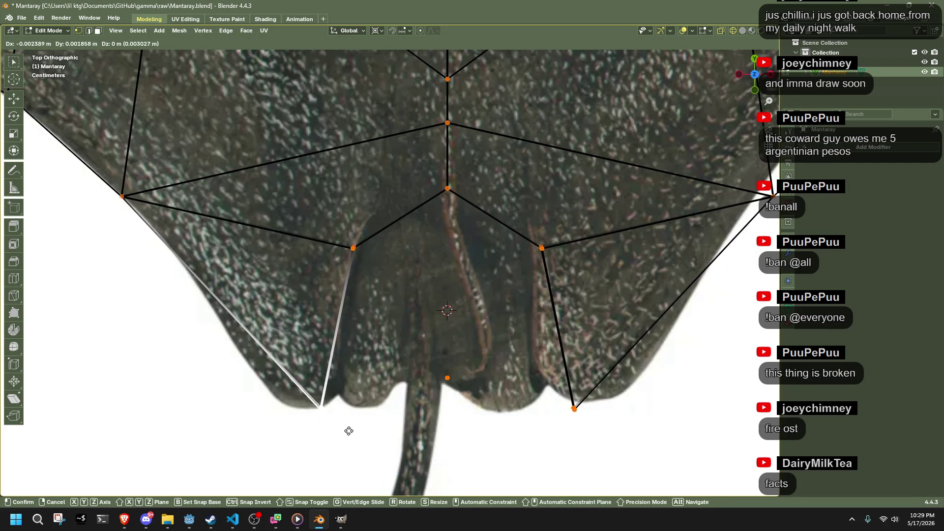
click(338, 434)
Step: Select the notch vertices, extrude them and scale the new ring inward to 0.769
mouse_move(268, 222)
mouse_down()
mouse_move(289, 272)
mouse_move(461, 412)
mouse_up()
drag(288, 197, 591, 423)
drag(597, 295, 412, 182)
key(e)
key(s)
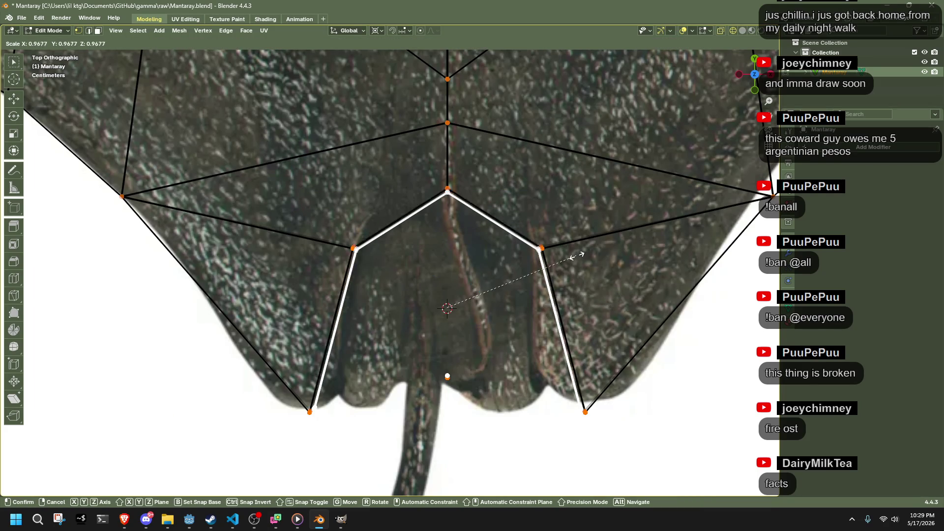
click(546, 268)
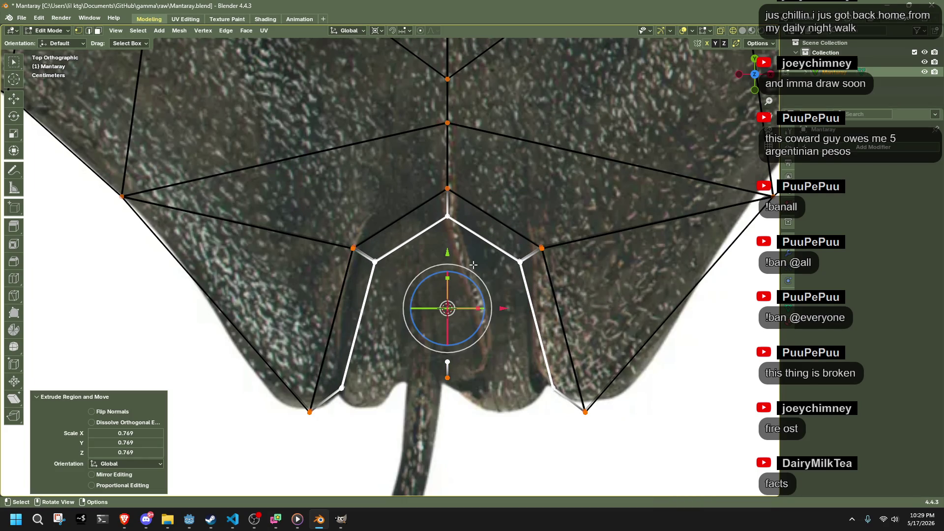
Step: Move the left inner vertex up-left and the centre inner vertex upward
drag(365, 256, 395, 277)
key(g)
click(385, 268)
drag(441, 208, 464, 227)
key(g)
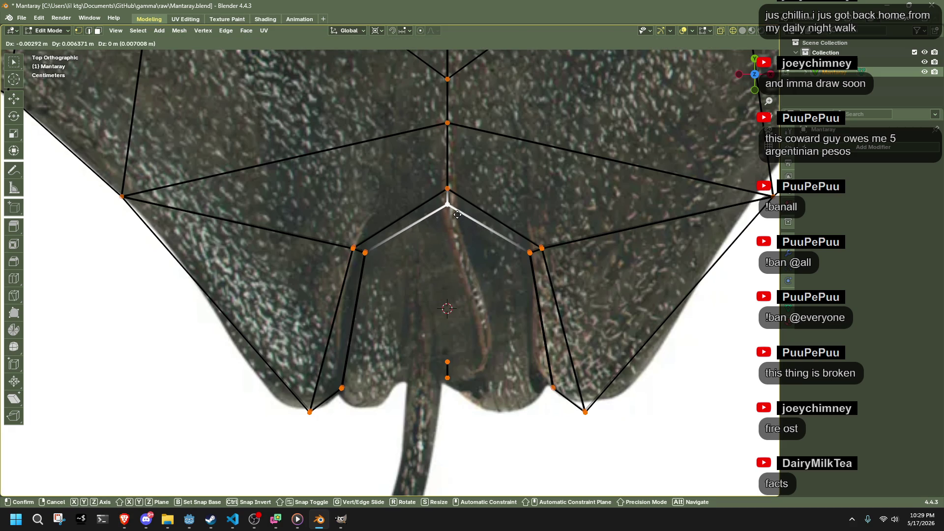
click(457, 215)
Step: Delete the short centre-bottom edge and its vertices
click(378, 406)
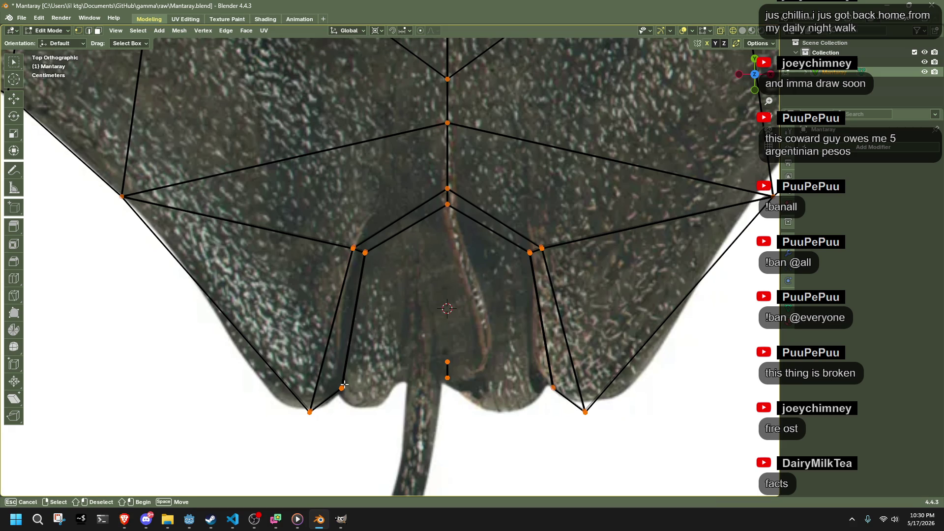
drag(363, 404, 362, 404)
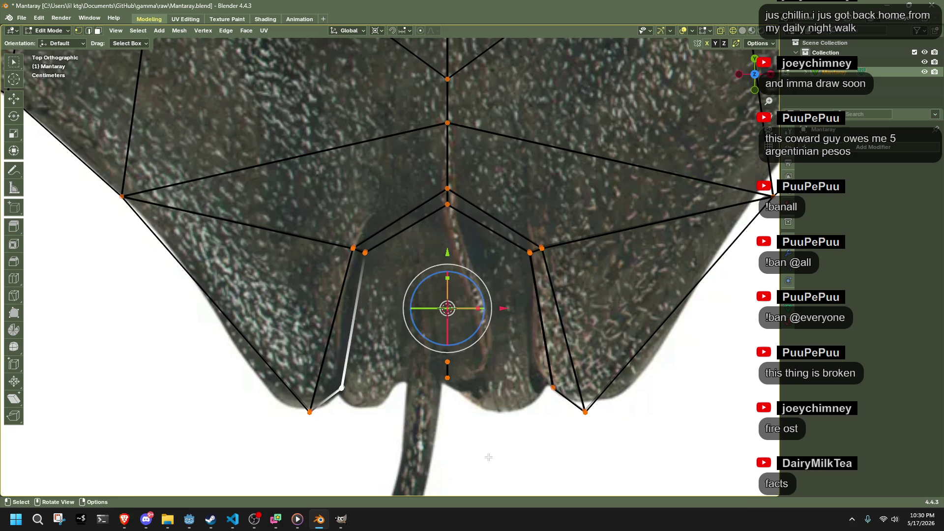
drag(489, 453, 427, 319)
key(x)
click(431, 327)
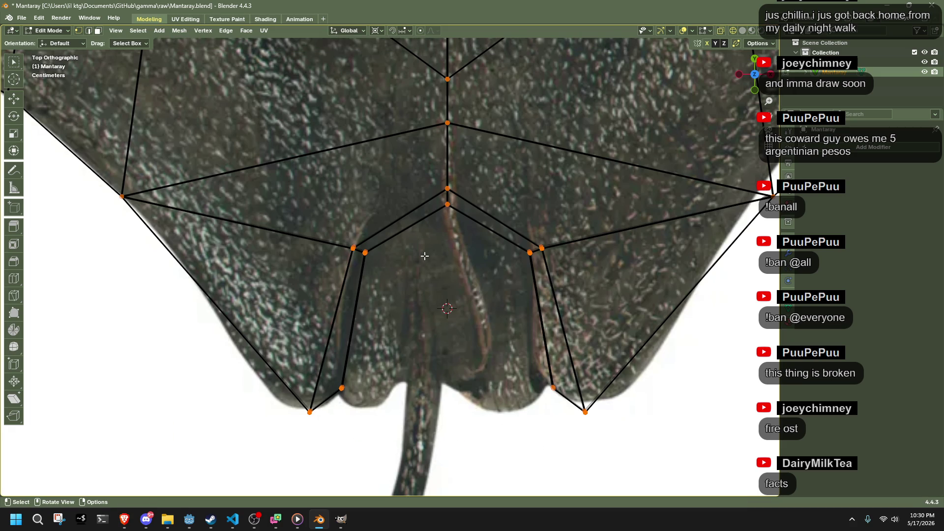
Step: Extrude the edge loop around the tail notch, scale it inward to 0.761 and move it down
alt+click(378, 244)
mouse_move(378, 245)
middle_down()
mouse_move(398, 322)
mouse_move(549, 228)
middle_up()
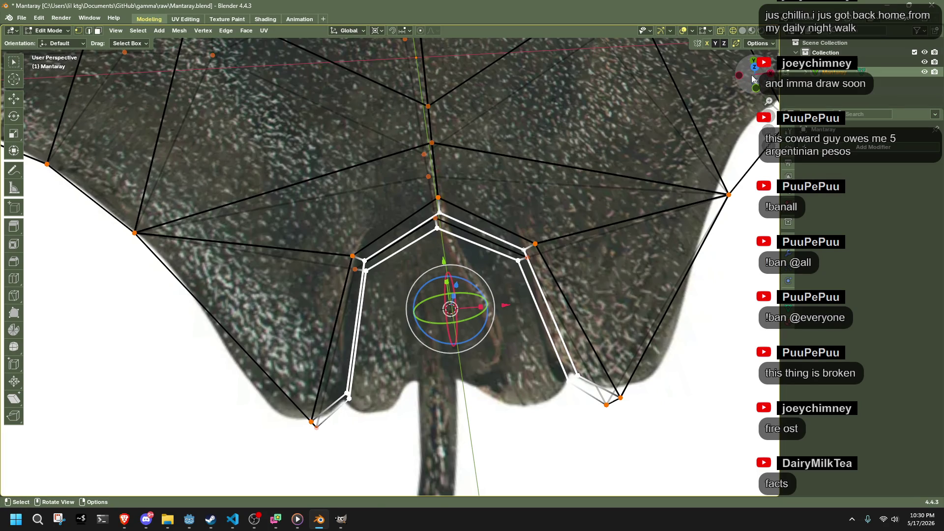
click(754, 68)
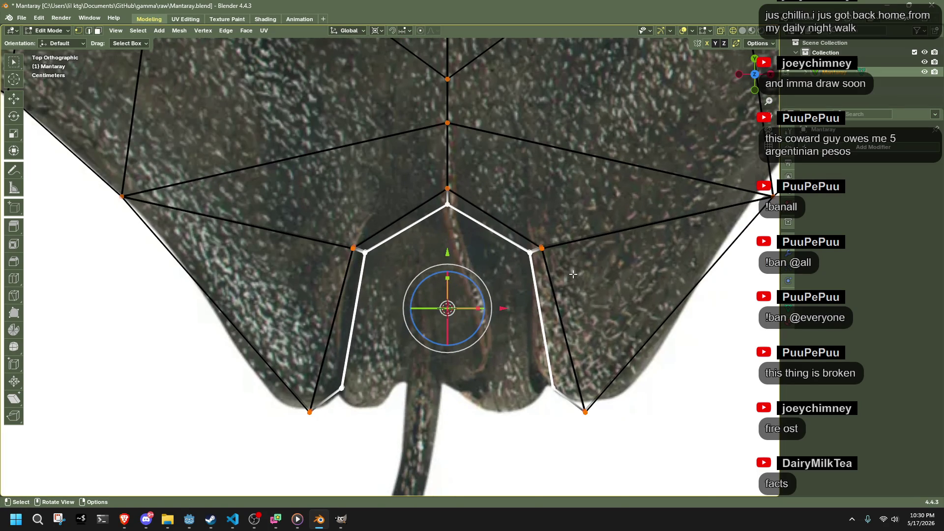
key(e)
key(s)
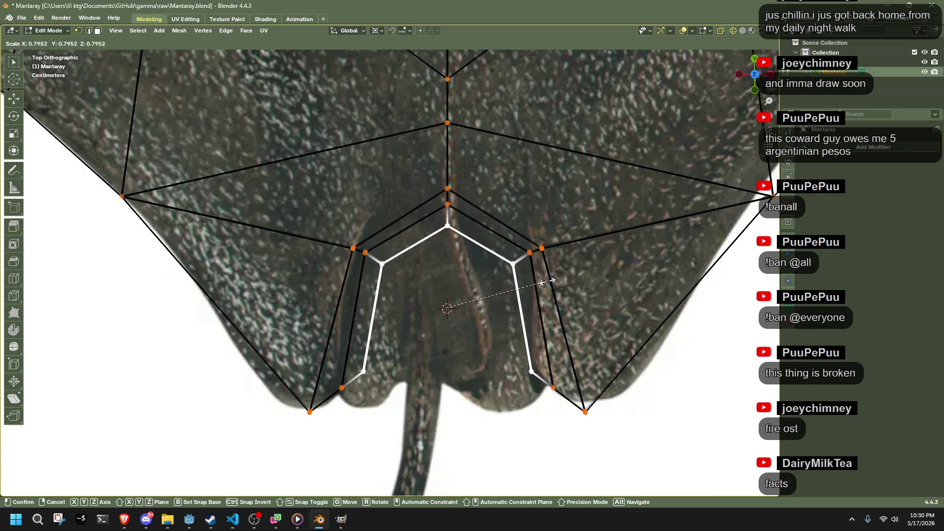
click(542, 282)
key(g)
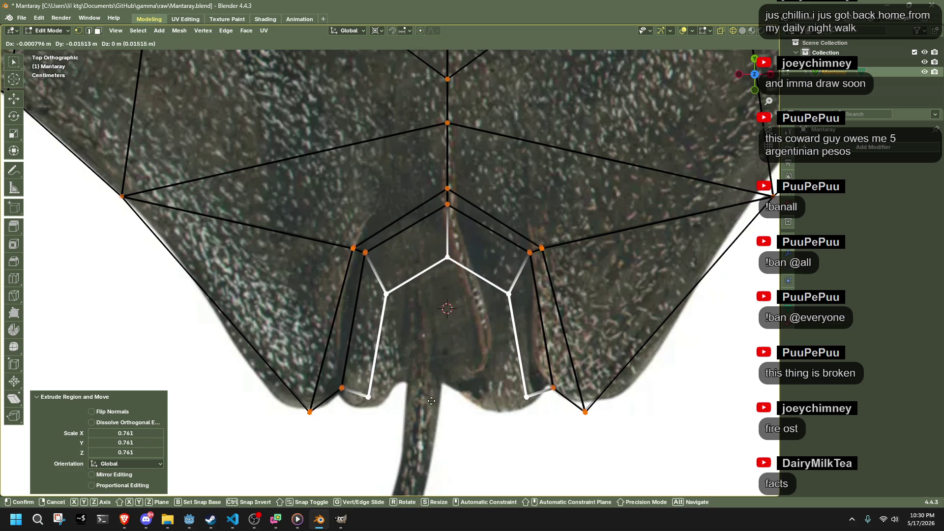
click(435, 406)
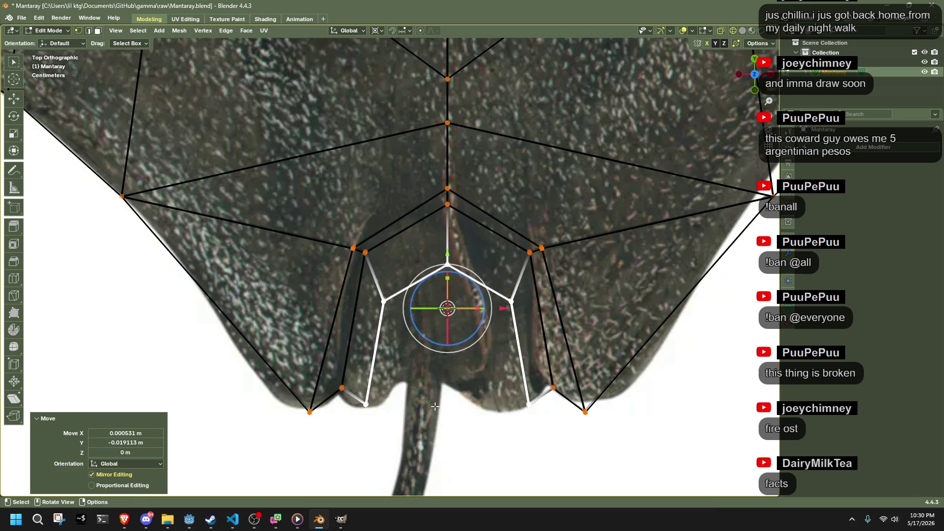
Step: Select the inner loop and move it upward
click(372, 297)
shift+click(406, 250)
key(g)
click(486, 439)
key(alt+a)
middle_drag(486, 440, 394, 272)
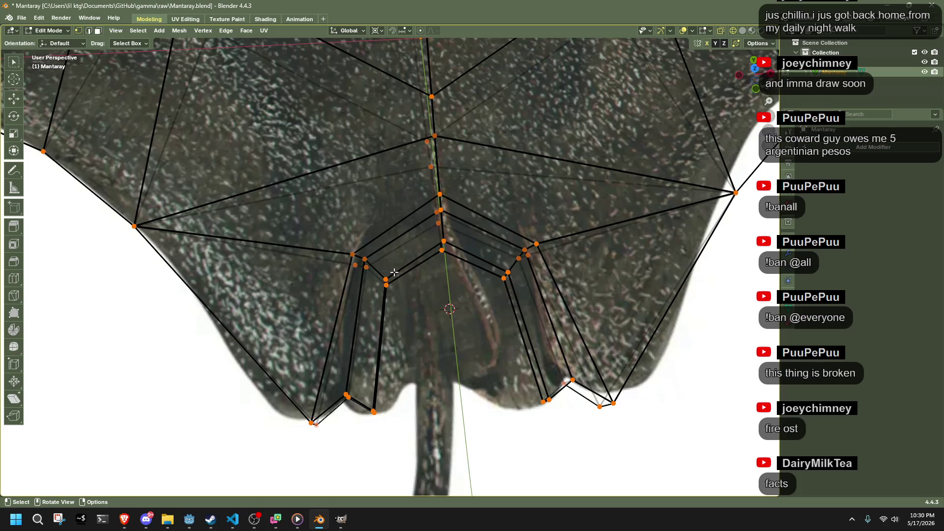
Step: In Top view, drop the inner fin vertex and the centre vertex down to the tail base
click(385, 282)
click(762, 74)
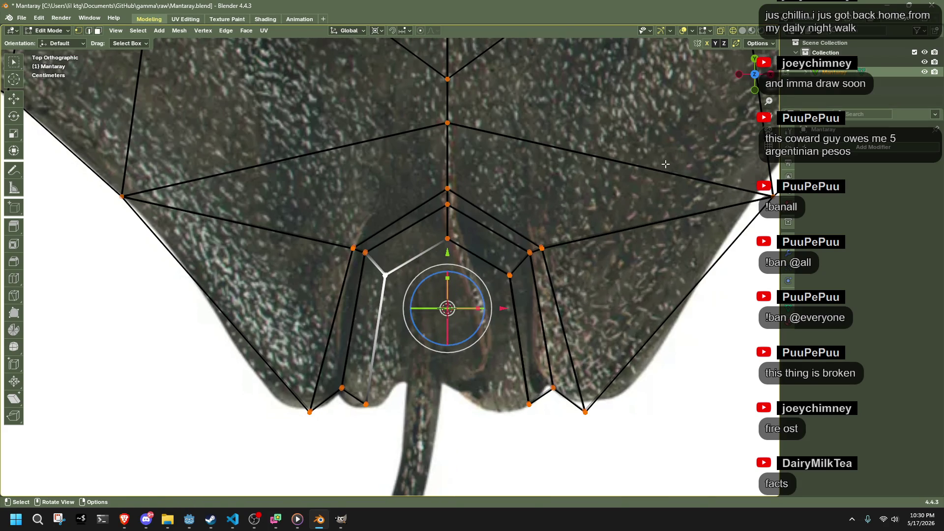
key(g)
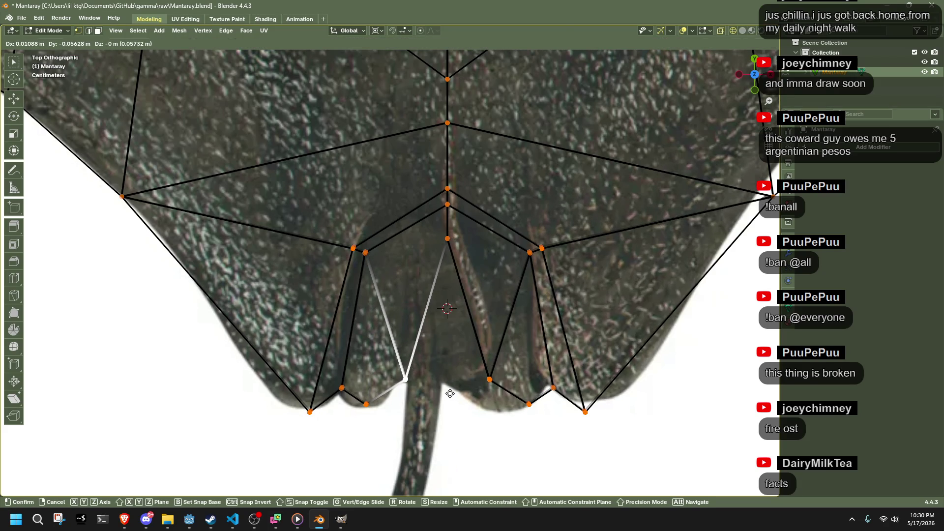
click(450, 393)
drag(457, 254, 457, 254)
key(g)
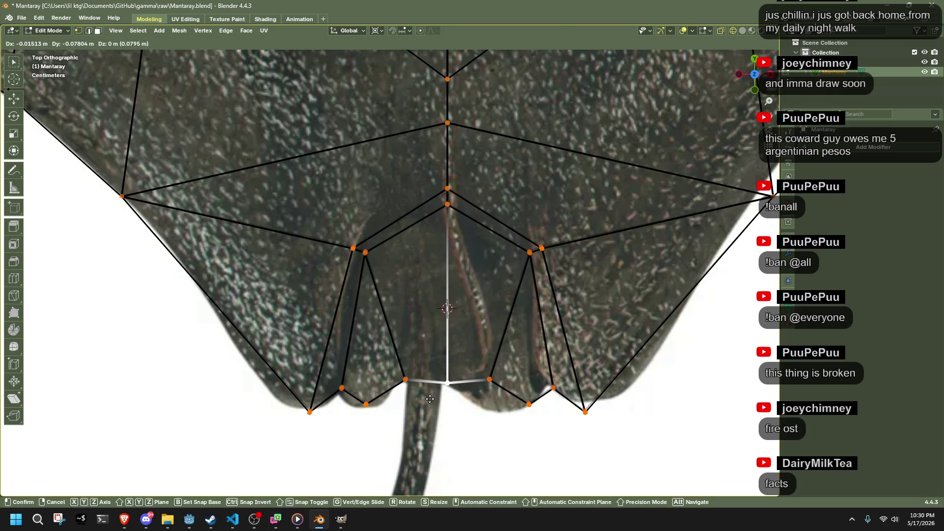
click(430, 398)
mouse_move(429, 398)
middle_down()
mouse_move(445, 381)
mouse_move(447, 395)
middle_up()
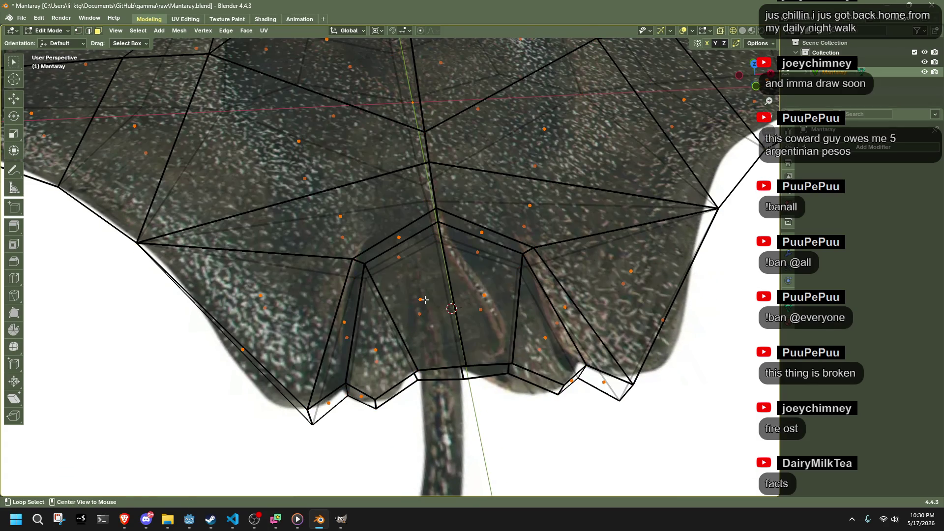
Step: Select the faces around the rear fins
key(alt+z)
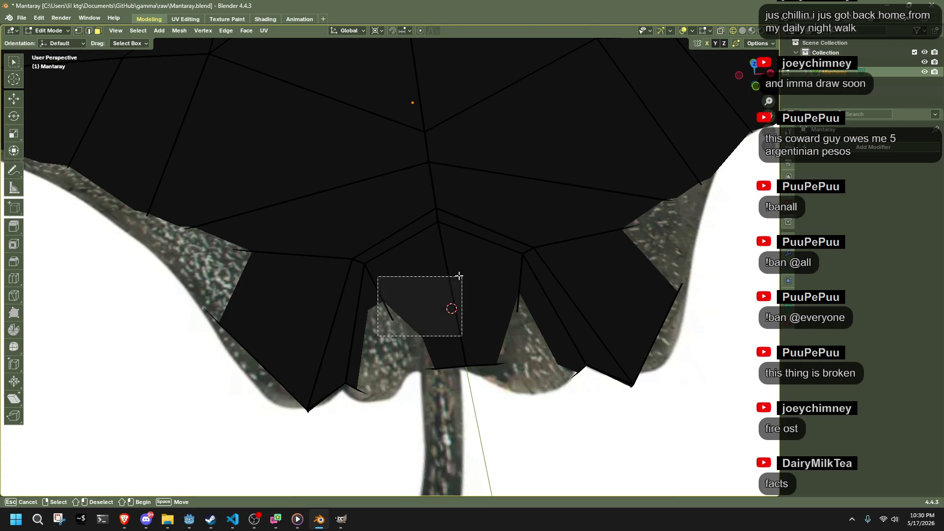
drag(520, 305, 520, 305)
key(alt+z)
mouse_move(512, 305)
middle_down()
mouse_move(442, 281)
mouse_move(388, 211)
middle_up()
key(alt+z)
shift+click(388, 211)
shift+click(550, 212)
mouse_move(550, 211)
middle_down()
mouse_move(576, 312)
mouse_move(553, 321)
mouse_move(523, 301)
middle_up()
Step: Flatten the selected rear fin faces vertically to 0.758 with S Z
key(s)
key(z)
click(547, 324)
key(s)
key(z)
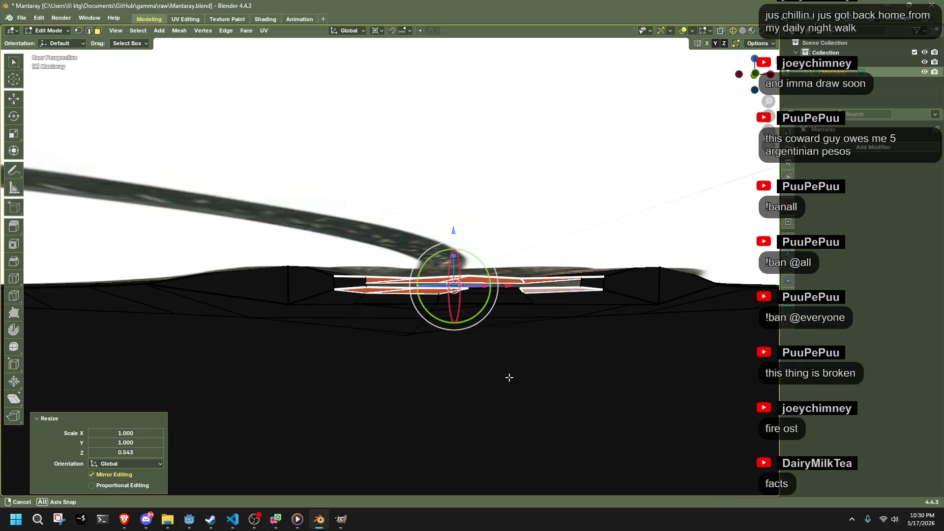
Step: Hide the manta reference image and go back to editing the manta mesh
key(Tab)
middle_drag(512, 381, 529, 414)
click(530, 413)
key(h)
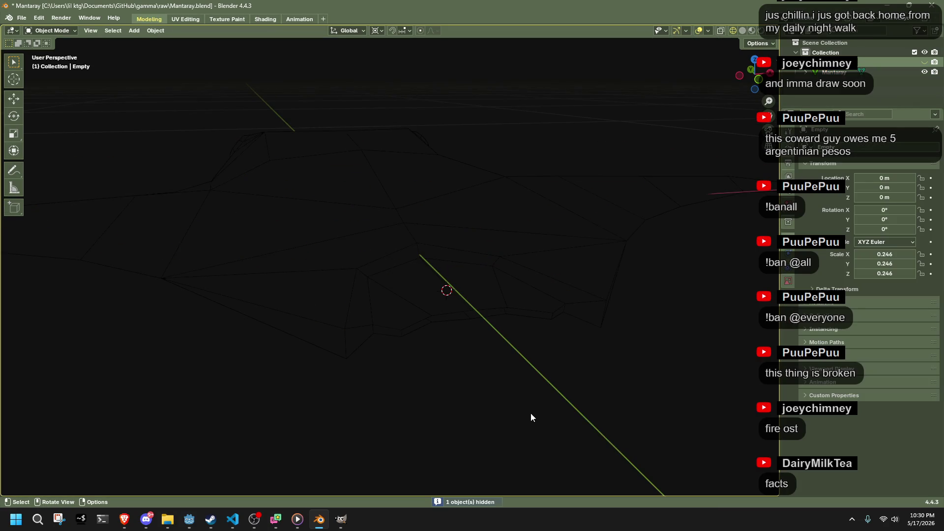
click(436, 291)
key(Tab)
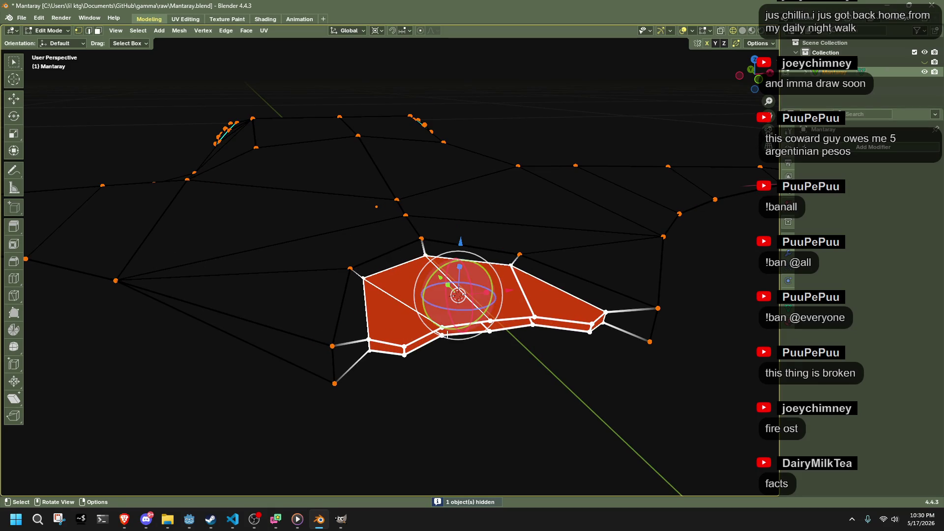
Step: Try selecting edge loops and a face strip around the rear fins, then clear the selection
alt+click(446, 338)
alt+click(446, 338)
alt+click(446, 338)
alt+click(446, 338)
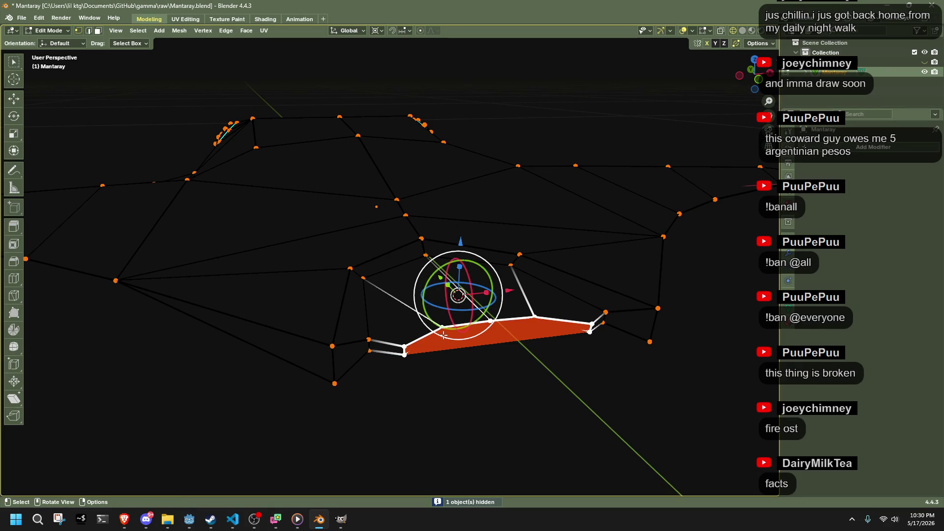
click(481, 417)
Step: Select the parallel edge loops left and right of centre plus the short vertical edge
middle_drag(481, 418, 426, 289)
alt+click(388, 257)
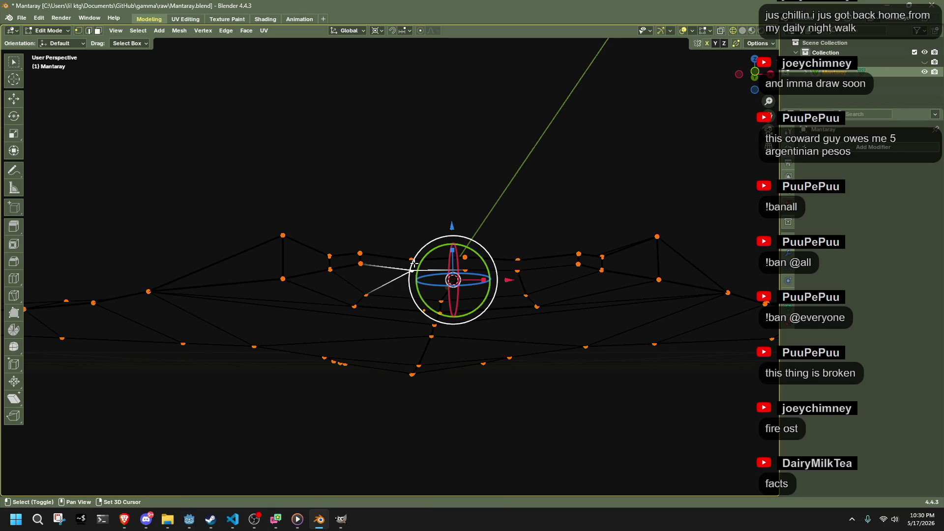
alt+shift+click(389, 267)
alt+click(511, 269)
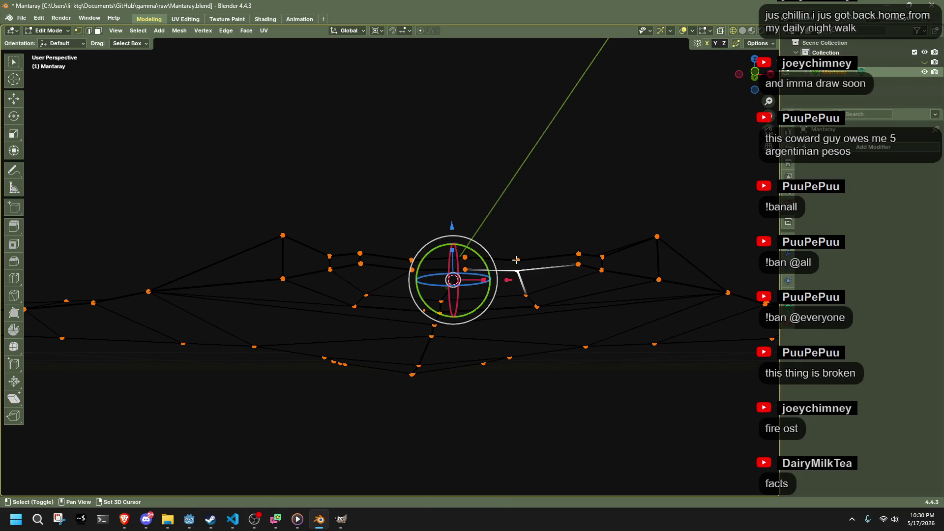
alt+shift+click(511, 260)
alt+click(472, 260)
middle_drag(466, 203, 472, 257)
Step: Select the whole mesh and apply a Normals operation from the context menu
key(a)
right_click(495, 397)
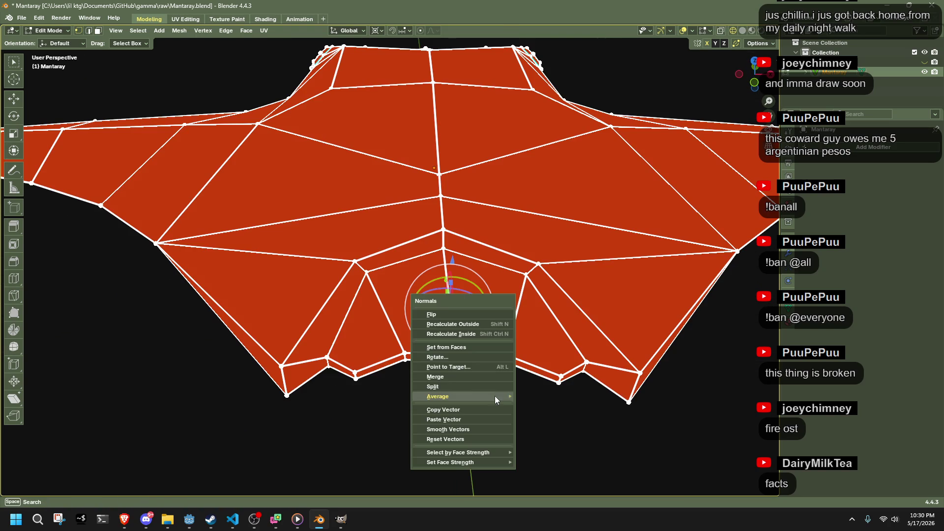
click(522, 403)
middle_drag(435, 365, 454, 325)
key(a)
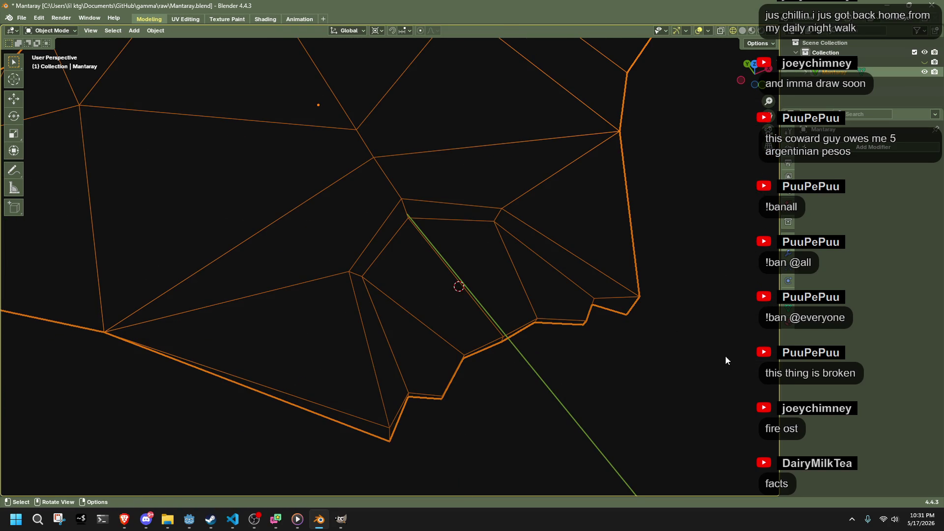
key(alt+Tab)
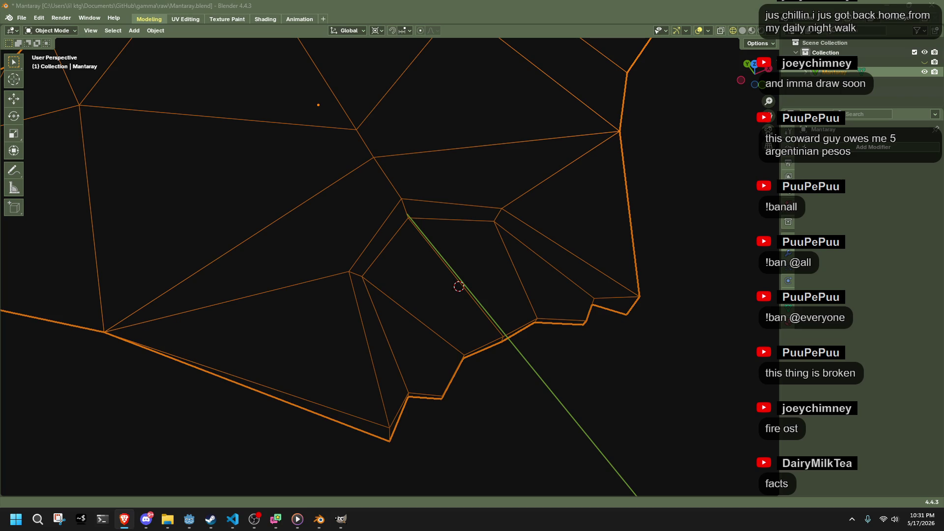
key(alt+Tab)
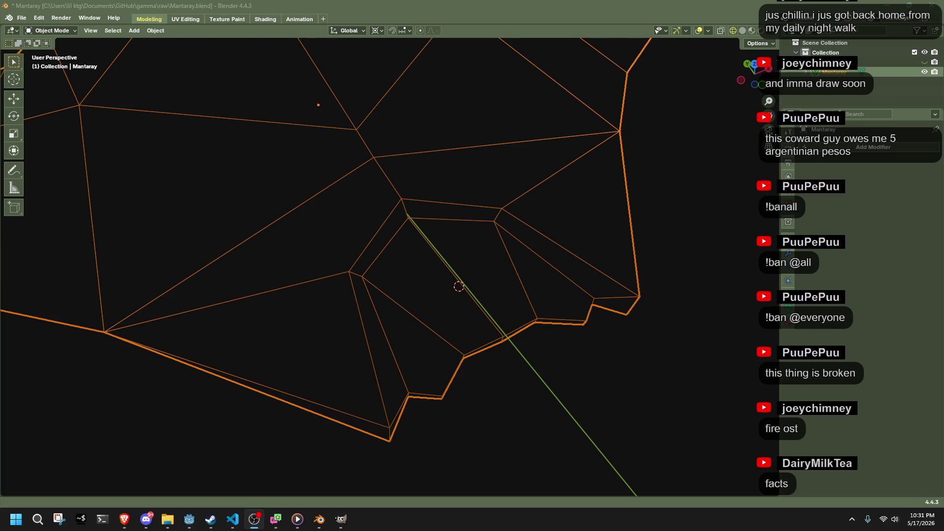
key(alt+Tab)
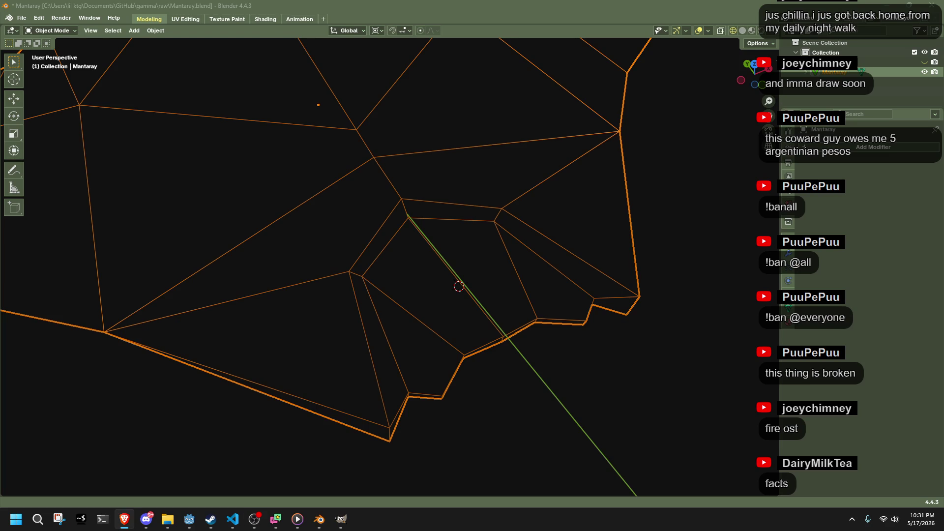
key(alt+Tab)
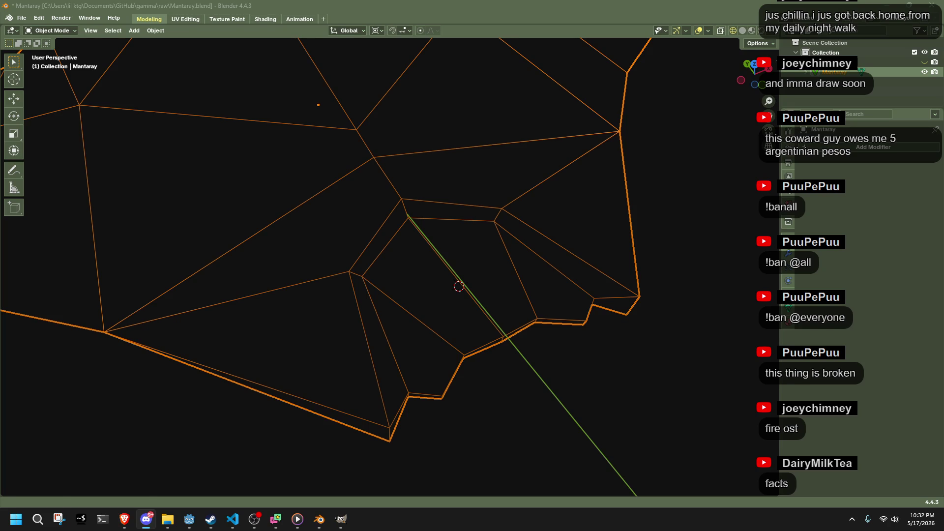
mouse_move(686, 347)
middle_down()
mouse_move(653, 334)
mouse_move(609, 276)
mouse_move(504, 284)
mouse_move(573, 341)
middle_up()
Step: Briefly inspect the mesh in Edit Mode with opaque faces, then return to Object Mode
key(Tab)
key(alt+z)
mouse_move(551, 385)
middle_down()
mouse_move(500, 359)
mouse_move(597, 400)
mouse_move(447, 335)
mouse_move(506, 345)
mouse_move(656, 305)
mouse_move(668, 236)
middle_up()
key(Tab)
Step: Unhide the reference image, re-enter Edit Mode on the manta and snap the 3D cursor to the selection
click(924, 62)
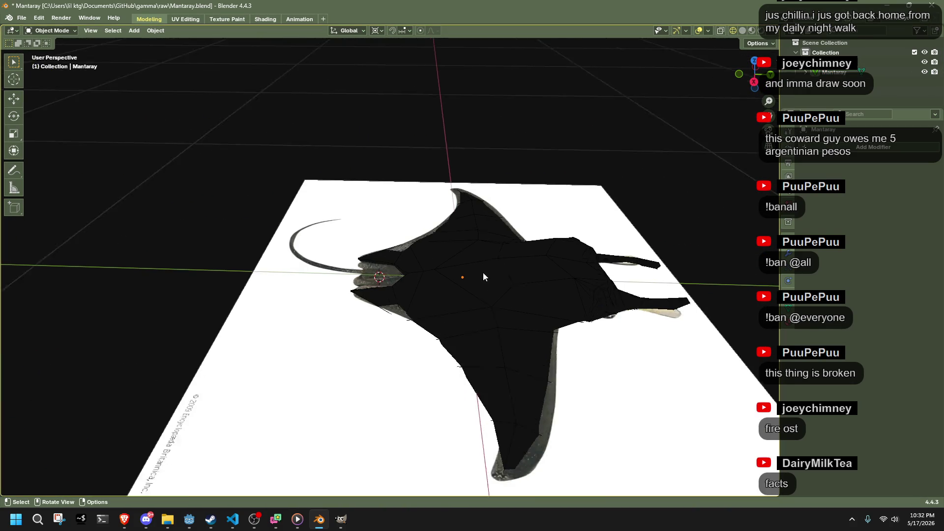
middle_drag(483, 277, 547, 302)
click(480, 242)
key(Tab)
scroll(474, 243, up, 6)
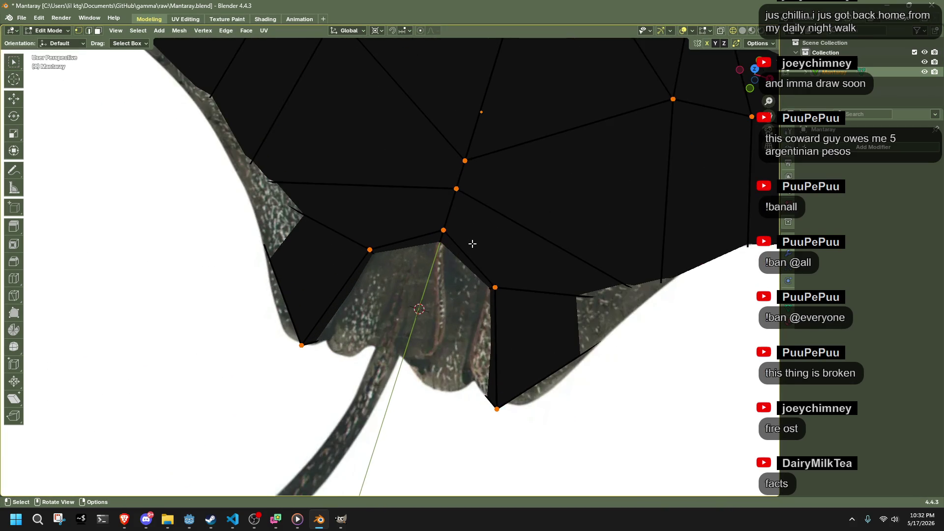
scroll(477, 246, down, 5)
mouse_move(508, 204)
middle_down()
mouse_move(502, 163)
mouse_move(528, 174)
mouse_move(516, 161)
mouse_move(518, 207)
mouse_move(495, 325)
mouse_move(472, 339)
mouse_move(457, 335)
mouse_move(446, 356)
mouse_move(409, 251)
mouse_move(443, 295)
mouse_move(449, 354)
middle_up()
key(alt+z)
key(shift+s)
click(514, 359)
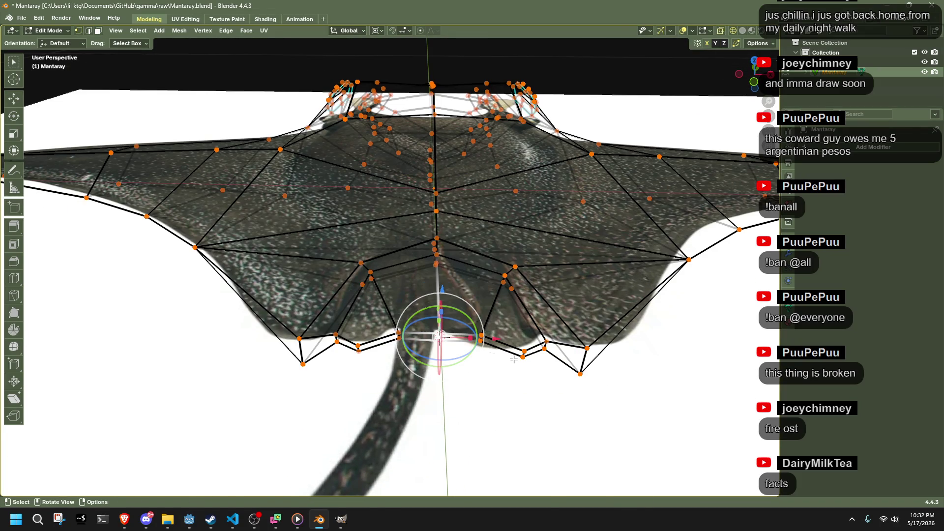
Step: Hide the reference image, restore the overlays and switch to Solid shading
key(Tab)
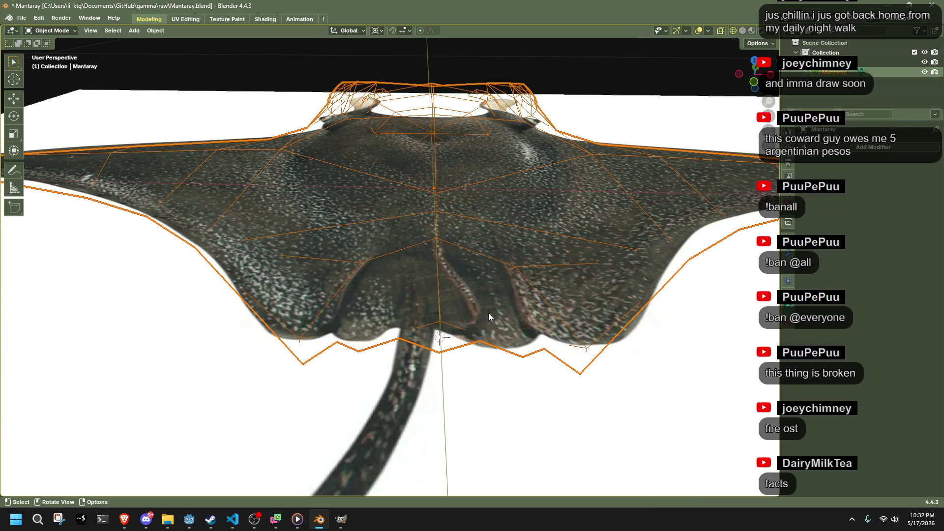
click(488, 313)
key(h)
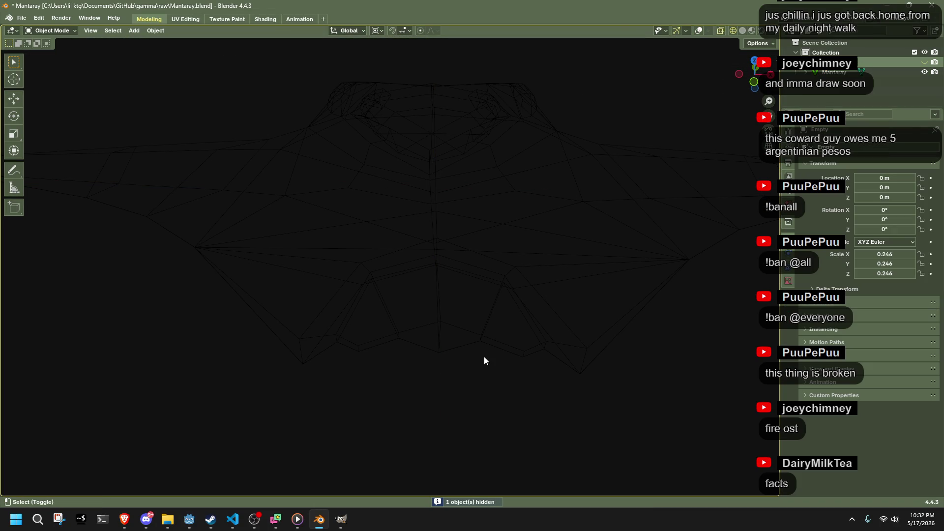
key(shift+alt+z)
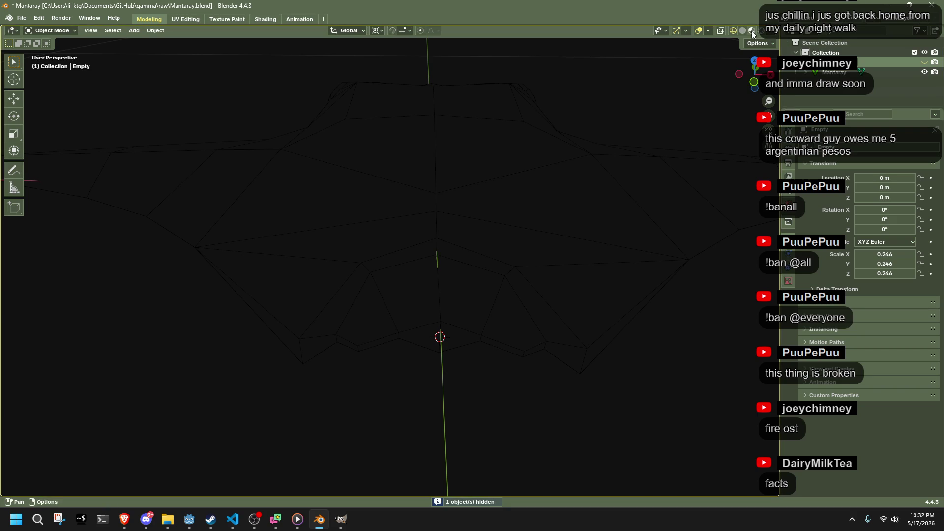
click(751, 30)
Step: Box-select the rear-edge vertices, apply Smooth Vertices, and return to Object Mode
mouse_move(573, 258)
middle_down()
mouse_move(529, 287)
mouse_move(588, 319)
mouse_move(488, 346)
mouse_move(405, 313)
middle_up()
click(484, 317)
key(Tab)
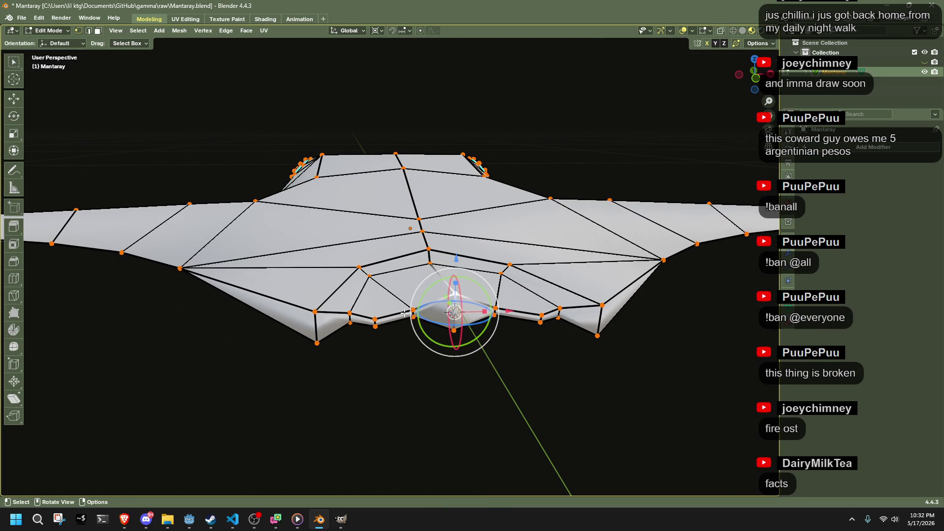
middle_drag(464, 379, 487, 426)
key(alt+z)
mouse_move(528, 436)
mouse_down()
mouse_move(501, 406)
mouse_move(365, 342)
mouse_up()
right_click(440, 357)
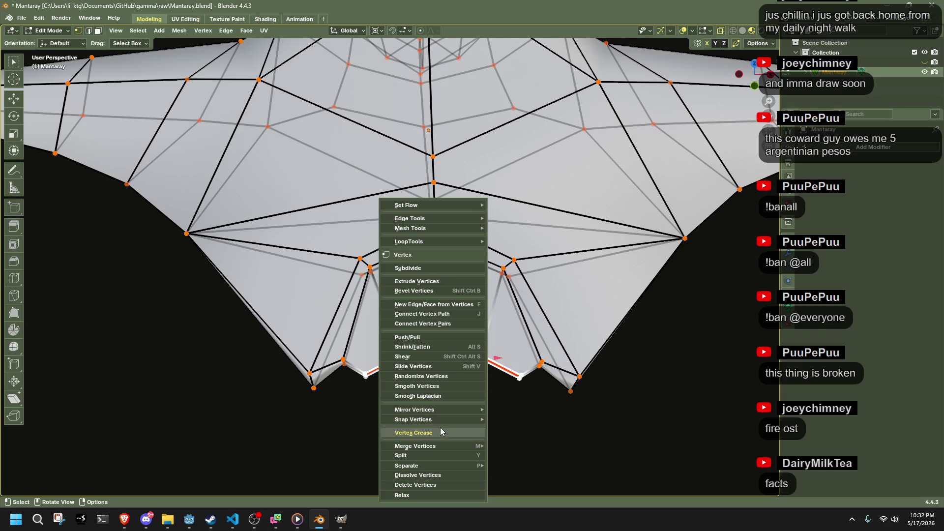
click(417, 387)
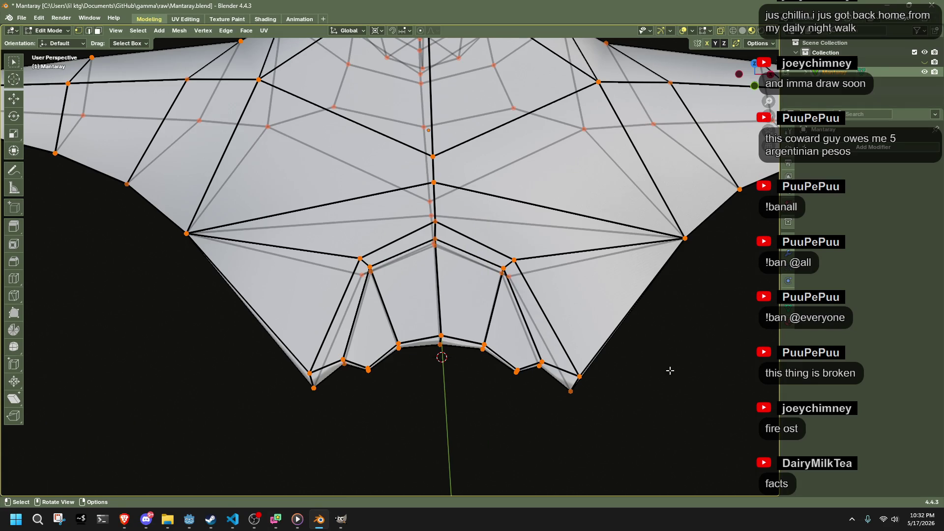
key(Tab)
mouse_move(530, 338)
middle_down()
mouse_move(352, 343)
mouse_move(348, 310)
mouse_move(519, 311)
mouse_move(654, 297)
mouse_move(568, 325)
mouse_move(449, 320)
mouse_move(435, 300)
middle_up()
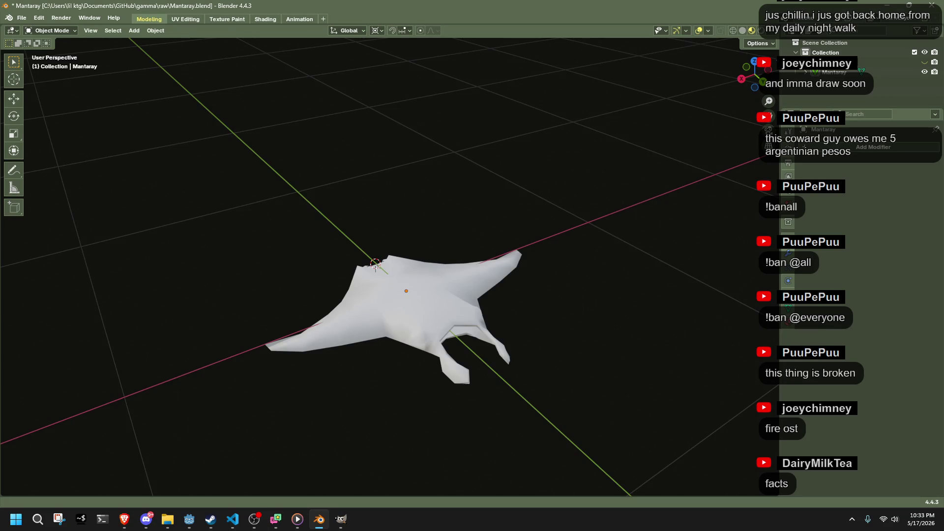
Step: Switch away from Blender, past Discord, to the Steam store window
key(alt+Tab)
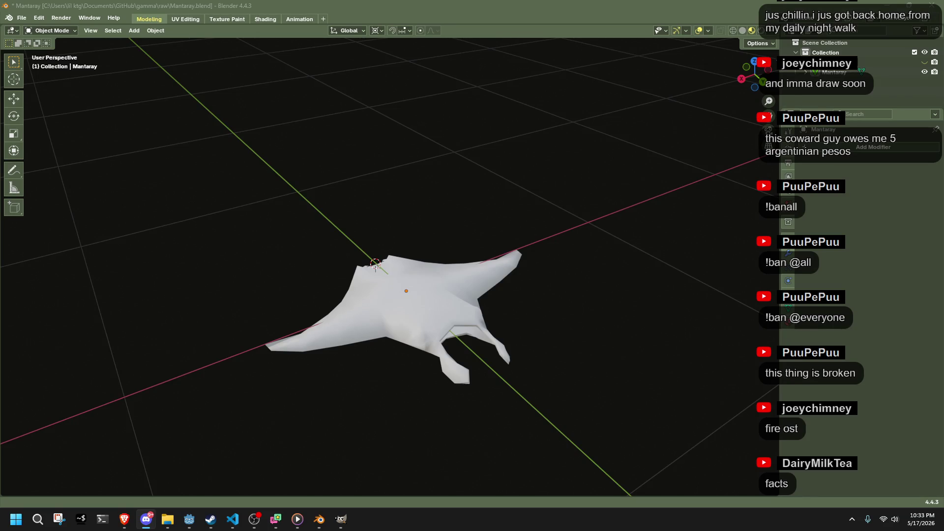
key(alt+Tab)
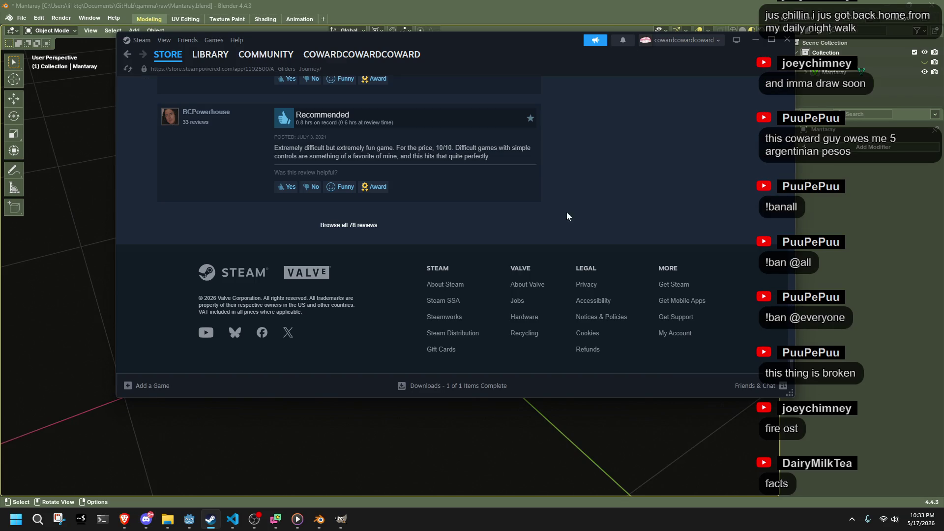
Step: Scroll up the store page, then pause and mute the A Glider's Journey trailer
mouse_move(362, 54)
scroll(775, 123, up, 15)
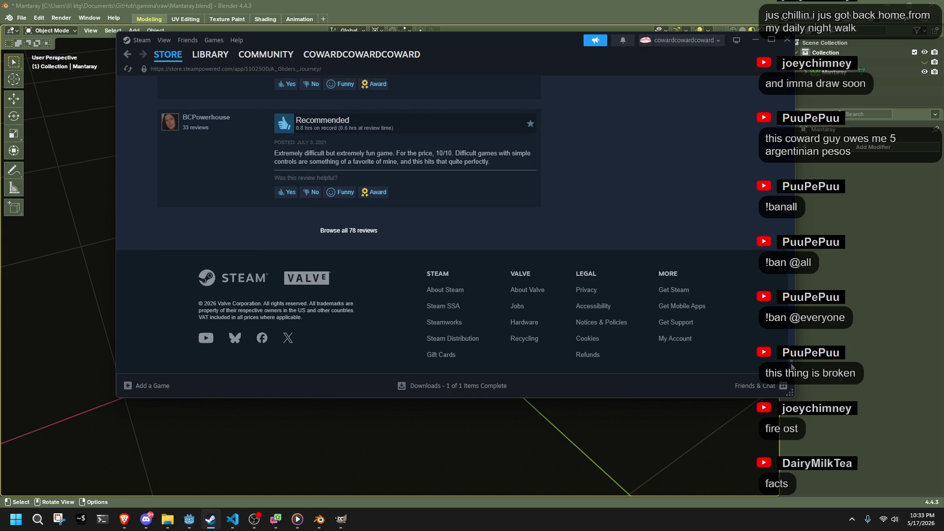
scroll(775, 123, up, 5)
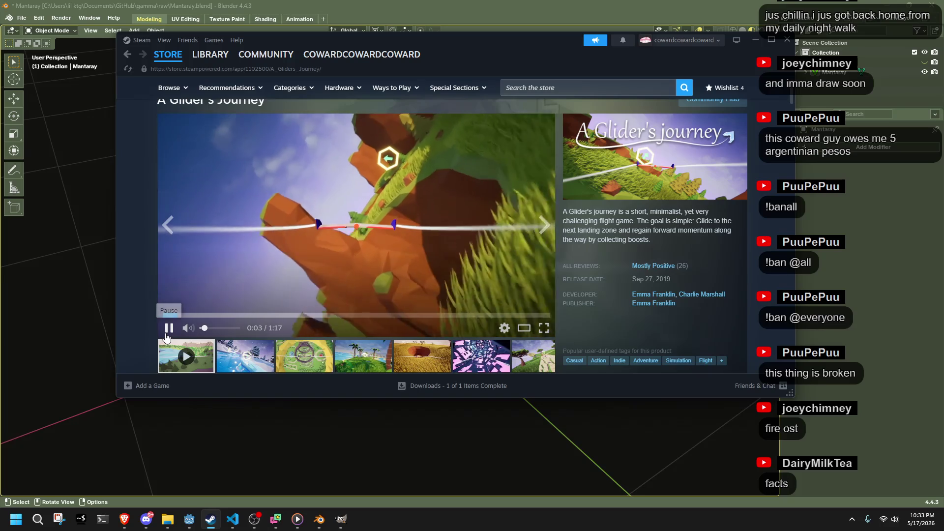
click(168, 328)
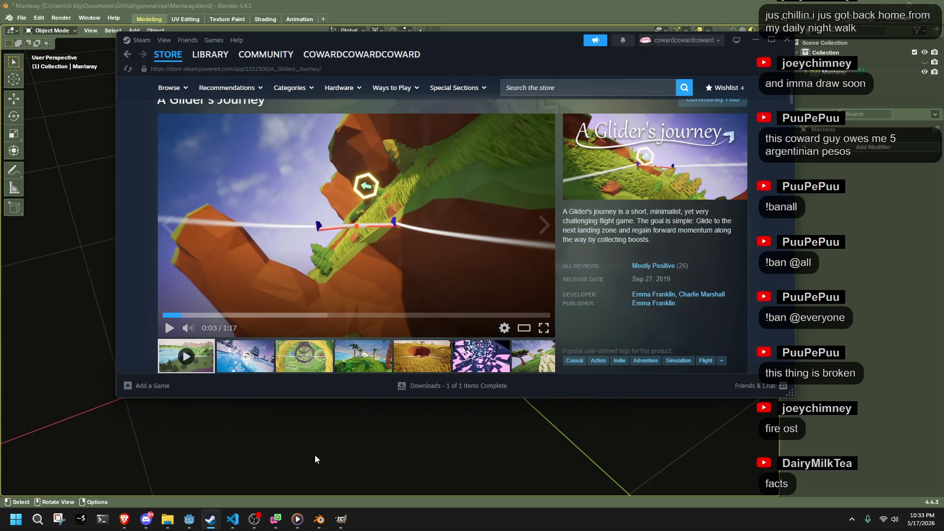
click(186, 328)
Step: Jump the trailer through 0:06 and 0:09, let it play, then close the Steam window
click(165, 316)
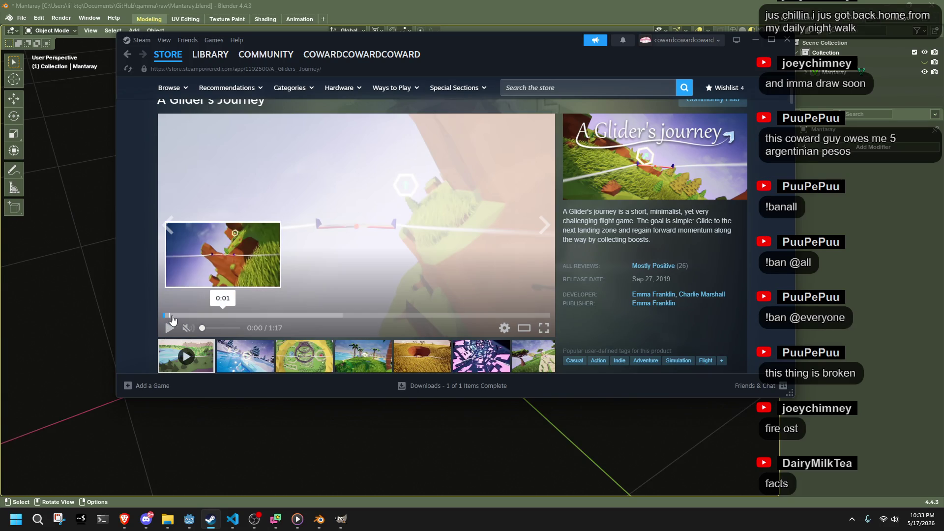
click(193, 315)
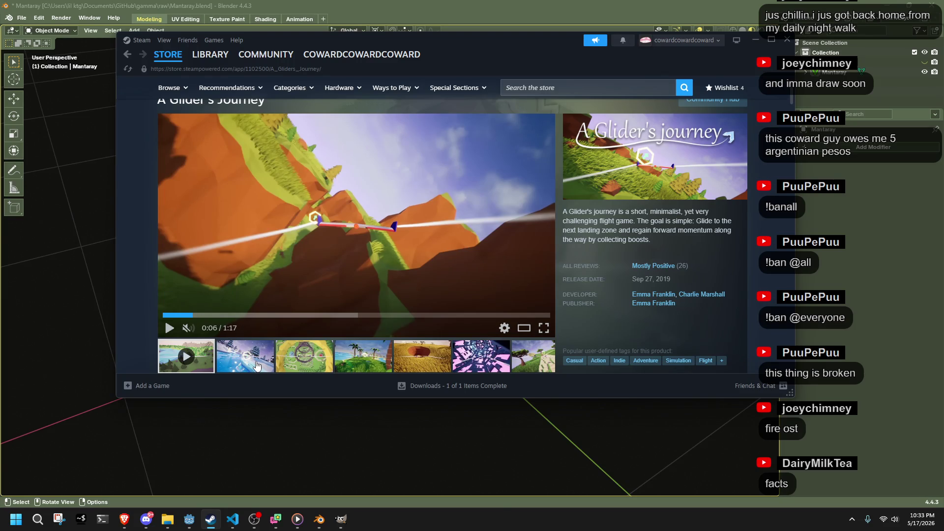
click(211, 315)
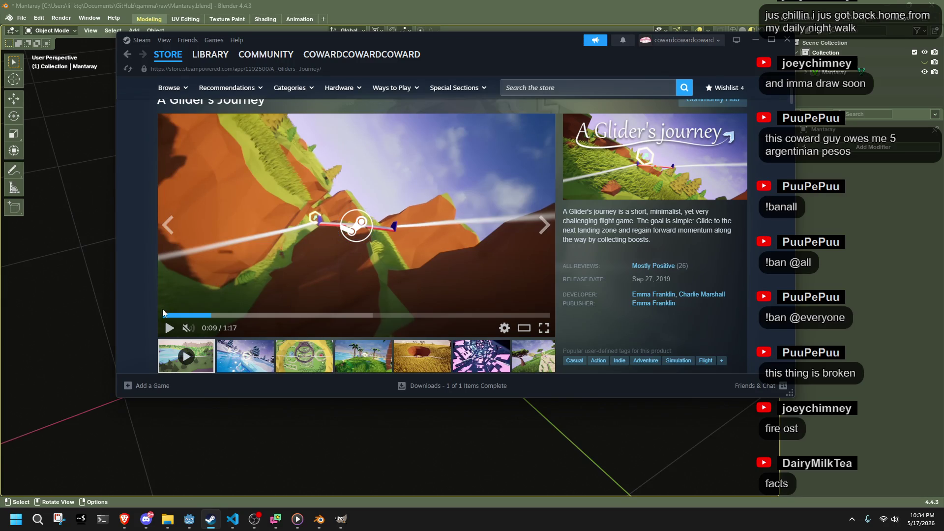
click(297, 316)
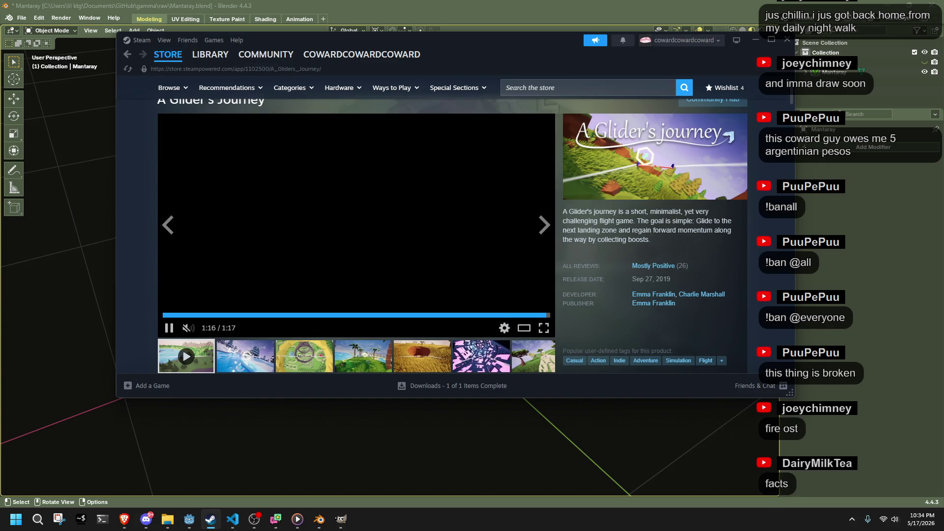
click(787, 39)
mouse_move(537, 326)
middle_down()
mouse_move(424, 269)
mouse_move(432, 291)
mouse_move(346, 311)
middle_up()
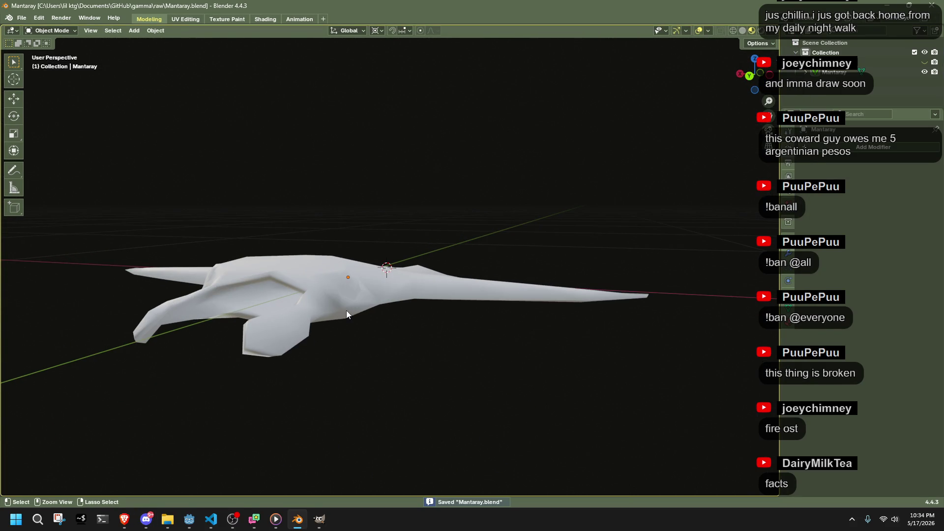
Step: Orbit around the manta to view its underside and top, and select the manta object
mouse_move(482, 316)
middle_down()
mouse_move(617, 316)
mouse_move(574, 270)
mouse_move(584, 311)
mouse_move(622, 317)
middle_up()
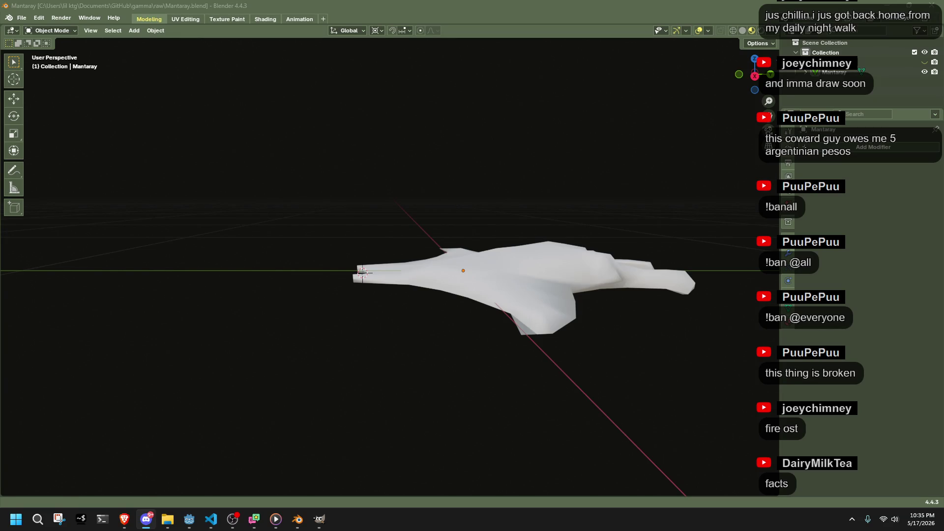
mouse_move(646, 340)
middle_down()
mouse_move(478, 291)
mouse_move(431, 255)
mouse_move(468, 334)
middle_up()
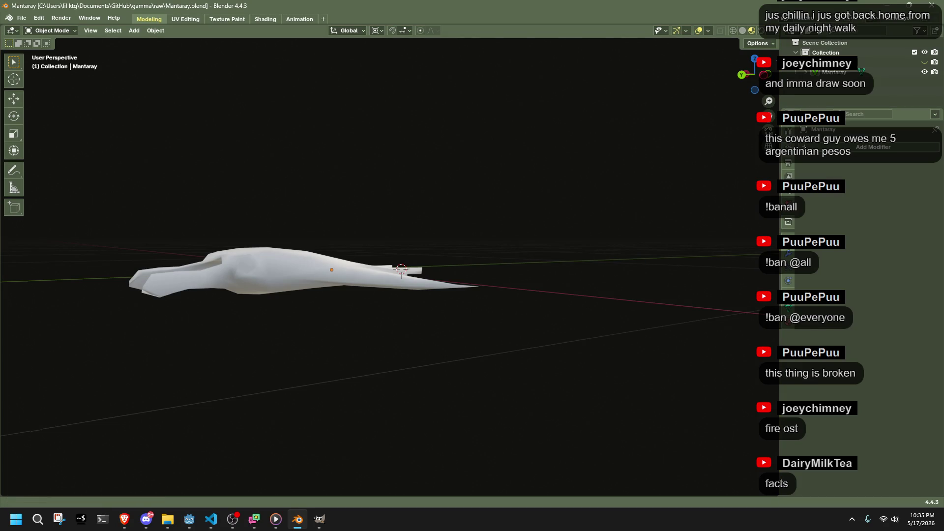
mouse_move(362, 386)
middle_down()
mouse_move(506, 486)
mouse_move(538, 422)
mouse_move(571, 391)
mouse_move(568, 371)
mouse_move(450, 353)
mouse_move(445, 364)
mouse_move(470, 381)
middle_up()
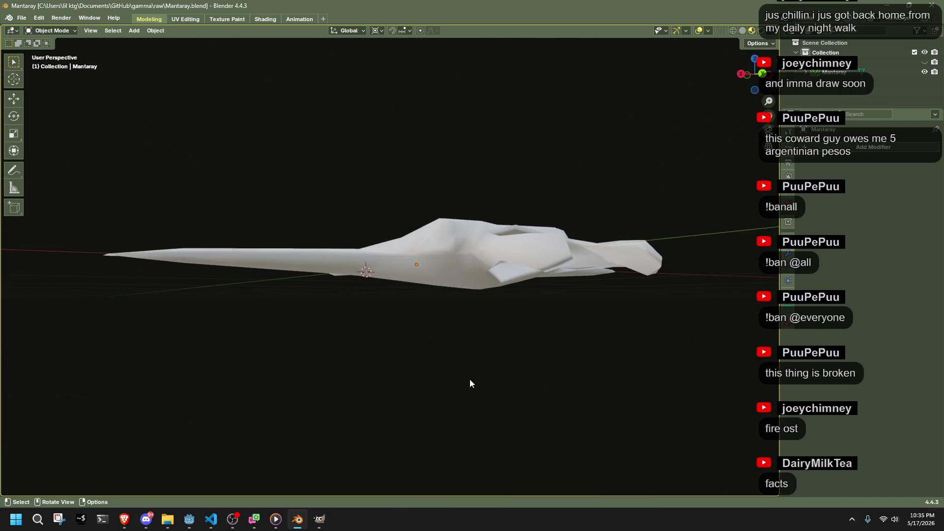
click(448, 273)
middle_drag(561, 351, 602, 381)
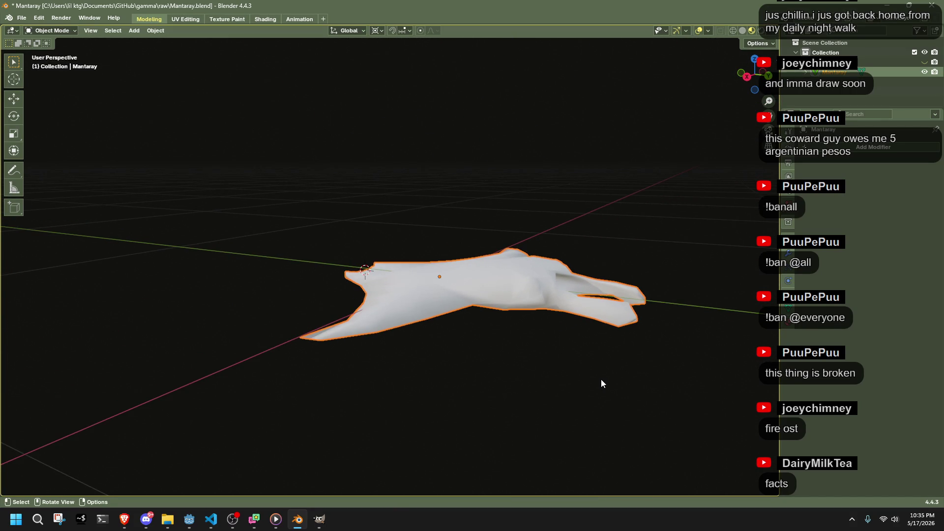
Step: Enter Edit Mode on the manta, select all, and snap the 3D cursor to the selection
key(Tab)
key(a)
key(shift+s)
key(2)
right_click(430, 287)
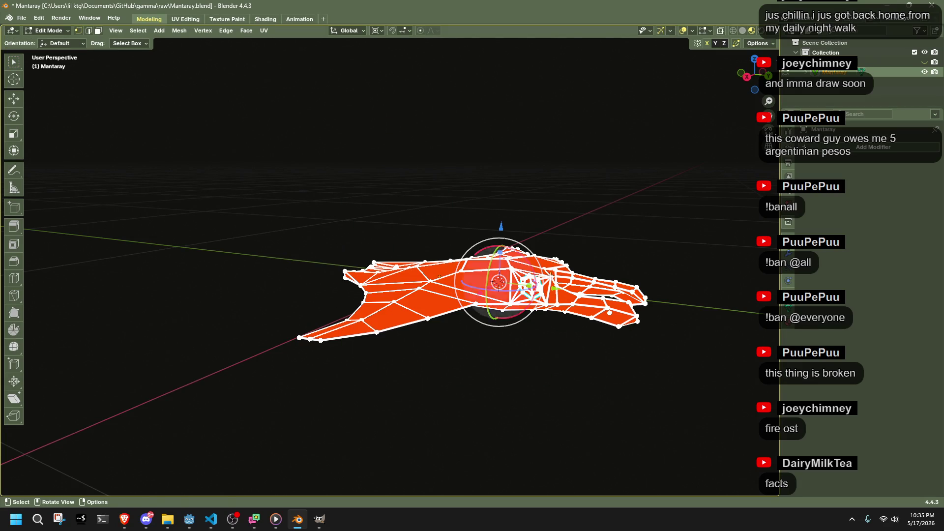
Step: Try a To Sphere spherify on the whole mesh, then undo it
key(shift+alt+s)
click(250, 323)
mouse_move(249, 323)
middle_down()
mouse_move(644, 334)
mouse_move(594, 340)
mouse_move(488, 323)
mouse_move(437, 297)
mouse_move(421, 359)
mouse_move(486, 326)
mouse_move(515, 348)
middle_up()
key(Tab)
key(Tab)
key(Tab)
key(Tab)
key(ctrl+z)
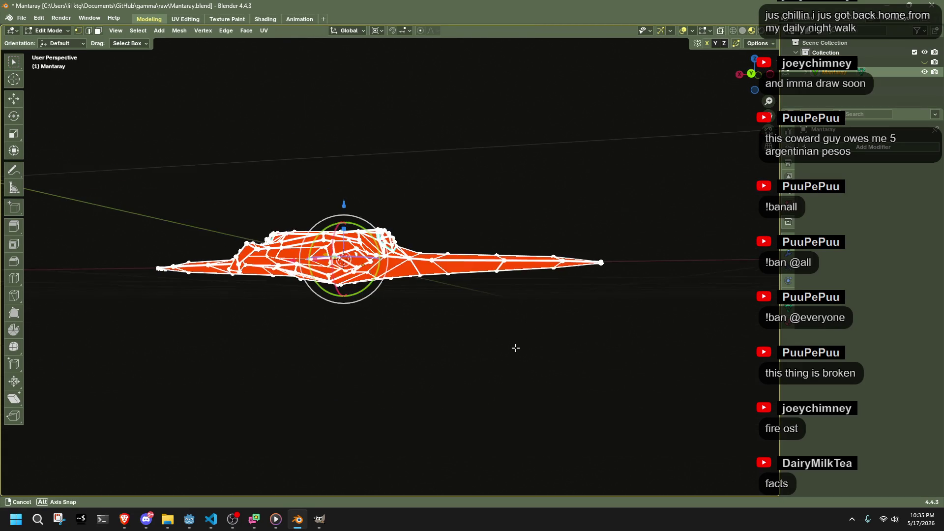
Step: From a top view, select the manta's centre vertex and return to Object Mode
mouse_move(403, 340)
middle_down()
mouse_move(436, 331)
mouse_move(446, 303)
mouse_move(382, 305)
mouse_move(402, 326)
middle_up()
scroll(365, 284, up, 2)
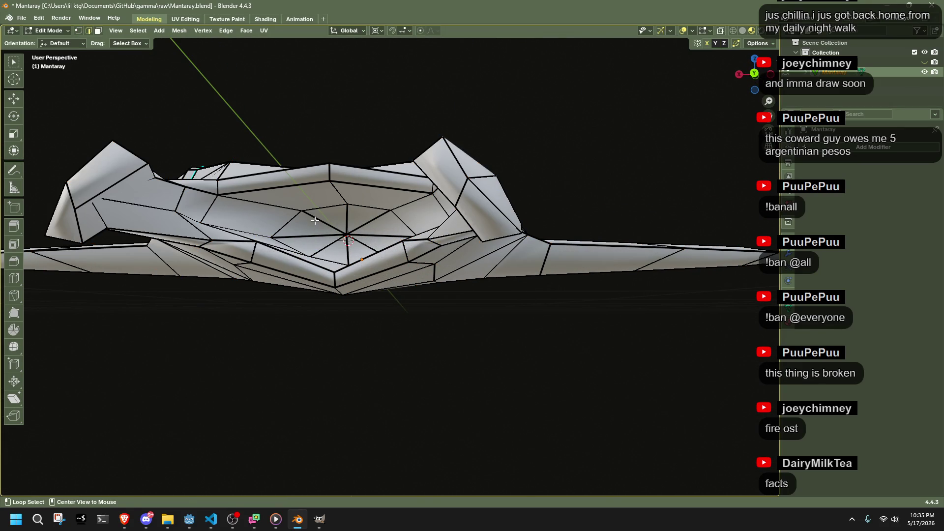
click(336, 232)
key(Tab)
Step: Add Basis and Key 1 shape keys in Object Data properties, then edit the manta on Key 1
mouse_move(467, 349)
middle_down()
mouse_move(335, 347)
mouse_move(390, 297)
middle_up()
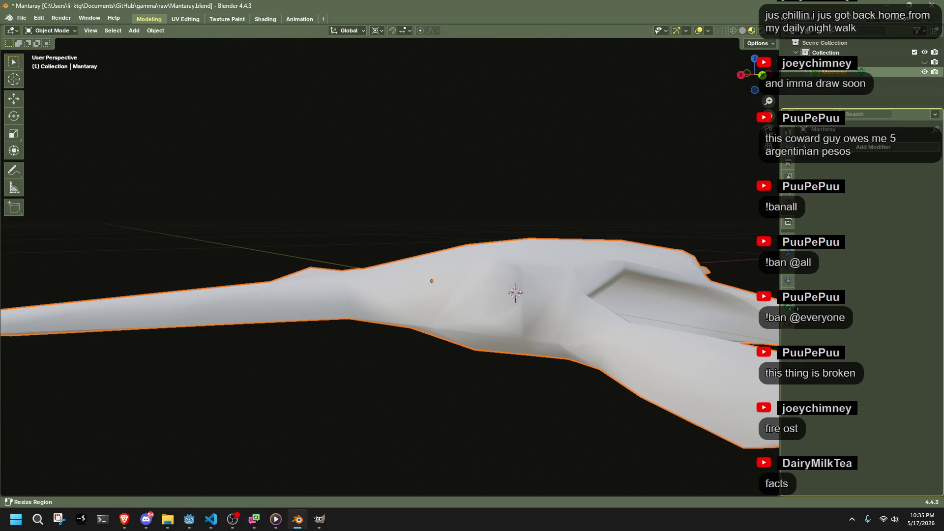
mouse_move(702, 278)
middle_down()
mouse_move(686, 166)
mouse_move(671, 308)
mouse_move(20, 283)
mouse_move(173, 226)
mouse_move(377, 267)
middle_up()
scroll(551, 266, down, 6)
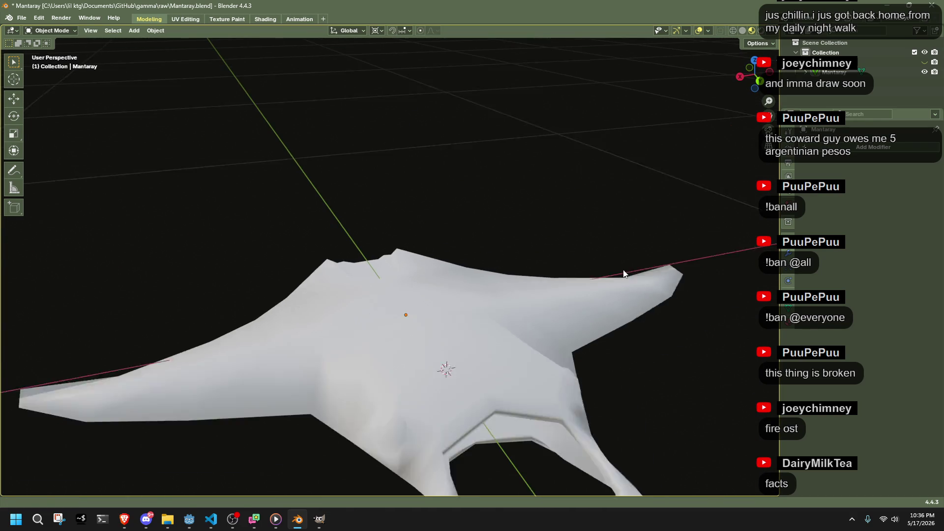
mouse_move(680, 301)
middle_down()
mouse_move(735, 251)
mouse_move(760, 246)
middle_up()
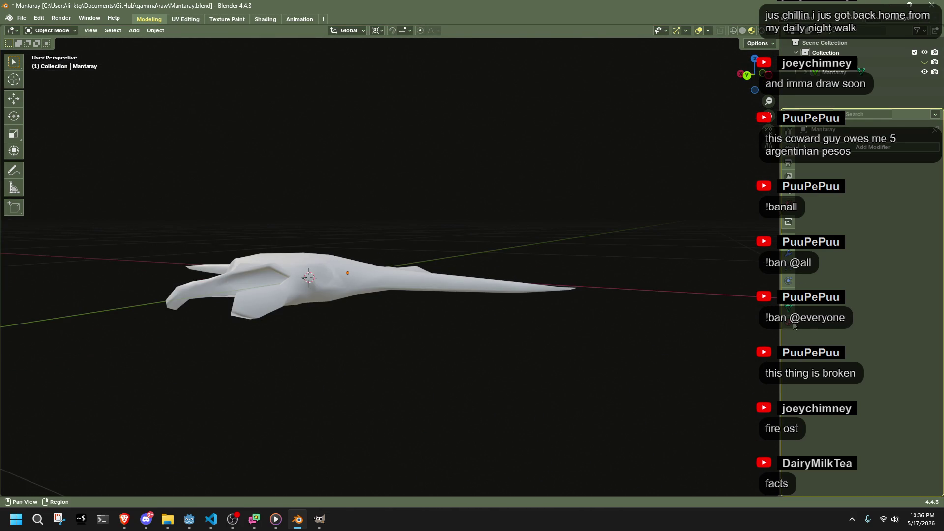
click(793, 308)
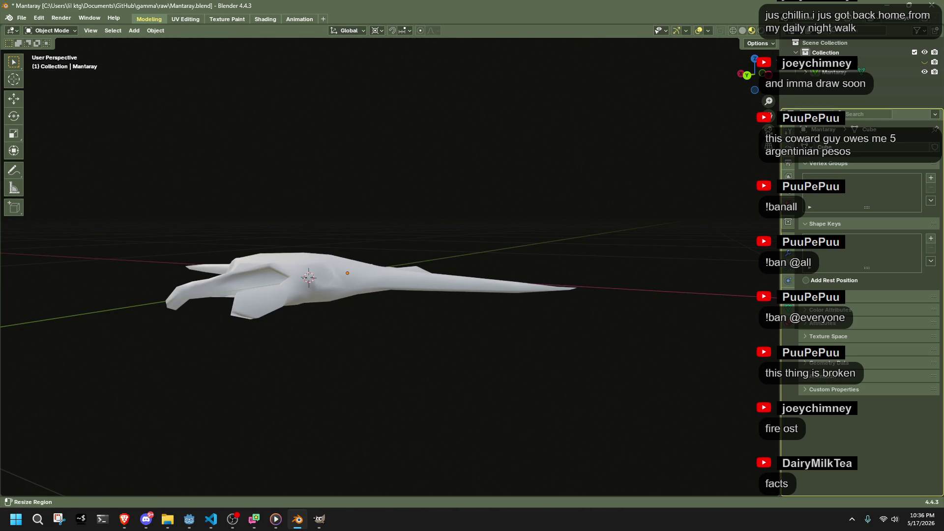
click(932, 238)
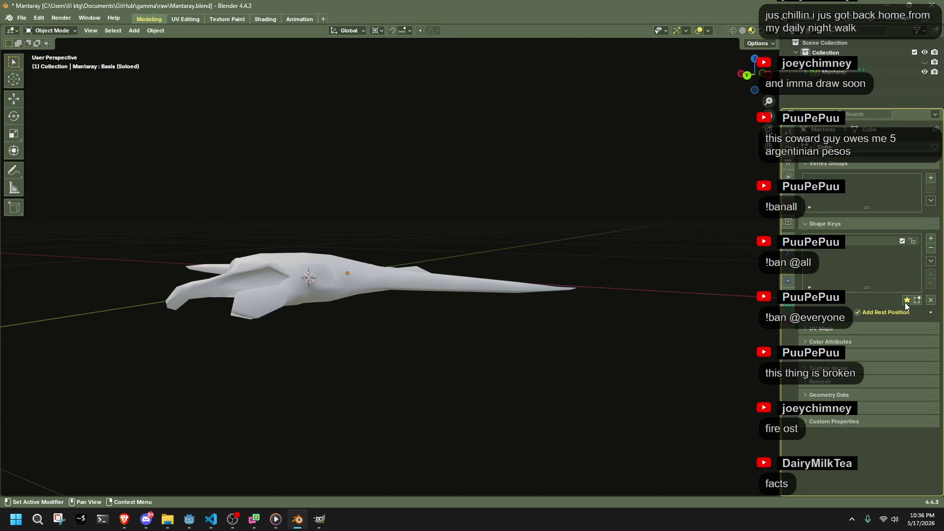
click(931, 241)
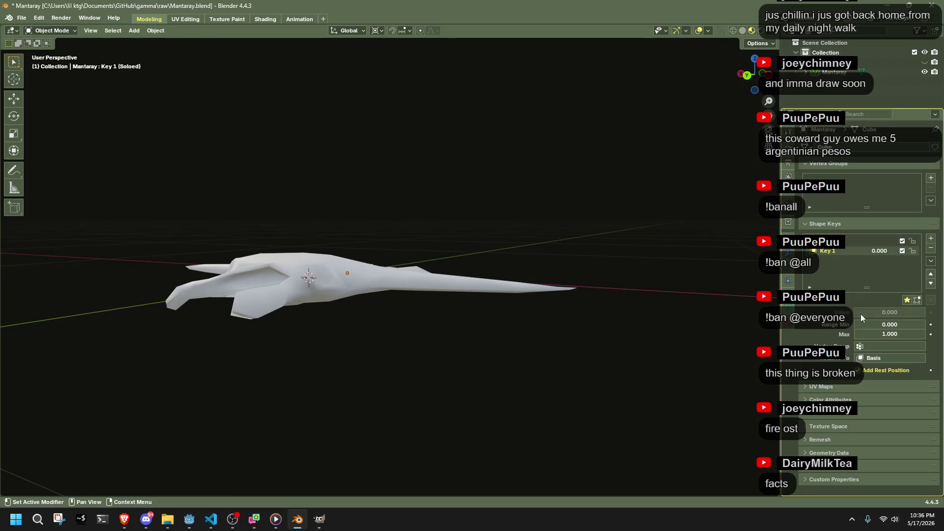
click(337, 279)
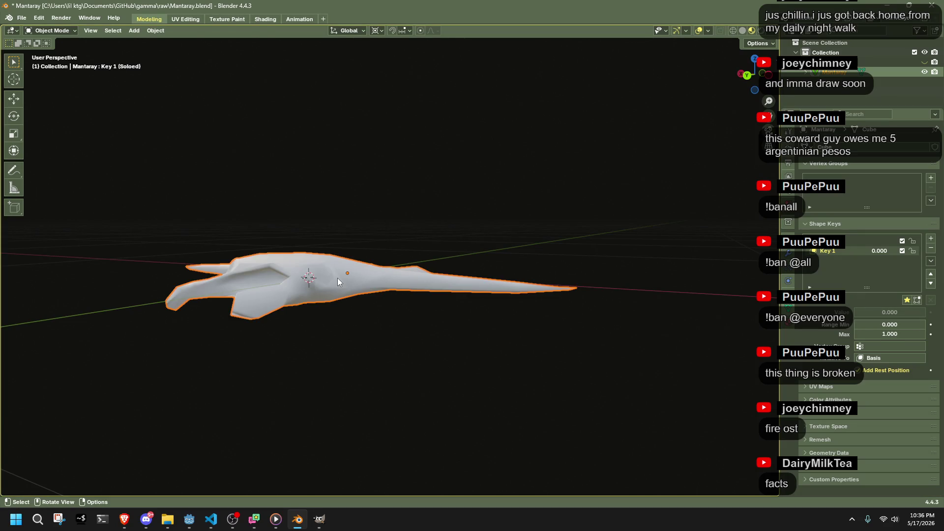
key(Tab)
Step: Select the entire manta mesh in vertex select mode
key(a)
middle_drag(517, 319, 465, 368)
key(alt+a)
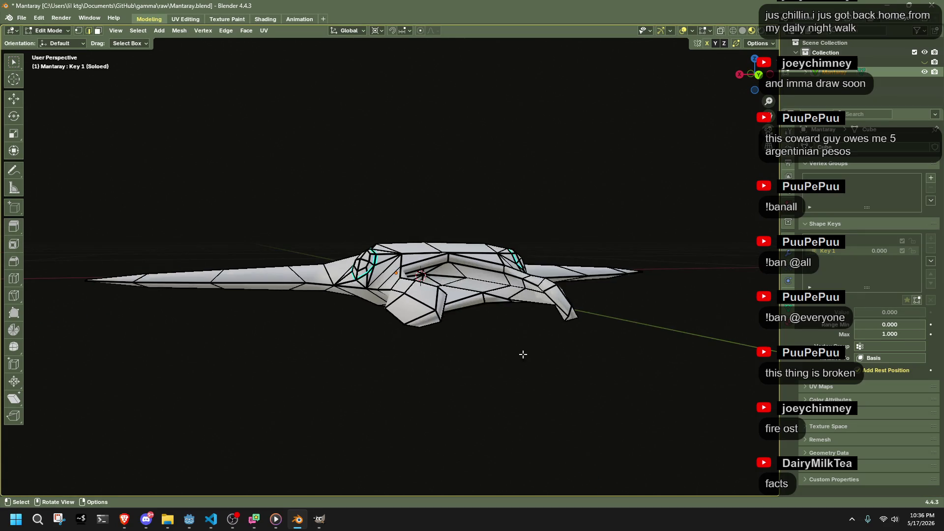
scroll(523, 354, up, 3)
drag(366, 238, 448, 279)
middle_drag(447, 280, 433, 308)
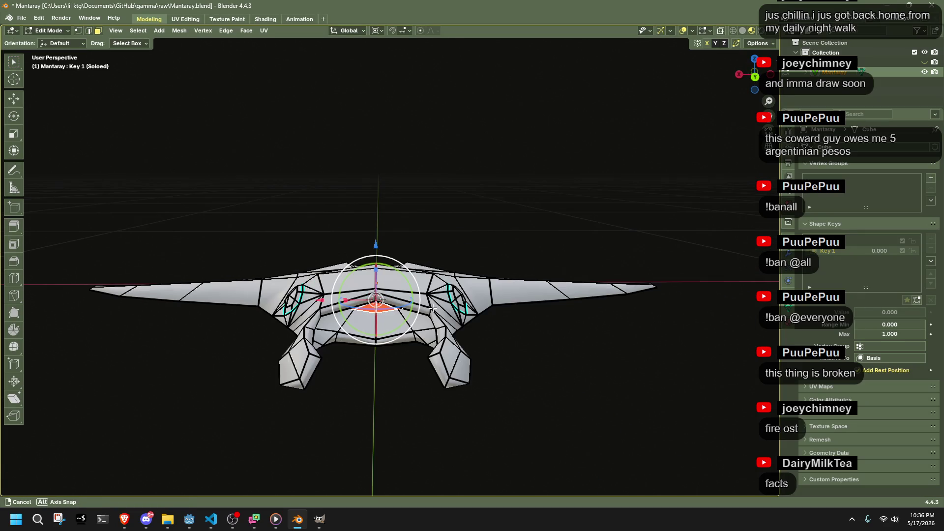
key(a)
right_click(444, 311)
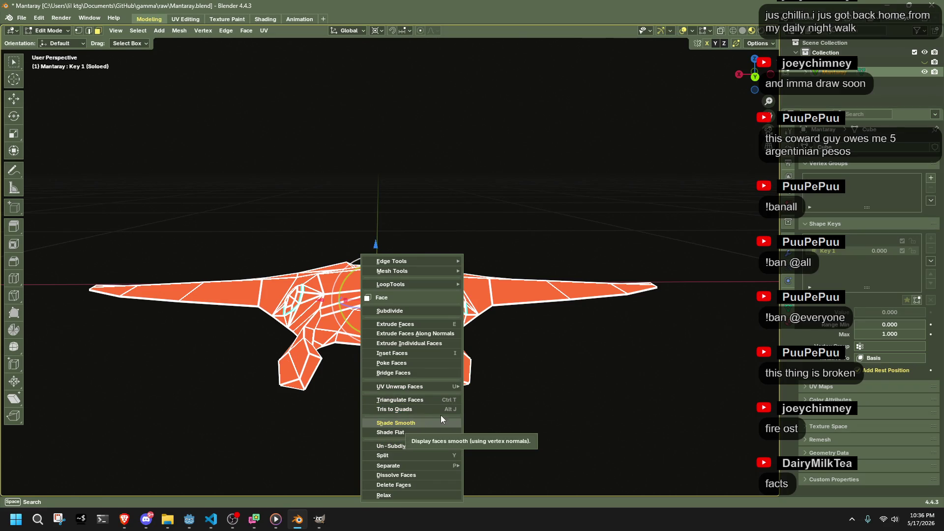
key(1)
Step: Apply Smooth Vertices to the mesh with smoothing 1.000 and 1 repeat
right_click(420, 316)
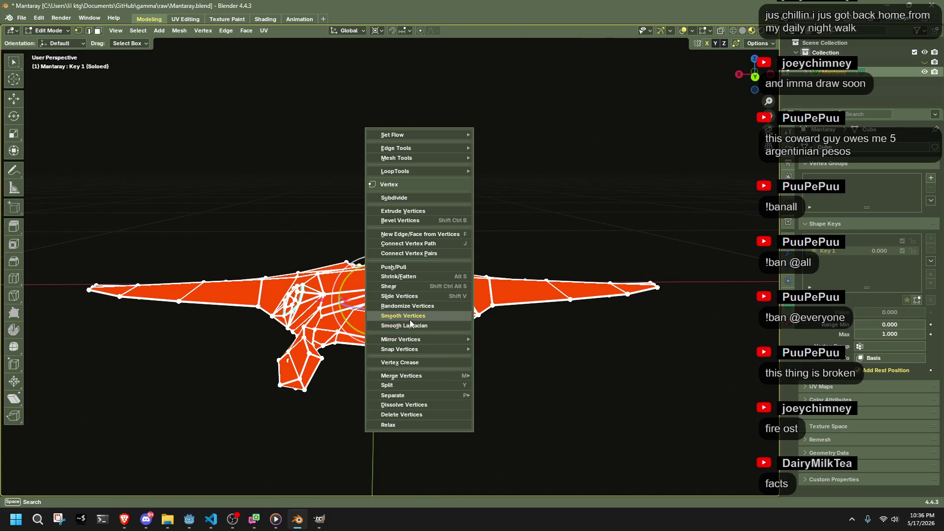
click(411, 319)
mouse_move(146, 442)
mouse_down()
mouse_move(167, 442)
mouse_move(133, 453)
mouse_move(168, 452)
mouse_up()
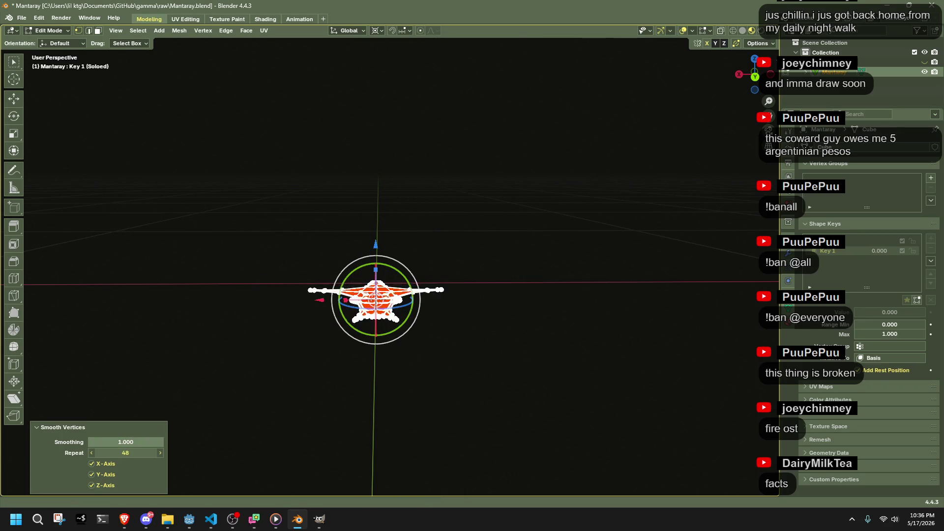
scroll(443, 359, up, 8)
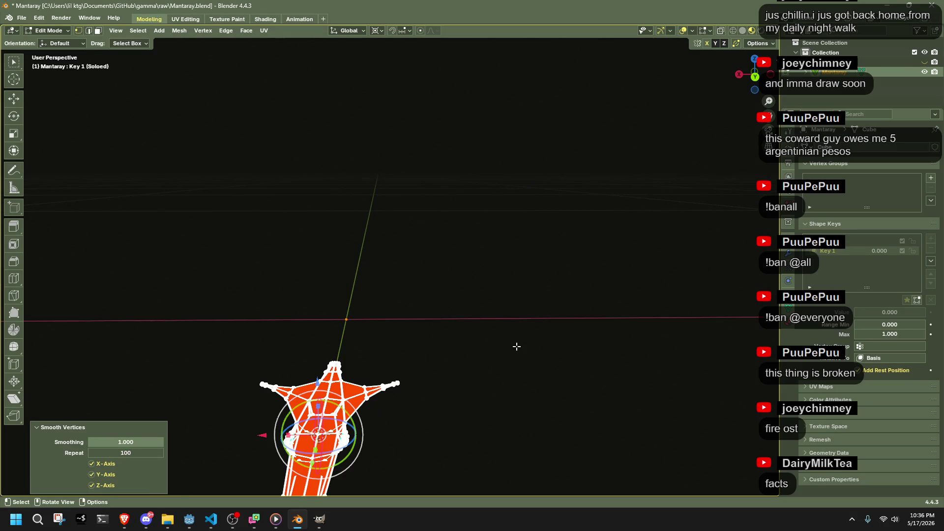
scroll(380, 379, down, 8)
drag(126, 443, 93, 442)
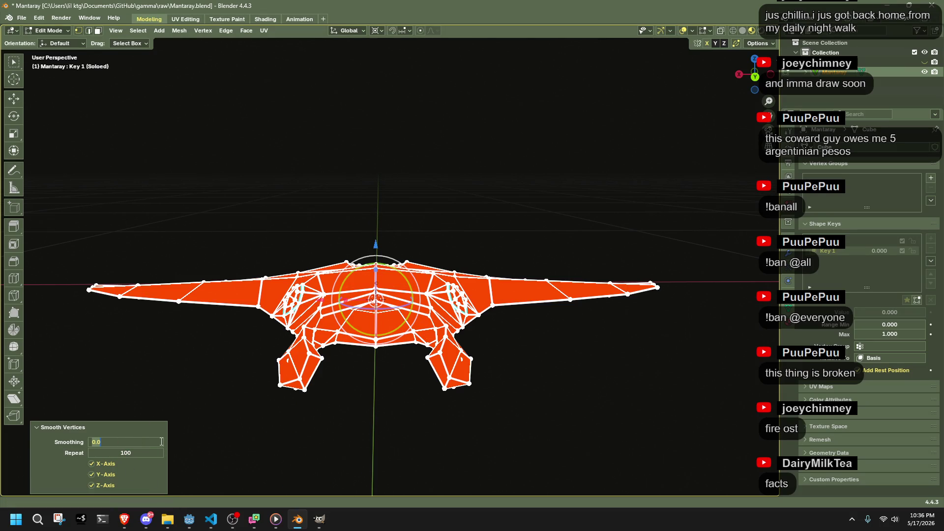
key(Tab)
text(1)
key(Return)
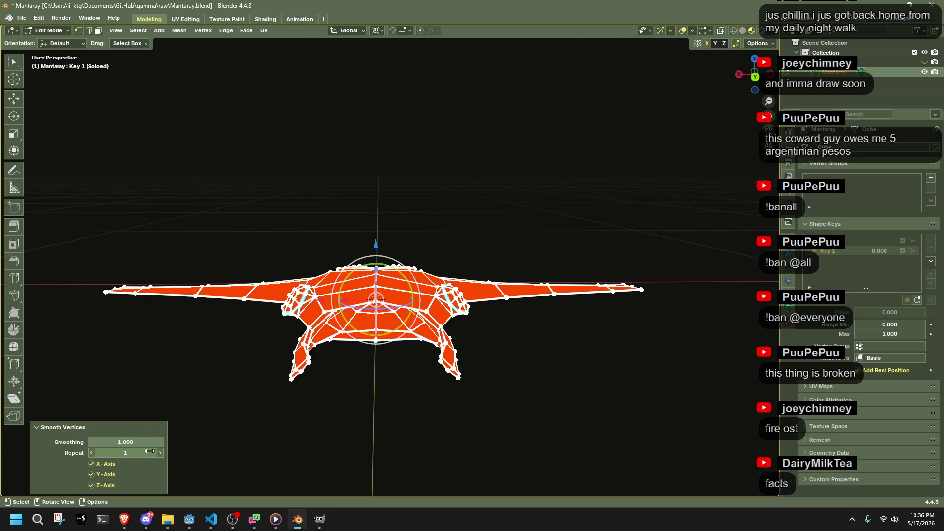
mouse_move(126, 442)
mouse_down()
mouse_move(94, 442)
mouse_move(162, 442)
mouse_move(102, 442)
mouse_up()
Step: From a low oblique view, select the ring of faces around the centre
mouse_move(403, 427)
middle_down()
mouse_move(371, 272)
mouse_move(471, 313)
middle_up()
scroll(383, 270, up, 5)
scroll(383, 270, down, 5)
alt+click(356, 261)
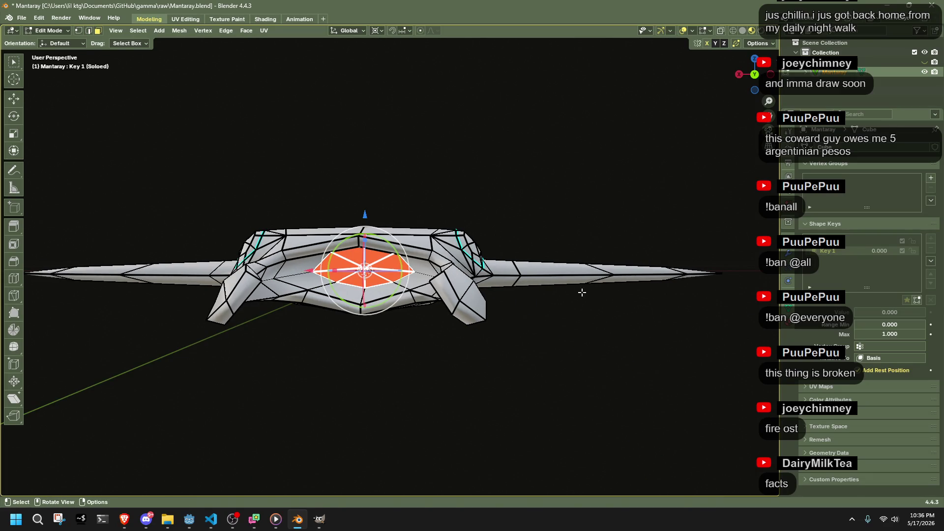
Step: Move the centre face ring 0.046283 m along the Y axis
key(g)
key(y)
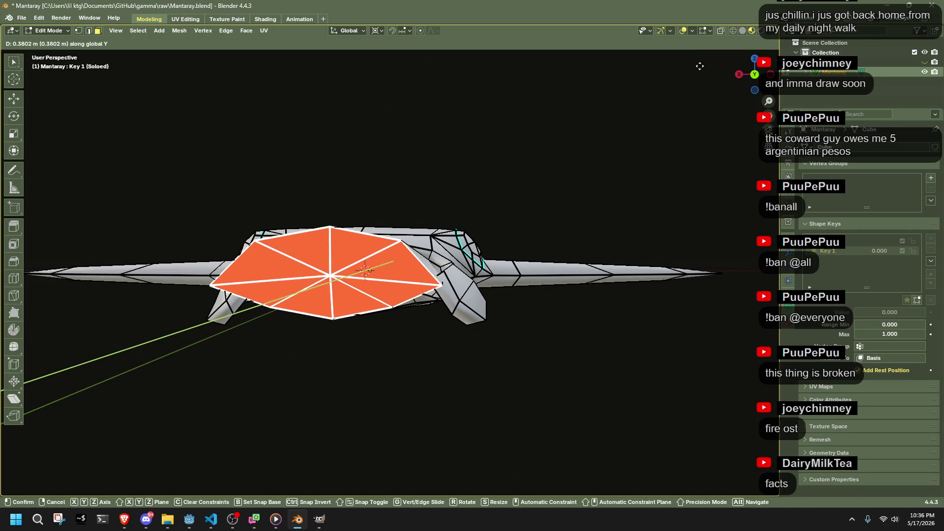
click(571, 423)
Step: Add the inner fan faces to the selection, then select the whole mesh
mouse_move(388, 320)
middle_down()
mouse_move(387, 274)
mouse_move(297, 218)
middle_up()
scroll(387, 274, up, 5)
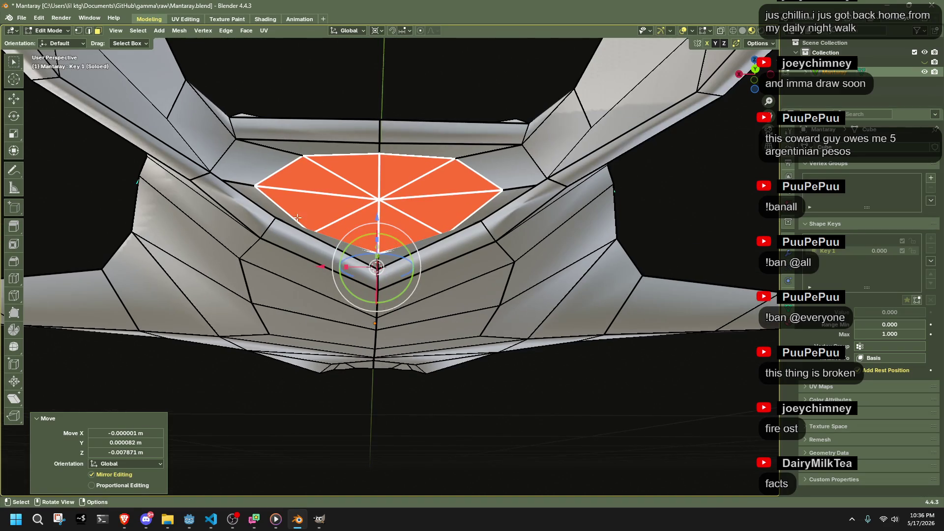
middle_drag(275, 154, 394, 228)
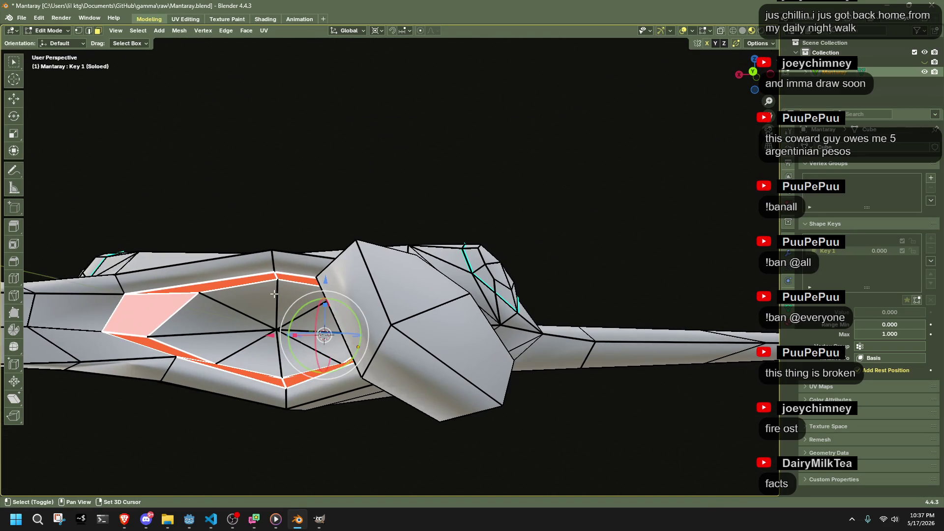
shift+drag(274, 294, 207, 374)
mouse_move(275, 319)
middle_down()
mouse_move(269, 343)
mouse_move(344, 393)
mouse_move(371, 449)
mouse_move(392, 379)
mouse_move(449, 428)
mouse_move(468, 290)
mouse_move(500, 352)
middle_up()
key(a)
scroll(500, 352, up, 3)
Step: Smooth all vertices, then spherify the mesh at factor 1.000
right_click(500, 352)
click(497, 358)
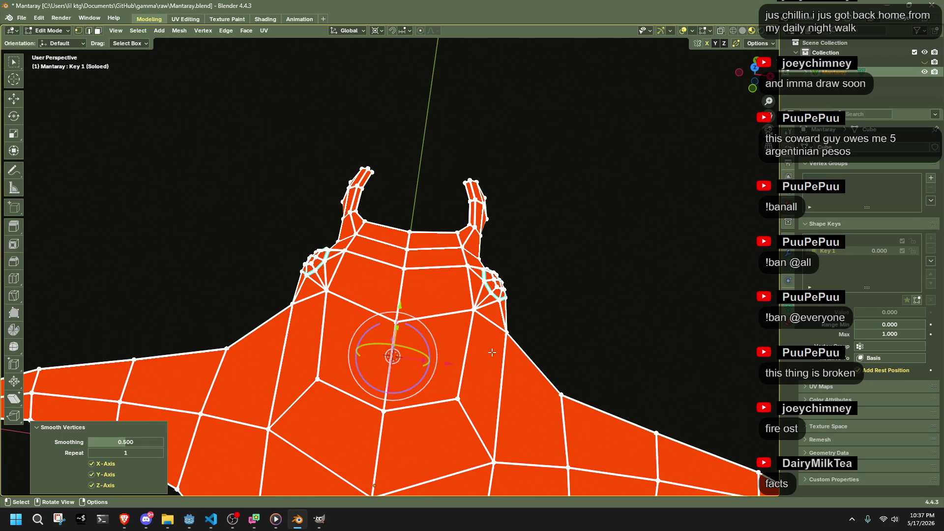
mouse_move(309, 285)
middle_down()
mouse_move(369, 301)
mouse_move(576, 250)
mouse_move(603, 228)
mouse_move(585, 217)
middle_up()
key(shift+alt+s)
key(1)
key(Return)
mouse_move(369, 238)
middle_down()
mouse_move(315, 261)
mouse_move(523, 228)
mouse_move(518, 188)
mouse_move(430, 164)
mouse_move(297, 196)
middle_up()
Step: Try another Smooth Vertices pass at 1.000 and undo it
right_click(354, 270)
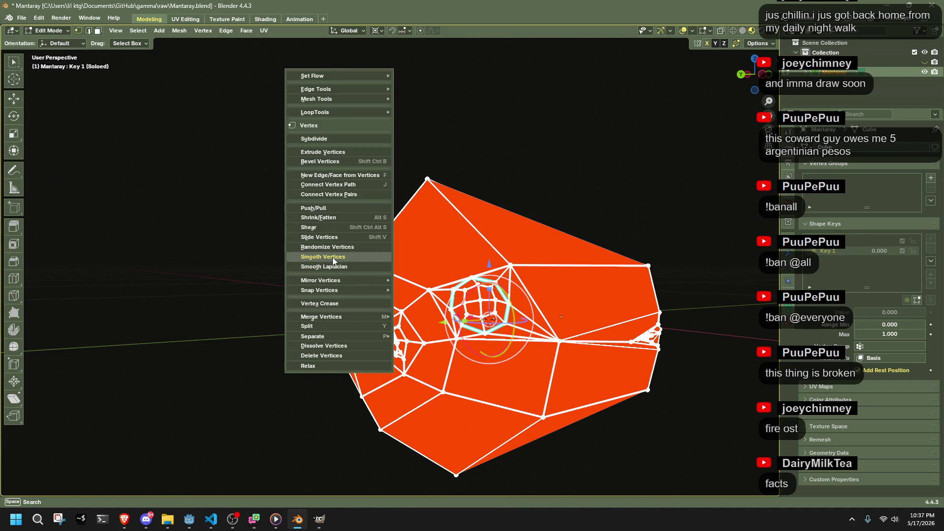
click(333, 258)
mouse_move(126, 442)
mouse_down()
mouse_move(157, 442)
mouse_move(133, 453)
mouse_up()
key(ctrl+z)
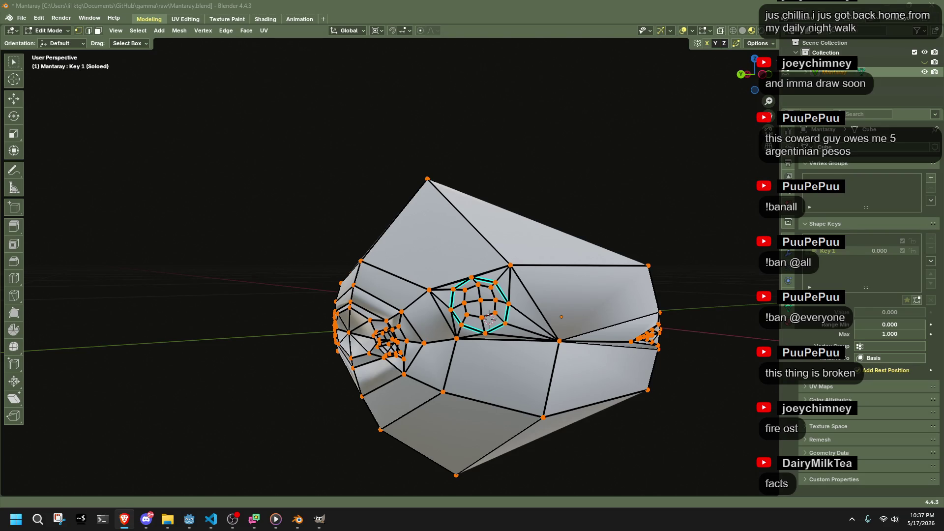
Step: Apply LoopTools Space to the whole mesh, then undo back to the original manta shape
right_click(459, 288)
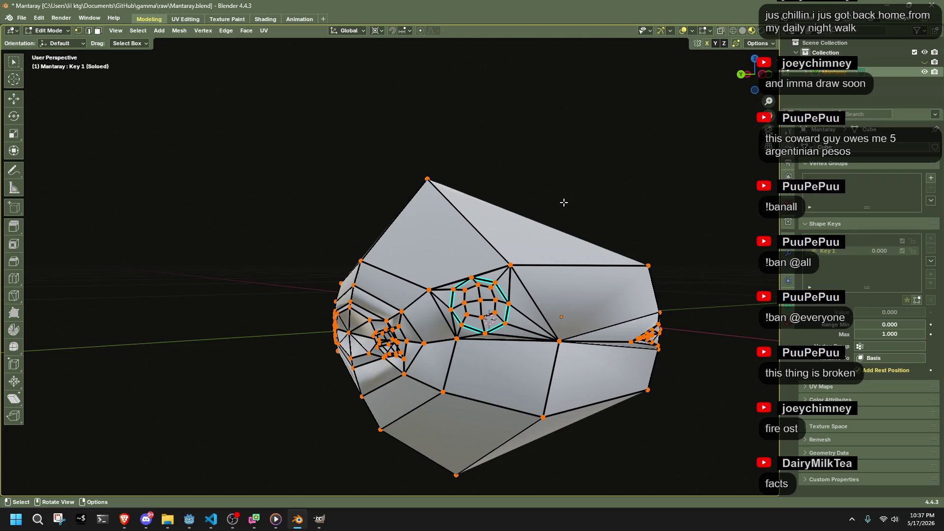
key(a)
right_click(493, 281)
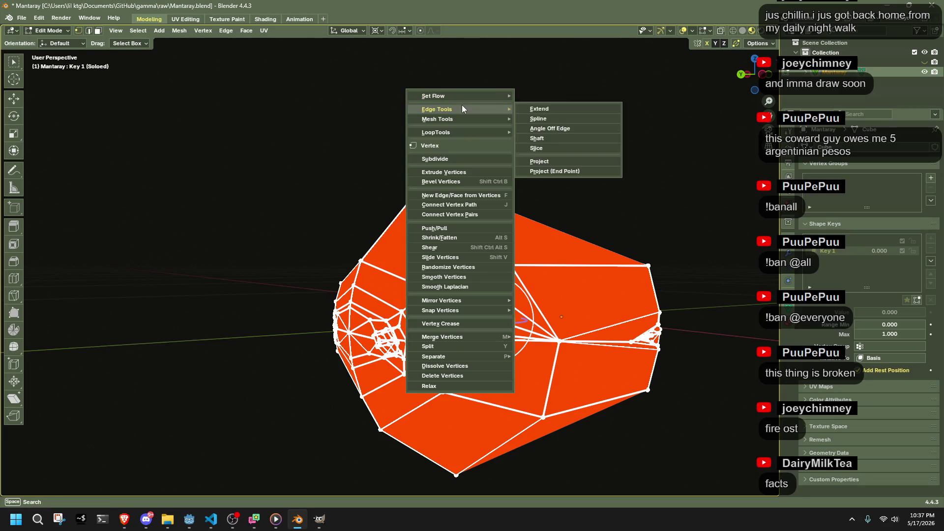
mouse_move(453, 132)
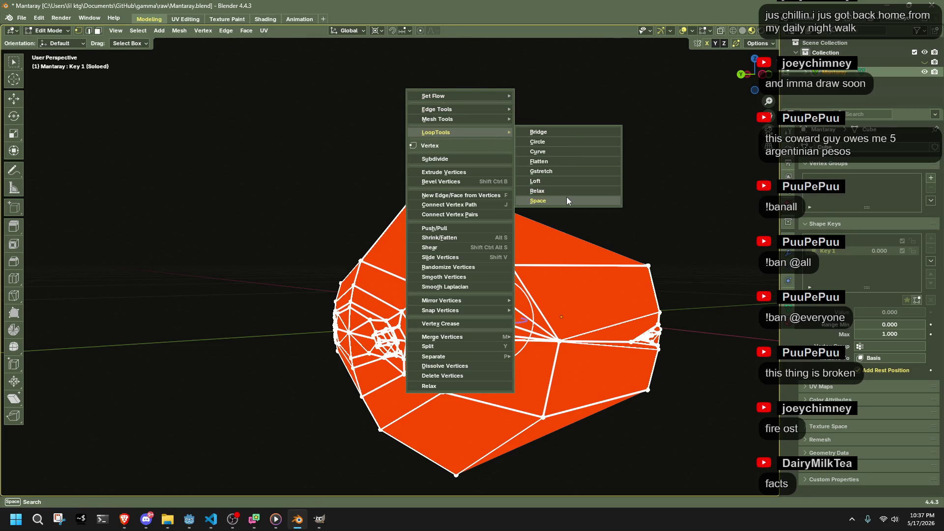
click(566, 198)
mouse_move(565, 196)
middle_down()
mouse_move(287, 219)
mouse_move(379, 199)
mouse_move(385, 143)
mouse_move(568, 205)
mouse_move(572, 257)
mouse_move(453, 352)
mouse_move(523, 289)
mouse_move(536, 293)
middle_up()
key(ctrl+z)
key(ctrl+z)
key(ctrl+z)
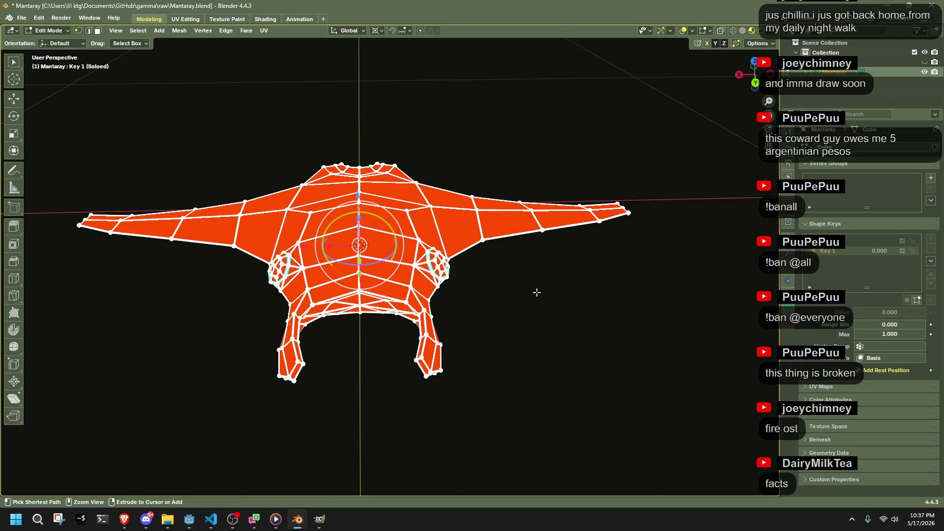
mouse_move(515, 311)
middle_down()
mouse_move(577, 288)
mouse_move(535, 243)
mouse_move(524, 193)
mouse_move(586, 295)
mouse_move(538, 312)
mouse_move(565, 310)
mouse_move(606, 368)
mouse_move(613, 348)
mouse_move(655, 314)
middle_up()
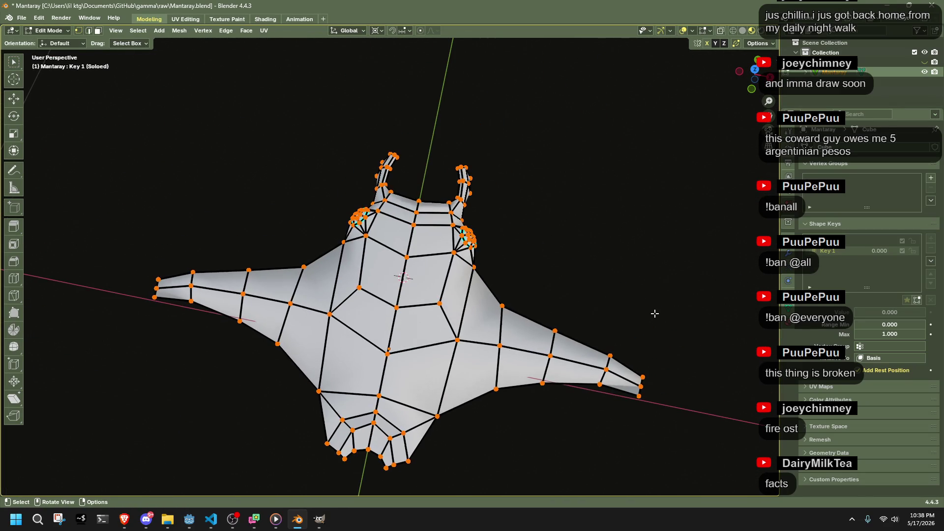
Step: In Top view, shift the whole mesh slightly down and squash it along Y to 0.791
key(a)
click(758, 78)
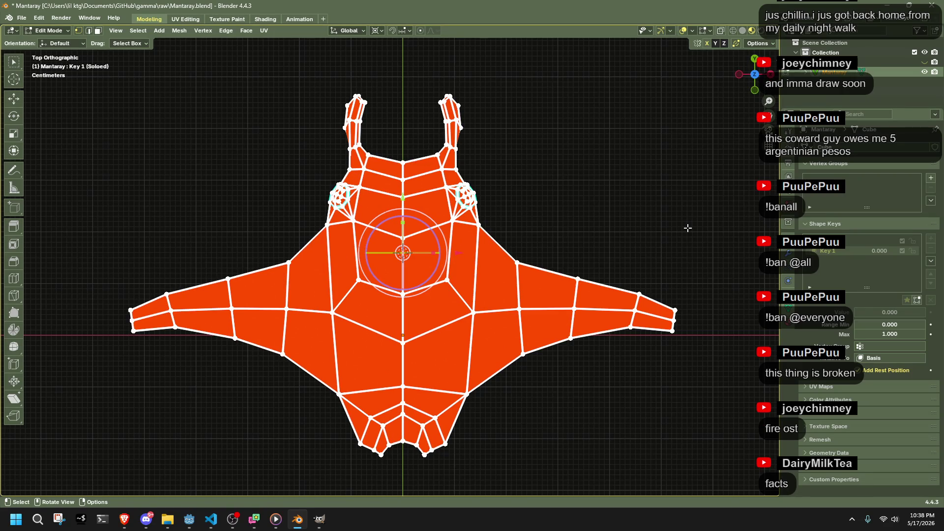
scroll(687, 228, down, 2)
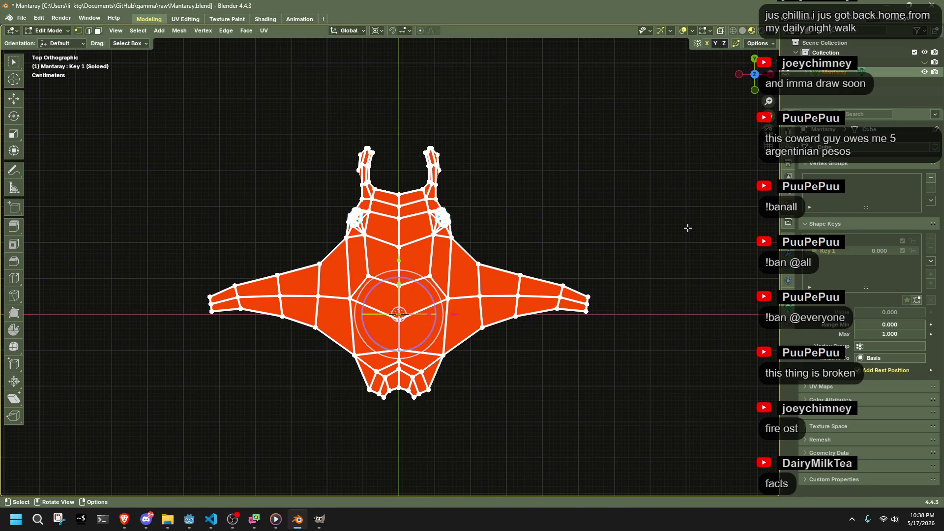
key(g)
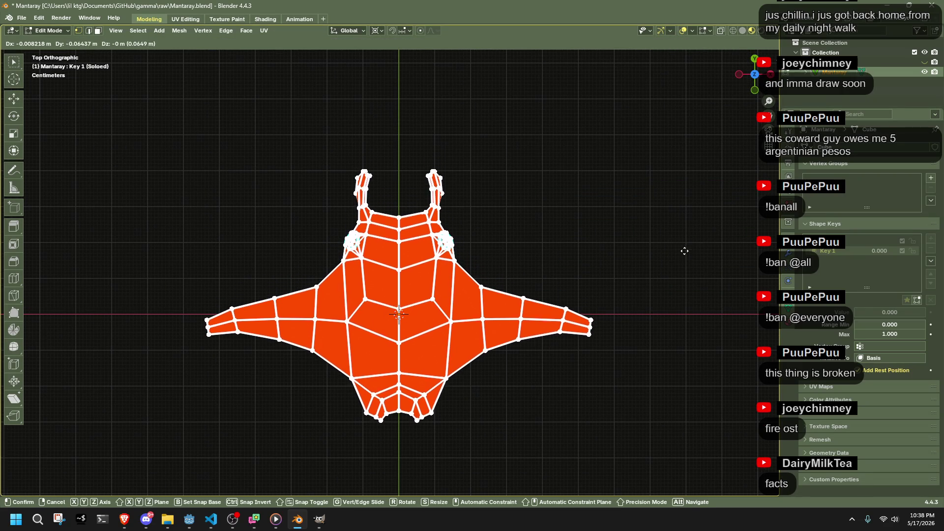
click(693, 263)
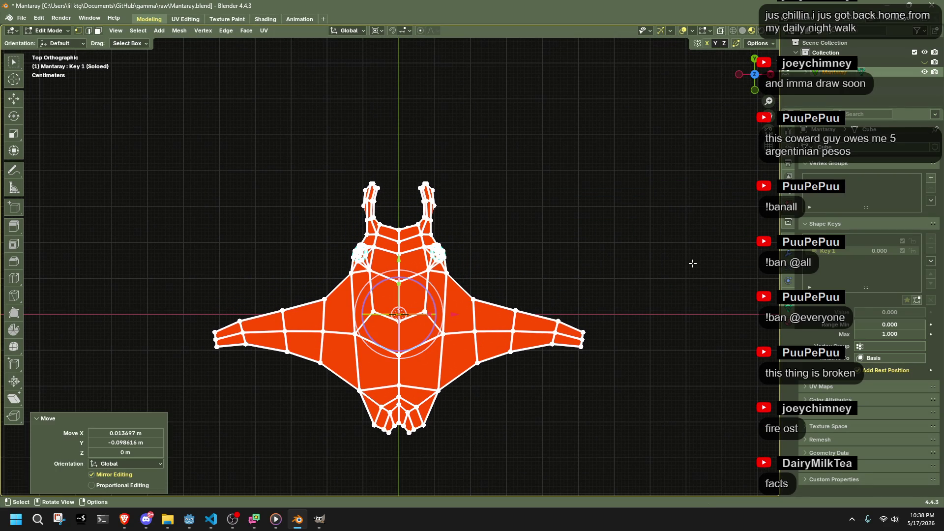
key(y)
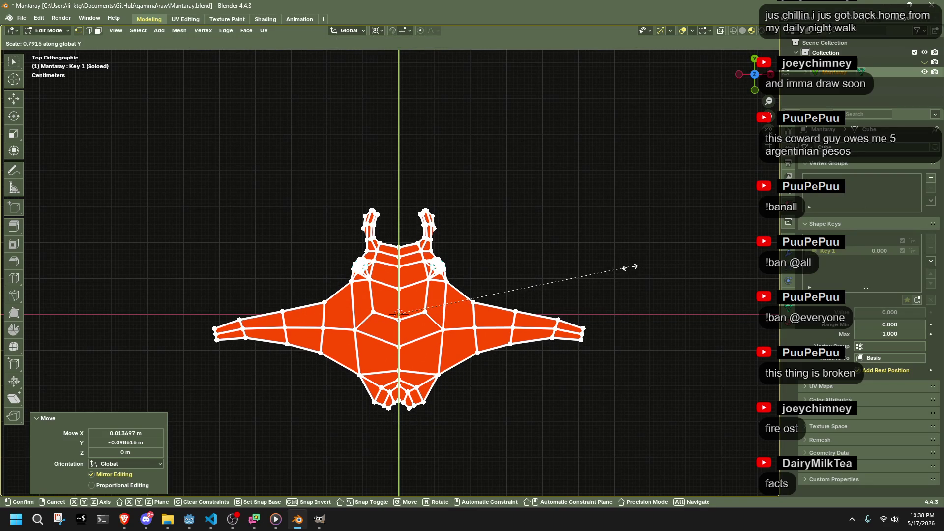
click(631, 267)
Step: Box-select the right wing faces and scale them inward along X
key(s)
key(x)
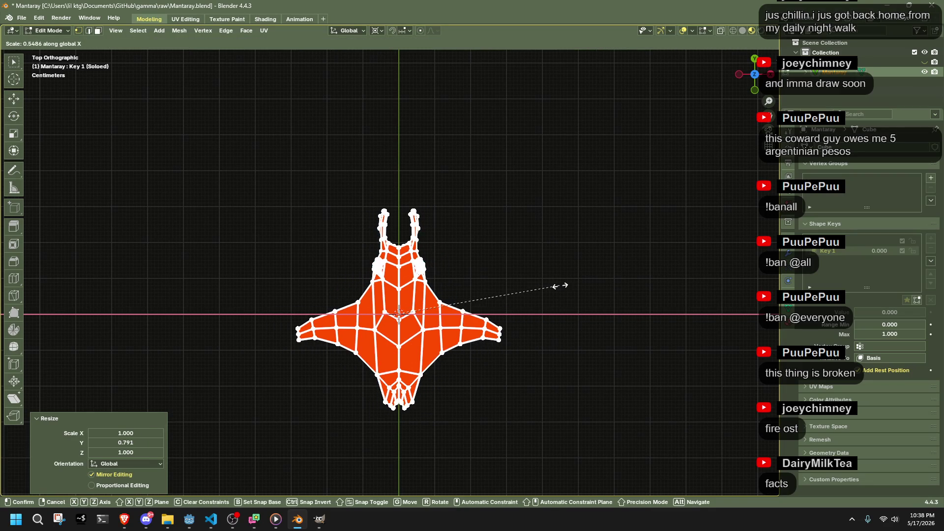
right_click(578, 291)
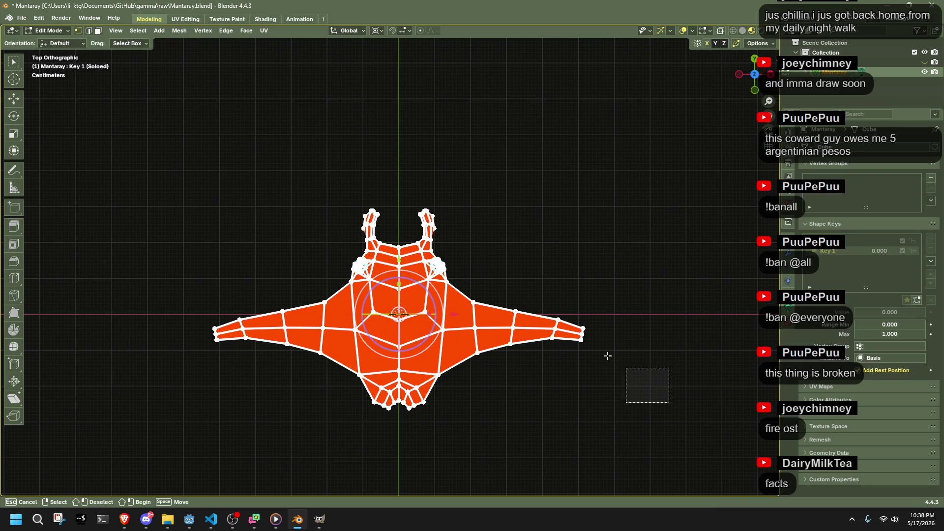
drag(607, 355, 474, 279)
key(s)
key(x)
right_click(577, 292)
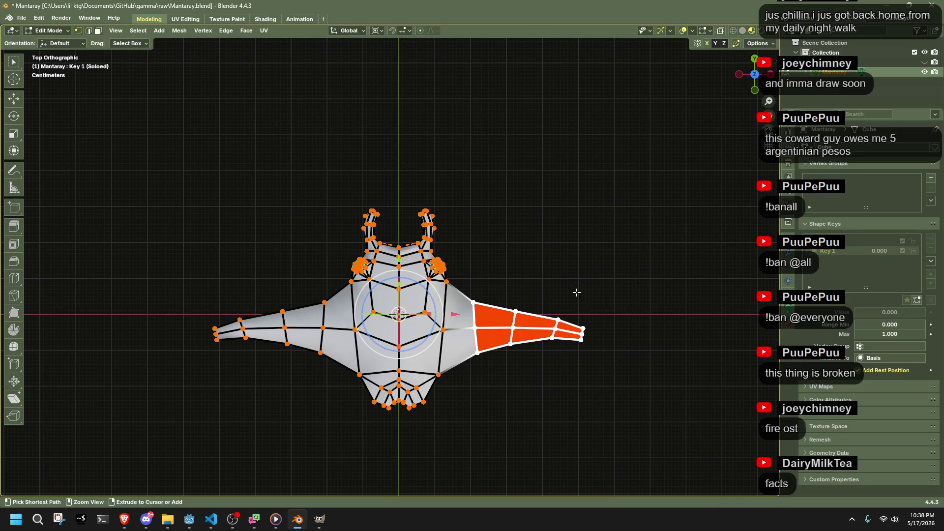
drag(656, 406, 466, 290)
key(s)
key(x)
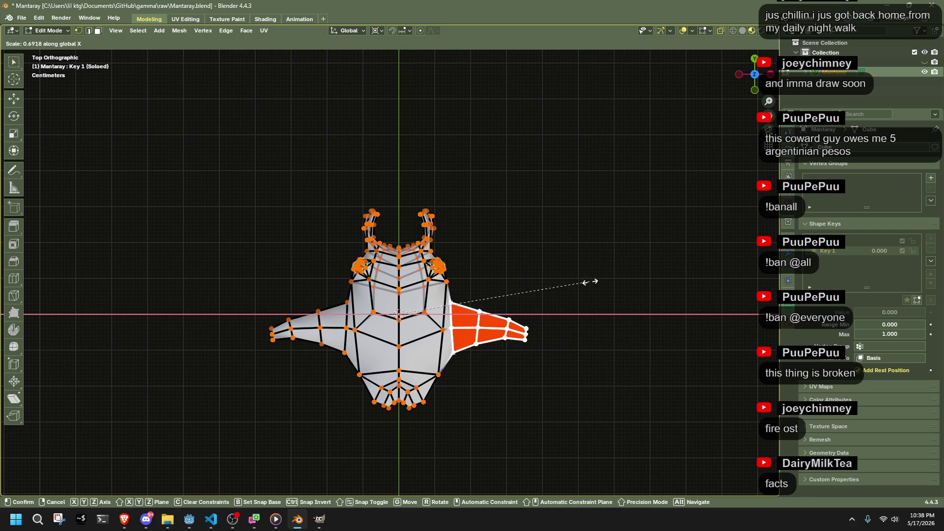
click(623, 295)
Step: Narrow the right wing further along X to 0.678
drag(657, 390, 474, 301)
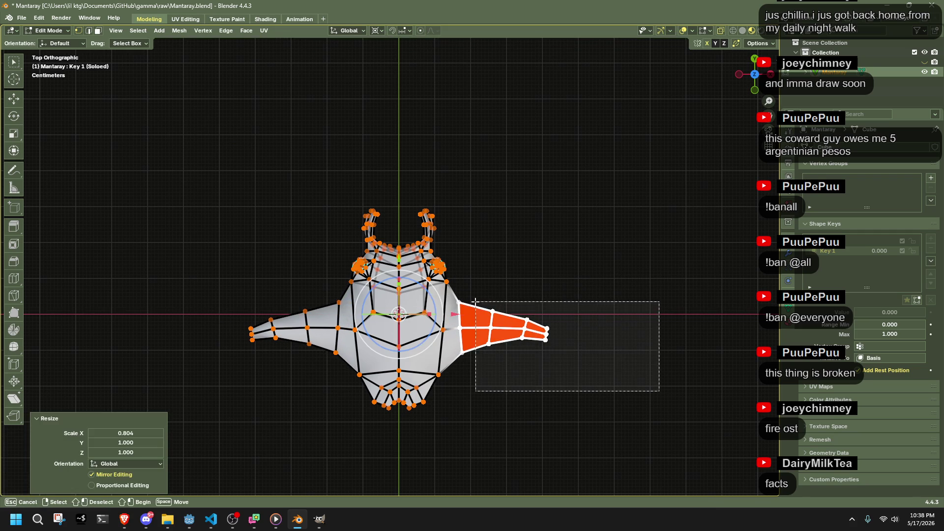
key(s)
key(x)
click(518, 297)
key(s)
key(x)
click(529, 295)
Step: Shrink the right wing tip inward along X in two passes
drag(594, 385, 493, 316)
key(s)
key(x)
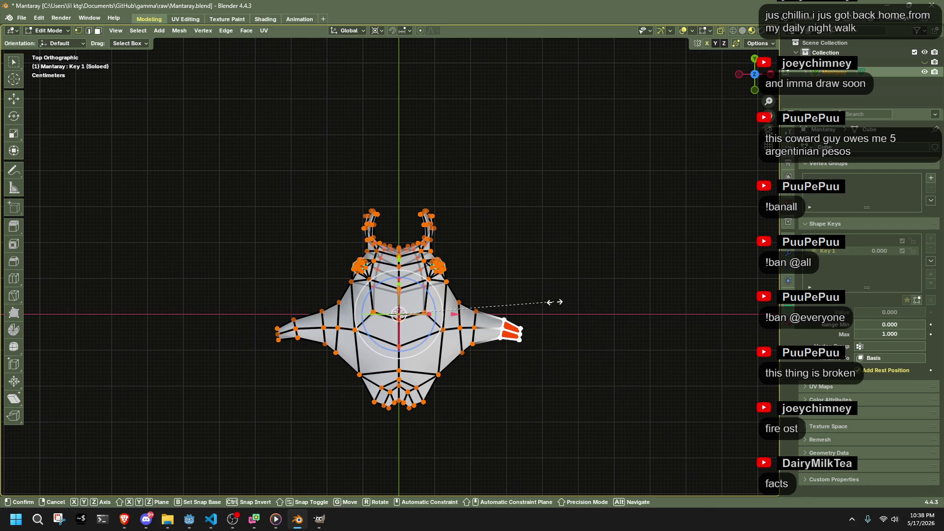
click(523, 297)
key(s)
key(x)
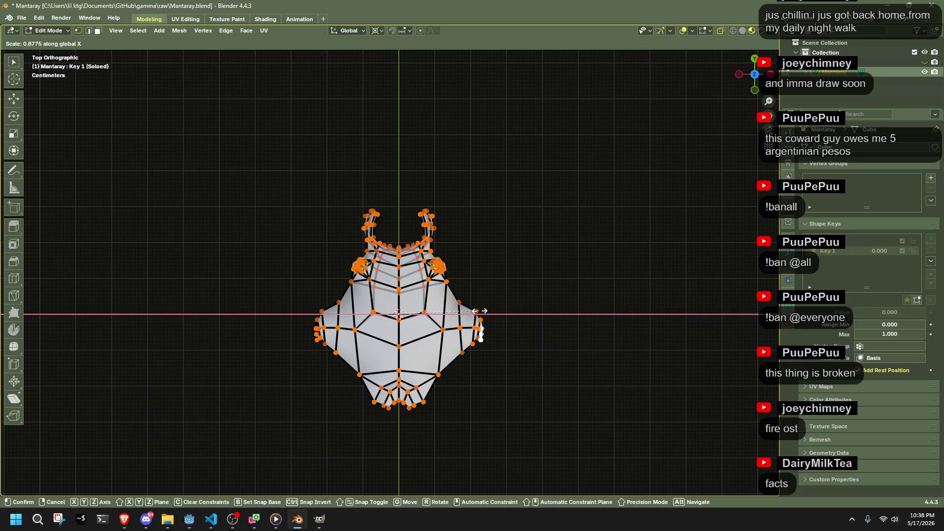
click(475, 311)
scroll(475, 311, up, 1)
key(g)
click(540, 375)
Step: Move the right wing tip left and rotate it about 14.3°, fine-tuning its placement
drag(580, 399, 469, 307)
key(g)
click(556, 327)
key(r)
click(569, 370)
key(g)
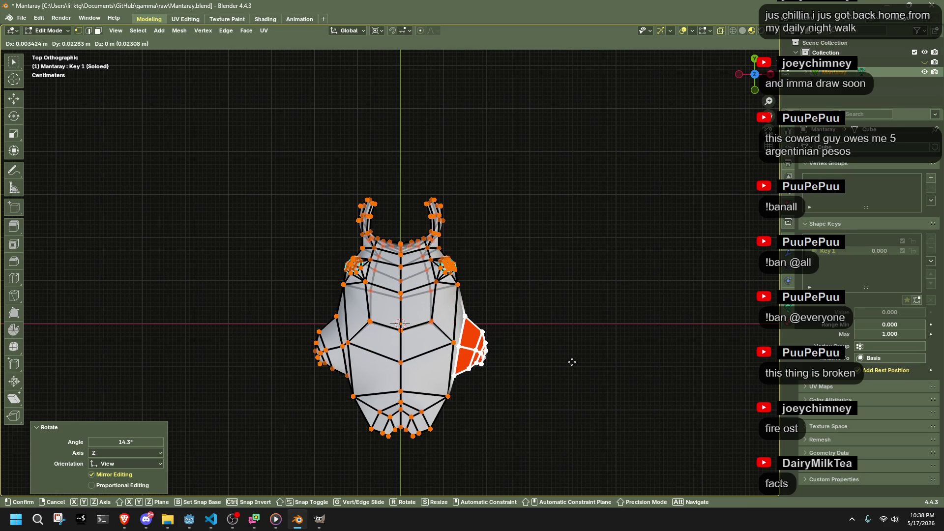
click(572, 362)
key(r)
click(573, 359)
key(g)
click(573, 354)
Step: Rotate part of the wing-tip faces by -7.93° and reposition them
drag(539, 391, 470, 318)
key(r)
click(522, 337)
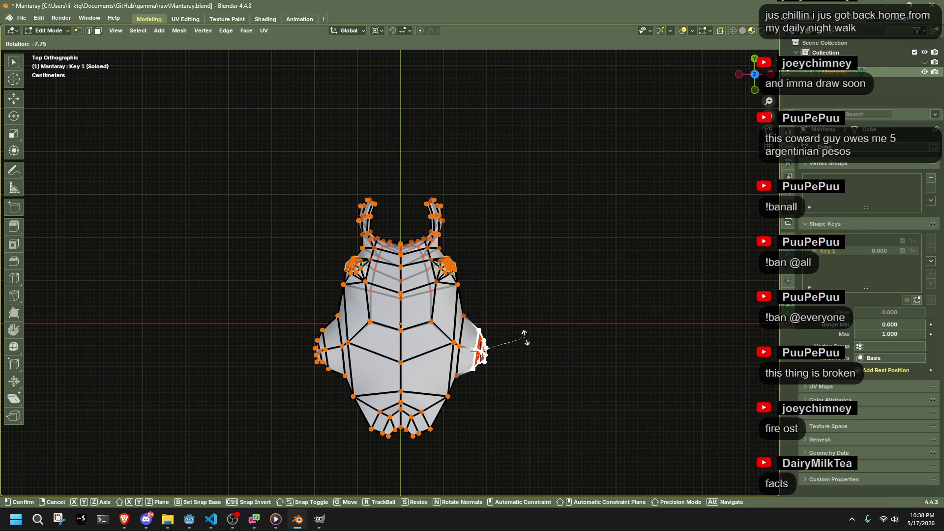
key(g)
click(512, 337)
Step: From an angled view, slide and move individual wing vertices to reshape the wing edge
mouse_move(513, 337)
middle_down()
mouse_move(491, 268)
mouse_move(513, 334)
mouse_move(497, 340)
mouse_move(535, 371)
mouse_move(444, 217)
middle_up()
key(shift+v)
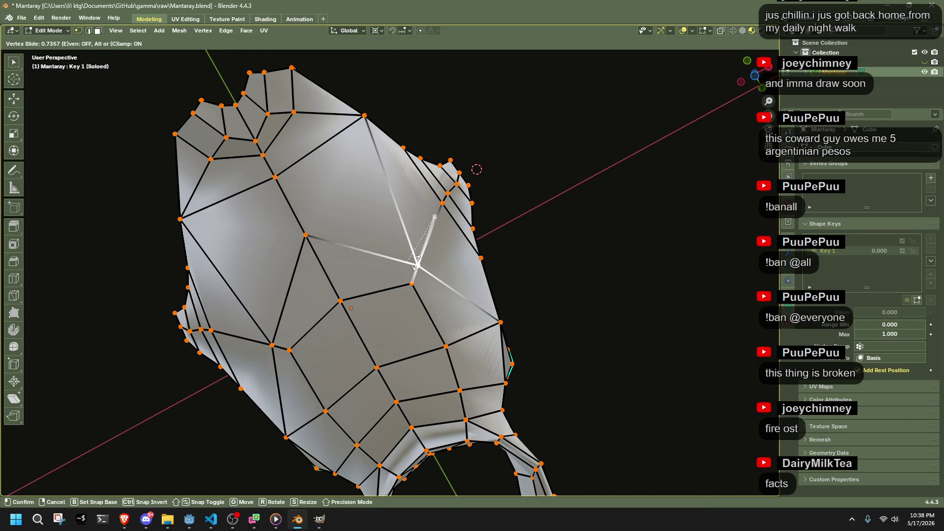
click(406, 283)
click(409, 290)
key(g)
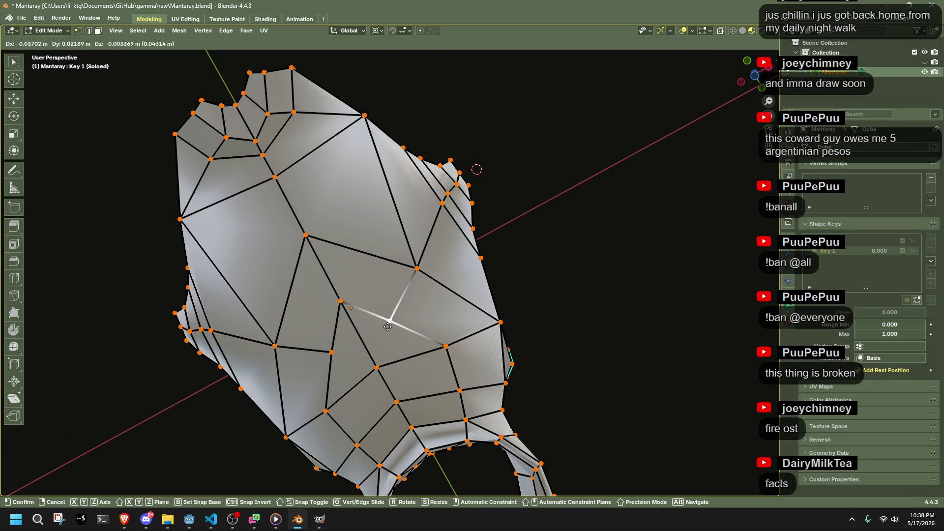
click(388, 327)
click(417, 270)
key(g)
click(404, 281)
click(342, 302)
key(g)
click(360, 341)
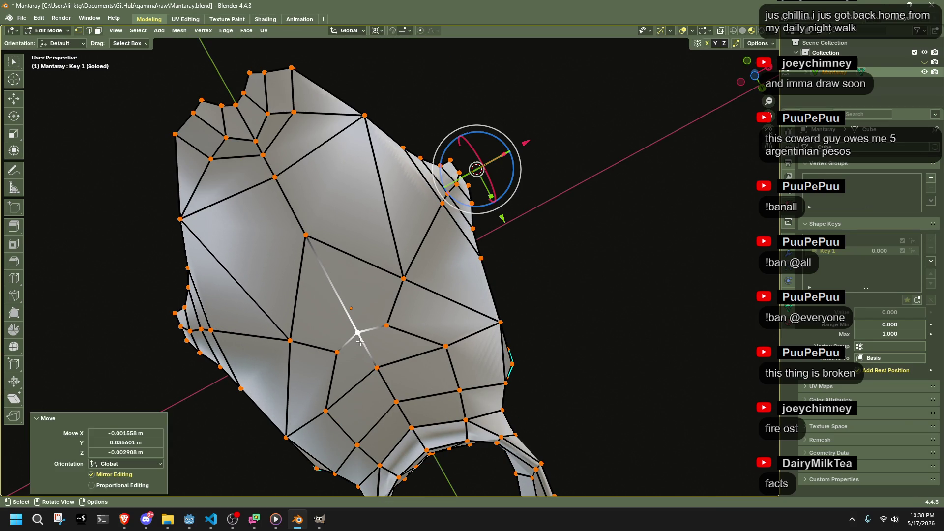
Step: Drag wing-edge and body-edge vertices lower to round the outline
click(318, 238)
key(g)
click(352, 302)
click(285, 183)
key(g)
click(280, 267)
middle_drag(280, 268, 375, 412)
click(341, 432)
key(g)
click(381, 404)
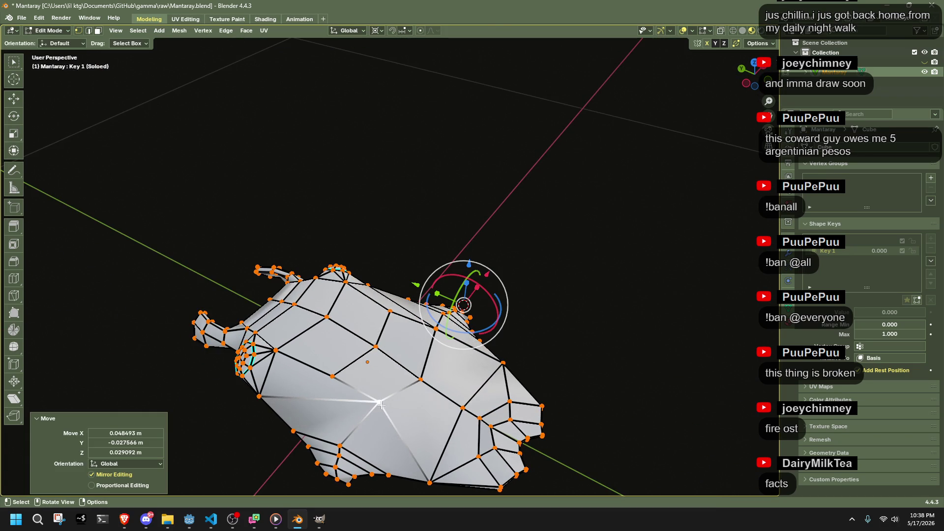
Step: Back in Top view, move a vertex and its mirror by -0.026 m X and -0.0069 m Y
click(754, 63)
scroll(422, 347, up, 5)
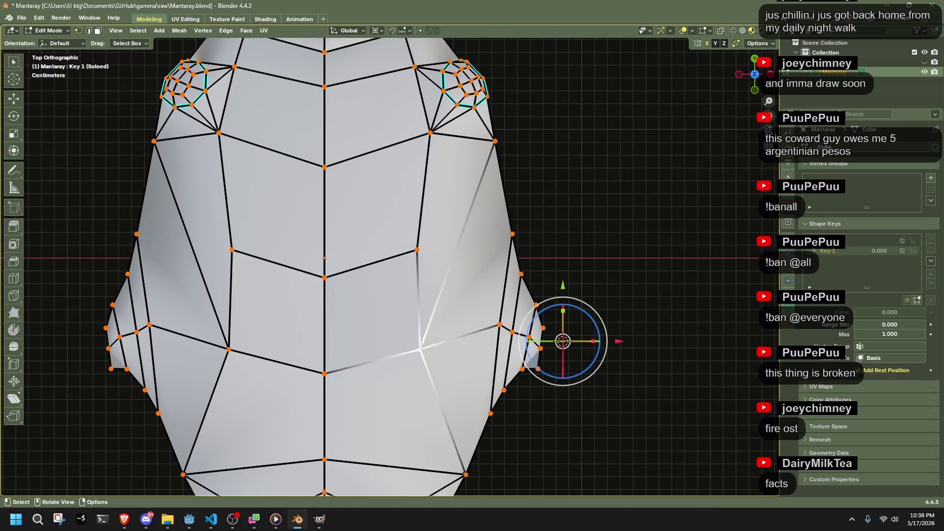
key(g)
click(355, 395)
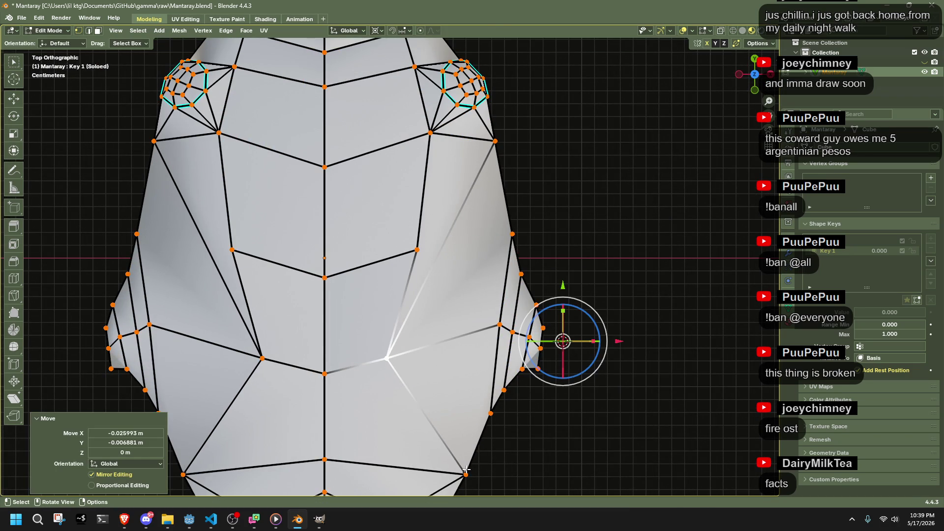
scroll(466, 470, down, 3)
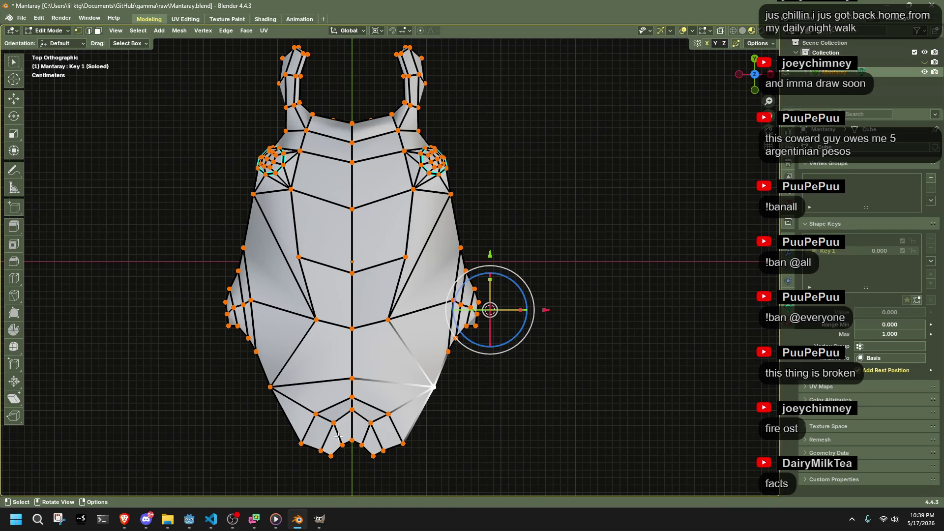
Step: Move the bottom-centre vertex down in two small nudges
drag(367, 450, 367, 451)
key(g)
click(361, 462)
key(g)
click(351, 466)
mouse_move(276, 399)
mouse_down()
mouse_move(317, 450)
mouse_move(309, 468)
mouse_up()
key(ctrl+z)
Step: Enable X-ray and reposition a hidden vertex near the bottom edge
key(alt+z)
key(g)
click(270, 386)
key(g)
click(295, 408)
key(g)
click(290, 400)
Step: Raise and adjust two more vertices along the lower edge
drag(304, 396, 325, 429)
key(g)
click(316, 433)
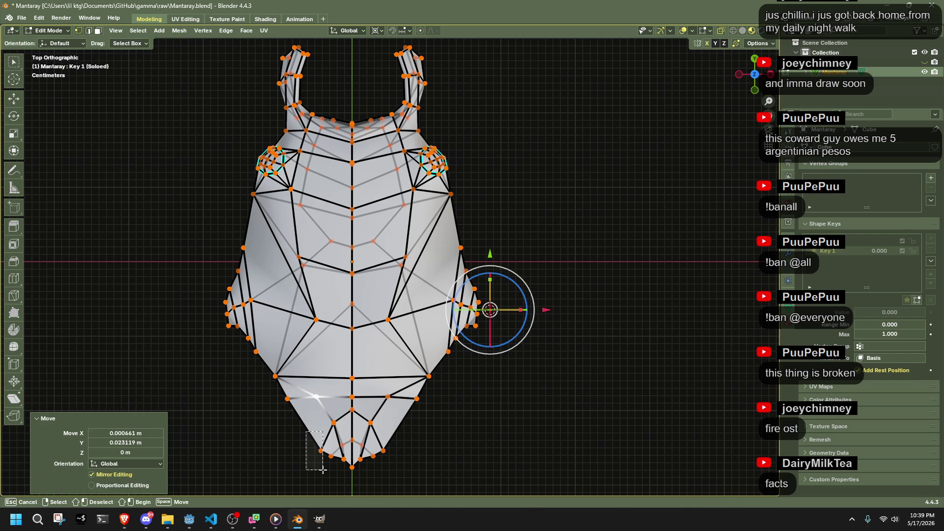
drag(323, 469, 323, 469)
key(g)
click(326, 413)
key(g)
click(338, 437)
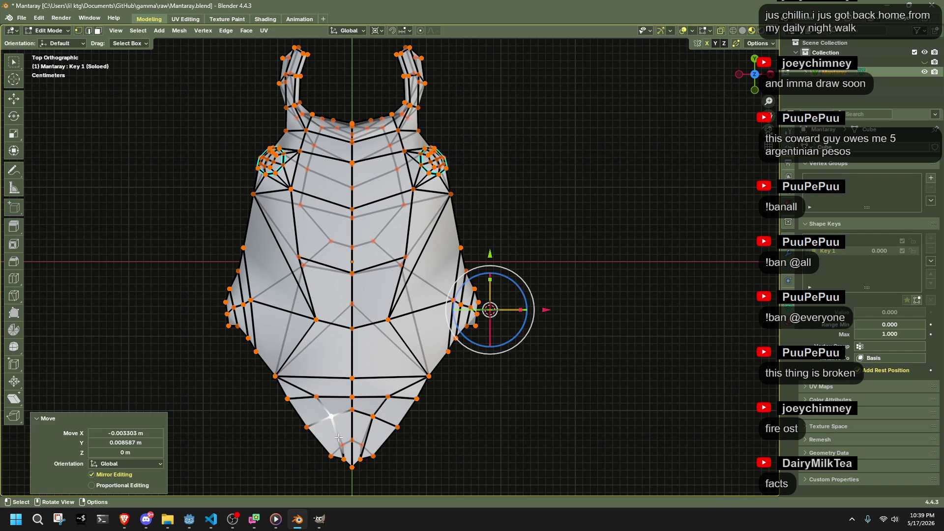
Step: Fine-tune a vertex near the bottom tip through several small moves
click(342, 458)
key(g)
click(339, 444)
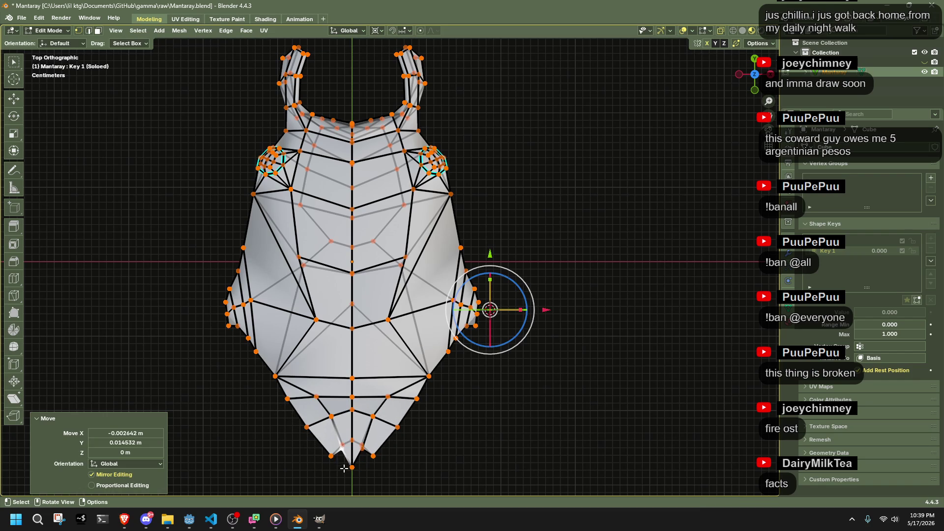
key(g)
click(344, 451)
key(g)
click(336, 448)
key(g)
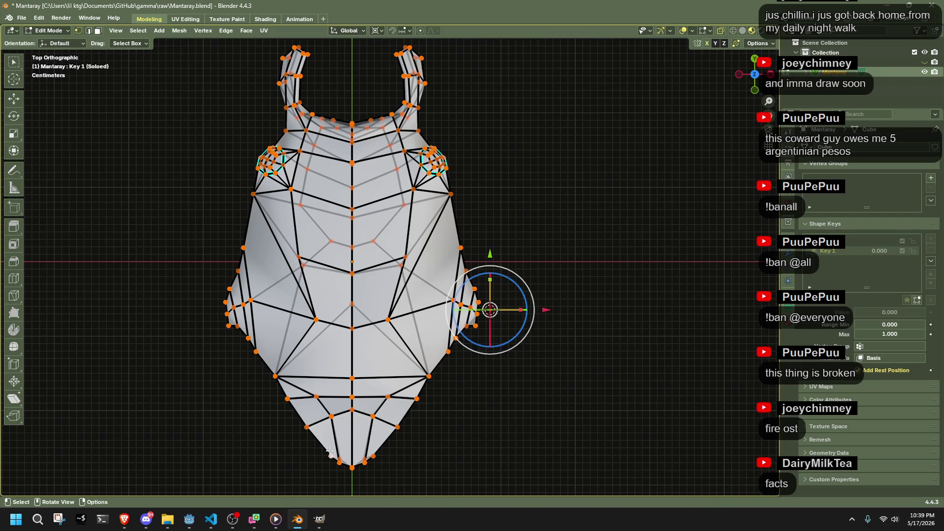
click(318, 444)
key(g)
click(328, 451)
key(g)
click(340, 474)
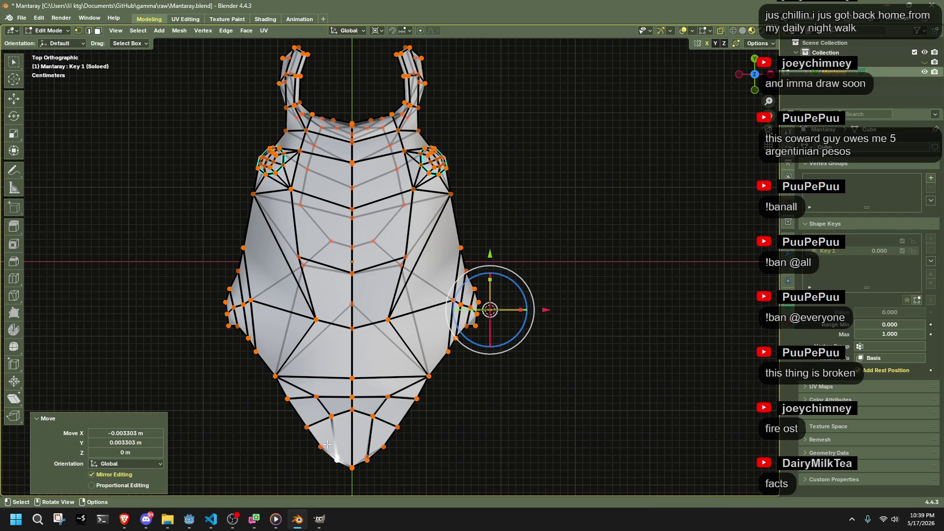
Step: Raise the tail-tip vertices, then turn off X-ray and check the mesh from below and above
drag(407, 474, 407, 475)
key(g)
click(406, 467)
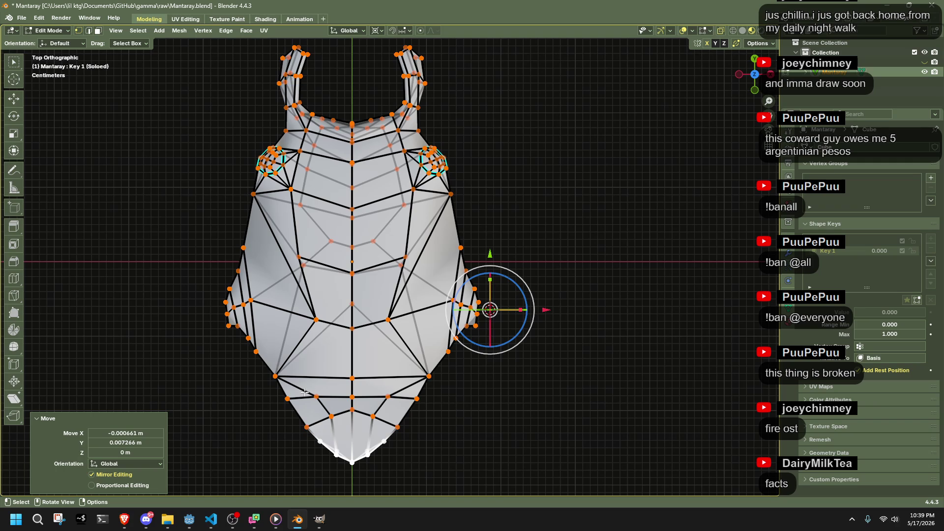
key(a)
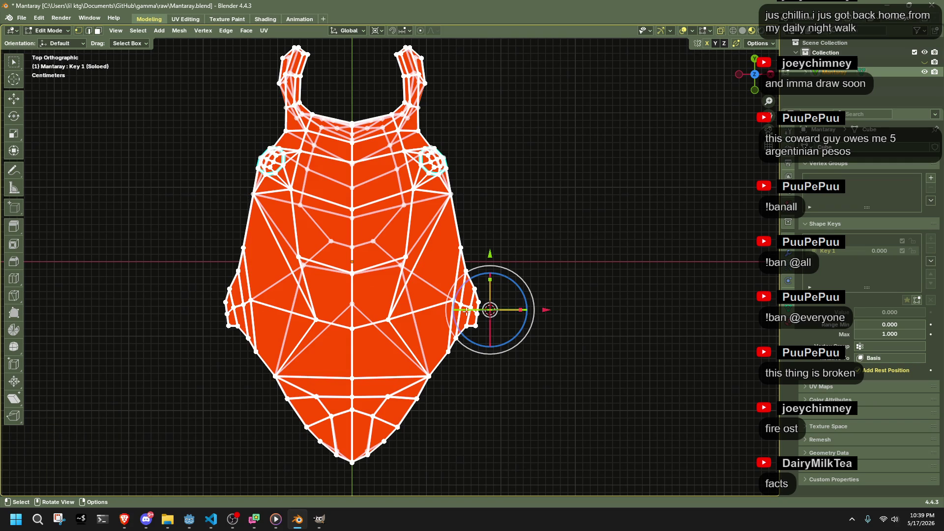
middle_drag(552, 327, 584, 392)
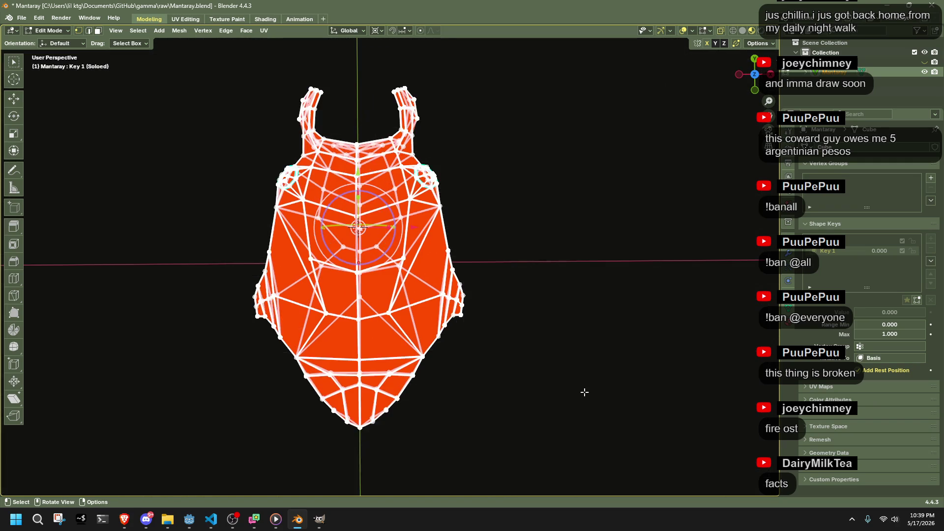
key(alt+z)
click(759, 73)
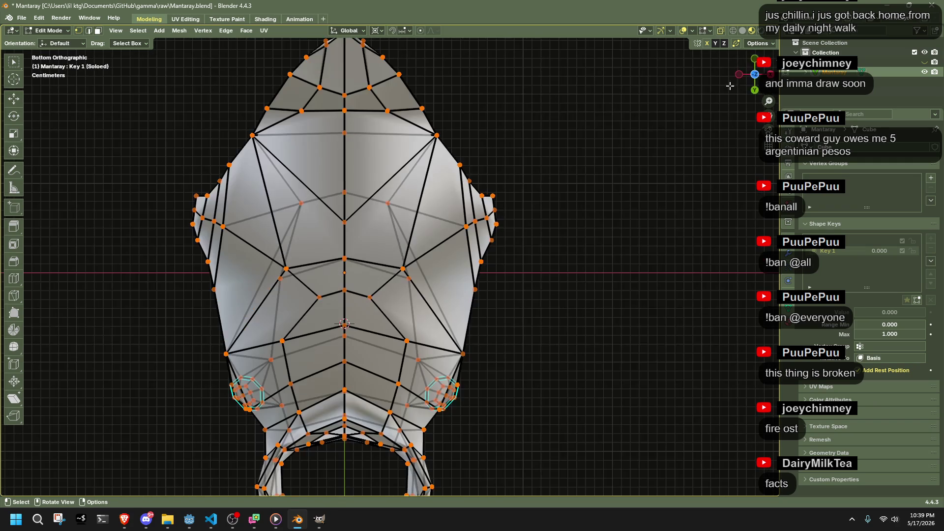
click(755, 74)
Step: Pull an inner body vertex and its mirror toward the centre by about 0.0023 m X, 0.0015 m Y
scroll(251, 229, up, 2)
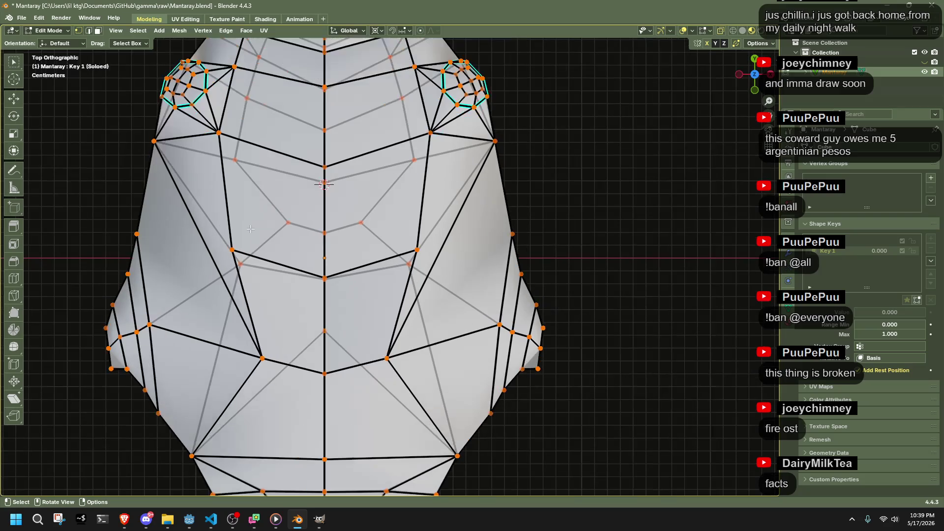
mouse_move(218, 241)
mouse_down()
mouse_move(282, 314)
mouse_move(266, 299)
mouse_up()
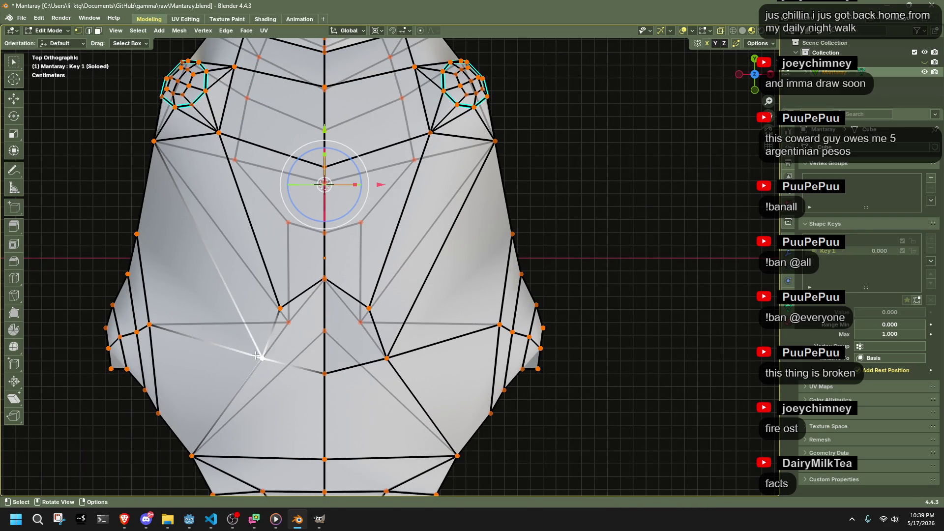
key(g)
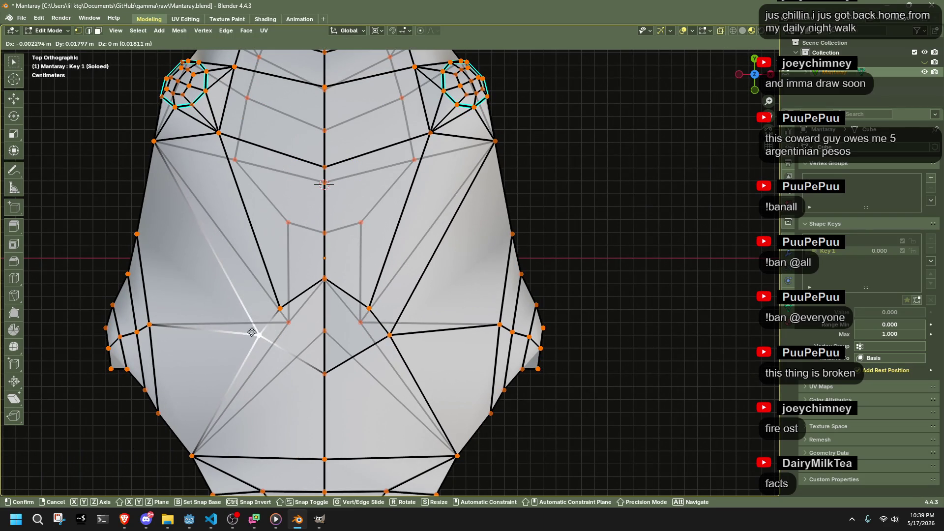
click(279, 322)
key(g)
click(284, 307)
mouse_move(284, 307)
shift+middle_down()
mouse_move(387, 419)
mouse_move(379, 356)
shift+middle_up()
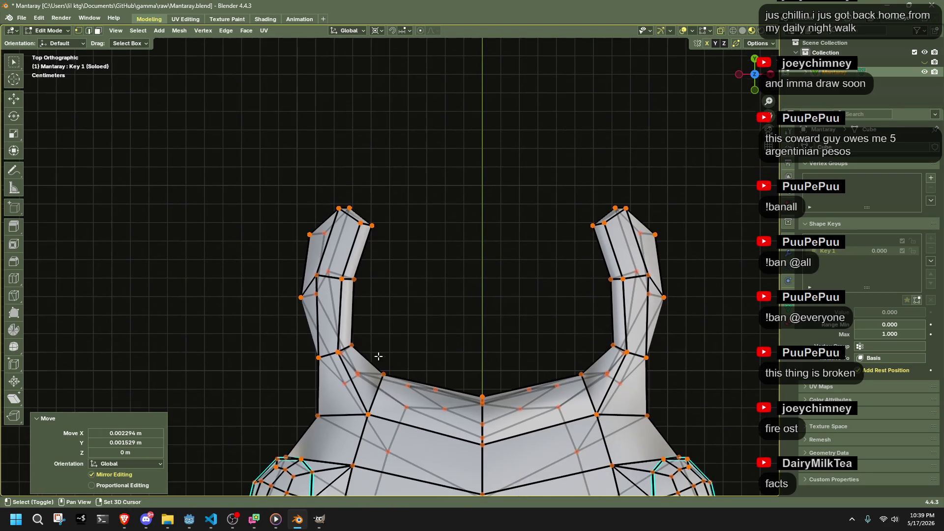
Step: Shrink the left horn to 0.855 and then 0.692 scale, redoing an overly strong first shrink
shift+drag(376, 431, 376, 431)
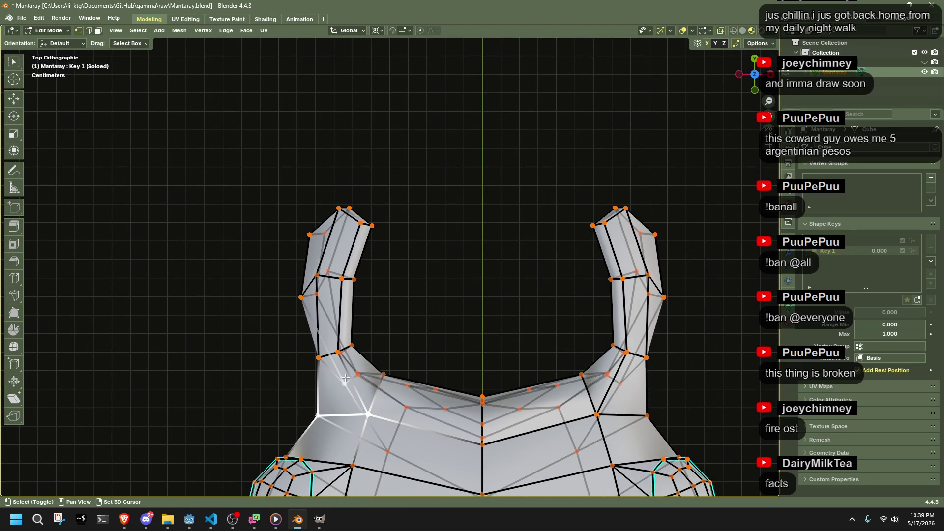
key(shift+space)
key(t)
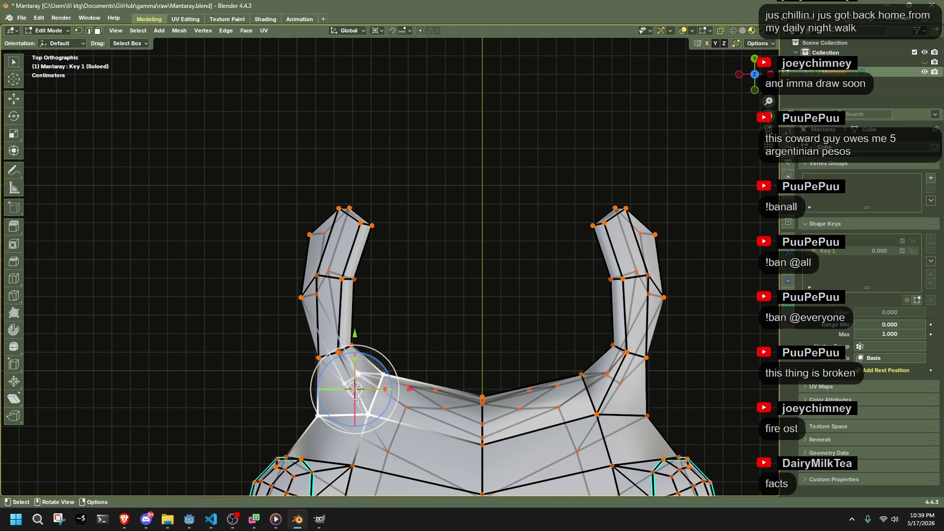
mouse_move(253, 175)
mouse_down()
mouse_move(324, 217)
mouse_move(394, 375)
mouse_up()
key(s)
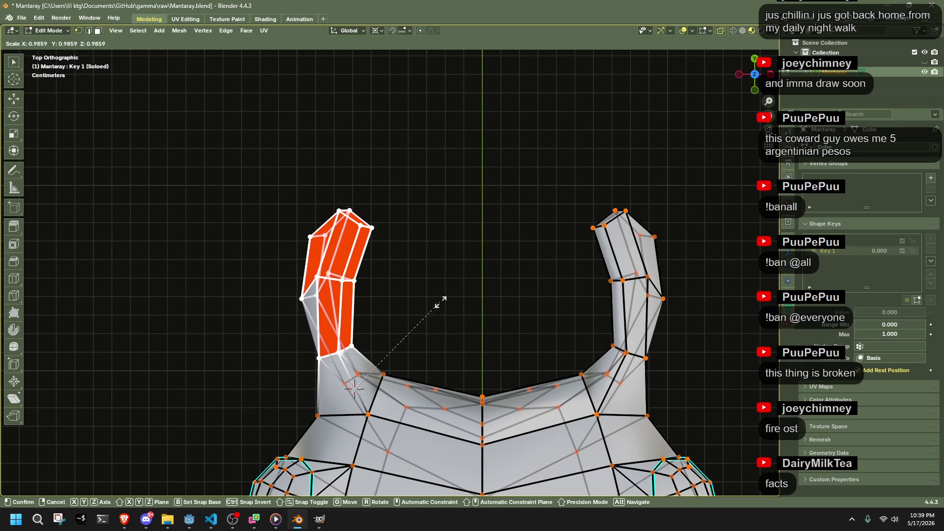
click(379, 338)
key(ctrl+z)
key(s)
click(310, 332)
key(s)
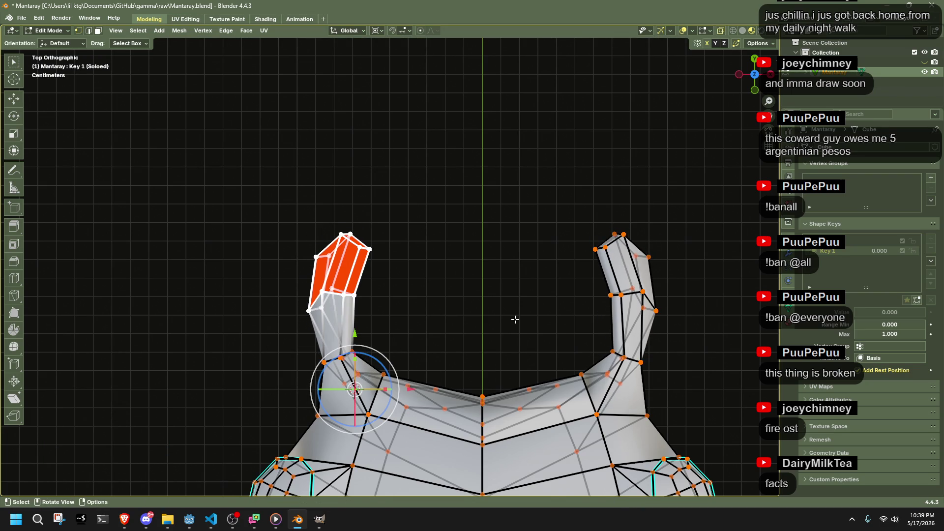
click(382, 301)
Step: Move the horn tip, put the 3D cursor on it, and scale it to 0.480
drag(305, 257, 392, 308)
key(g)
click(385, 330)
scroll(394, 327, up, 2)
key(shift+s)
click(397, 364)
key(s)
click(347, 365)
key(g)
click(346, 368)
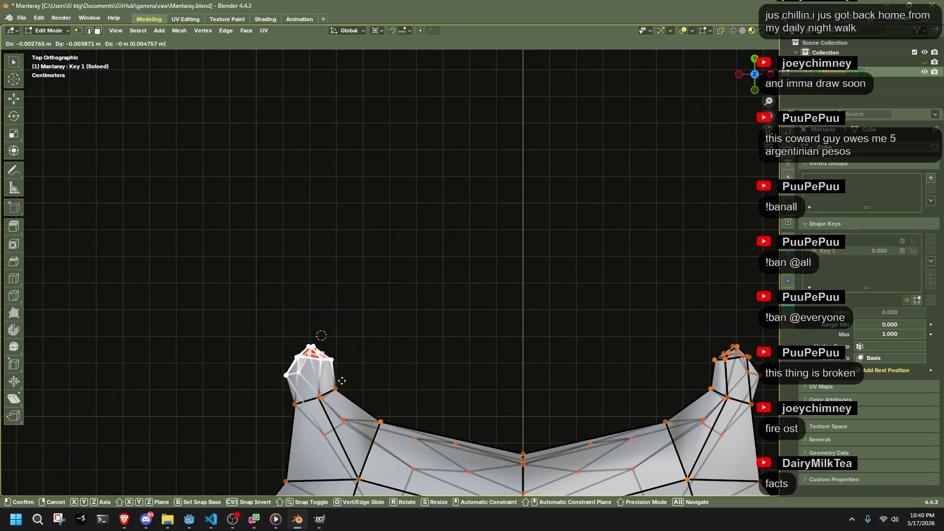
Step: Inspect the shortened horns and undo the distorted left face cluster
mouse_move(321, 333)
middle_down()
mouse_move(438, 380)
mouse_move(600, 272)
mouse_move(559, 362)
mouse_move(506, 375)
mouse_move(505, 311)
mouse_move(462, 287)
mouse_move(449, 402)
mouse_move(746, 51)
middle_up()
click(753, 60)
middle_drag(443, 322, 608, 351)
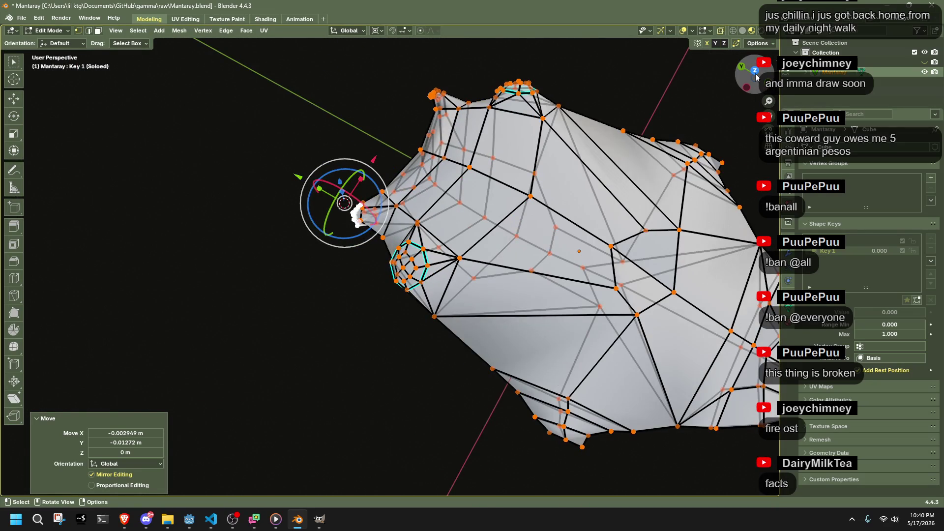
click(755, 71)
drag(347, 251, 437, 346)
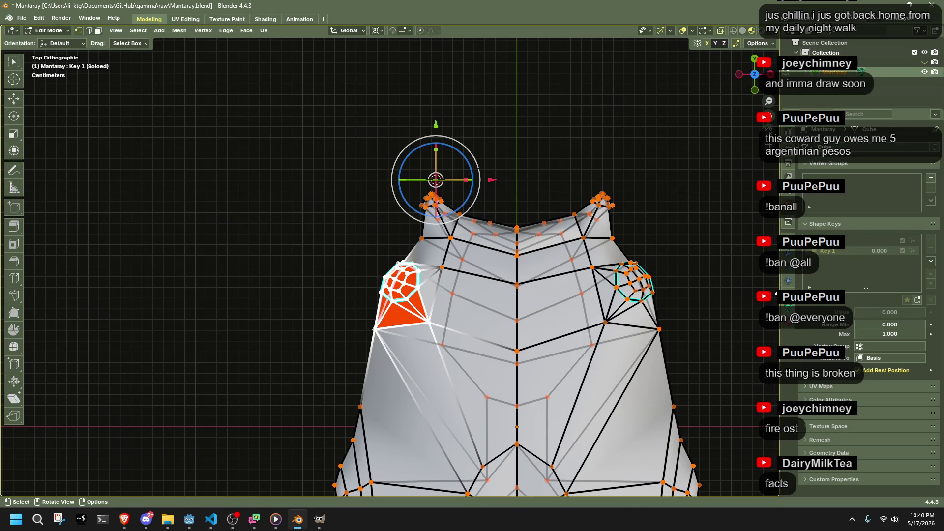
key(ctrl+z)
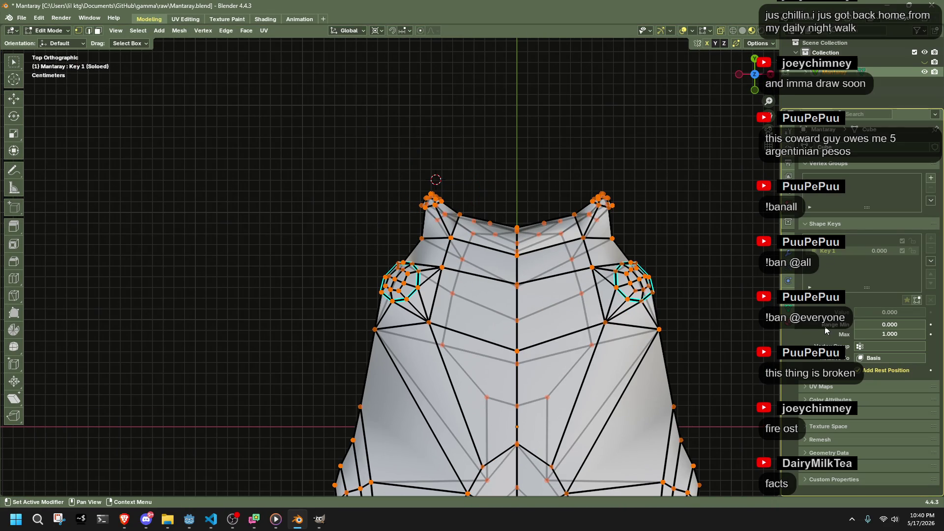
key(Tab)
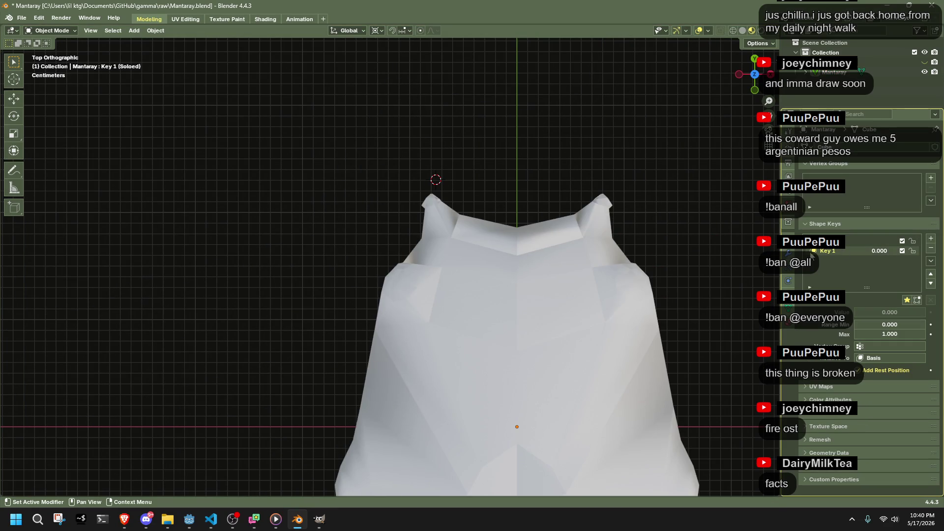
click(558, 310)
key(Tab)
scroll(416, 301, up, 6)
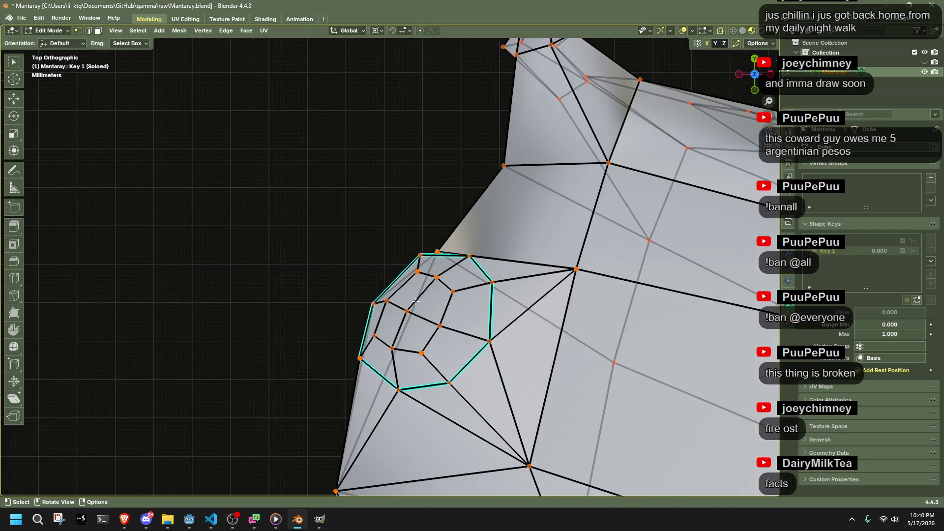
Step: Select a vertex near the ringed cluster and snap the 3D cursor onto it
scroll(369, 333, down, 5)
middle_drag(369, 334, 433, 243)
scroll(413, 244, up, 5)
scroll(471, 390, down, 6)
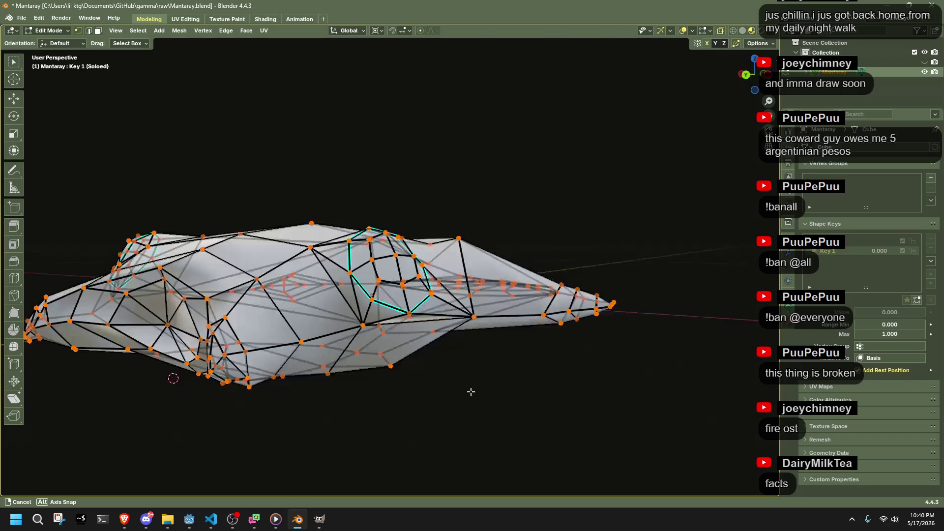
scroll(419, 461, up, 7)
shift+click(370, 172)
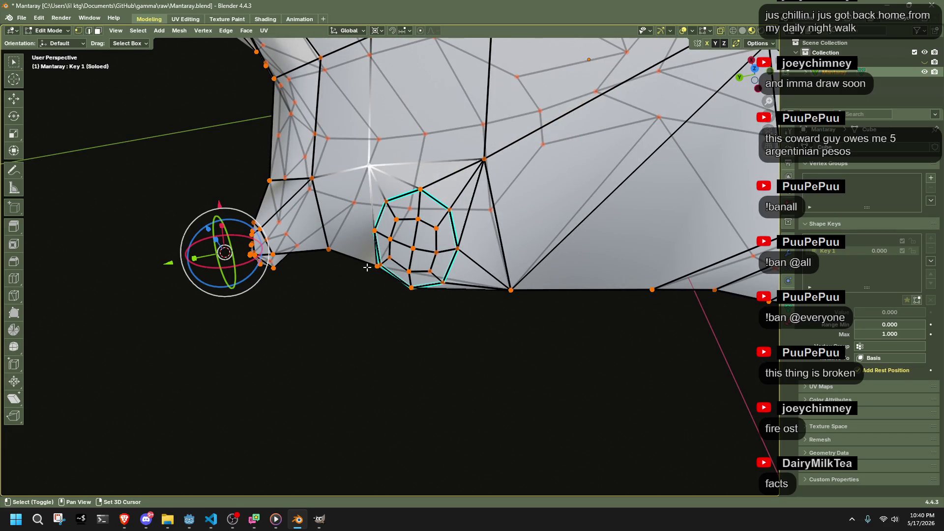
shift+click(511, 288)
mouse_move(408, 311)
middle_down()
mouse_move(563, 309)
mouse_move(597, 320)
middle_up()
key(shift+s)
click(596, 388)
mouse_move(596, 388)
middle_down()
mouse_move(443, 295)
mouse_move(349, 212)
mouse_move(307, 98)
middle_up()
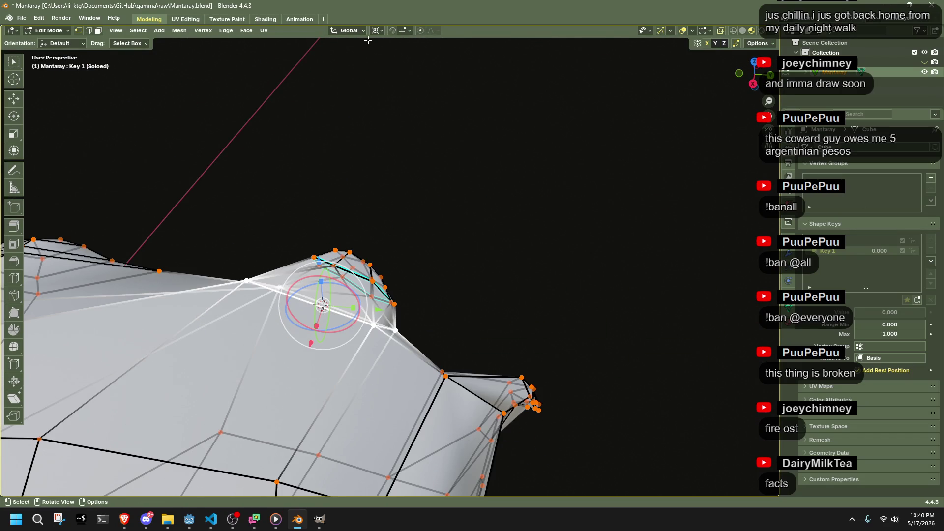
Step: Flatten the raised bump with S Z 0 using Normal transform orientation
click(349, 30)
click(326, 81)
drag(228, 204, 471, 346)
text(sz)
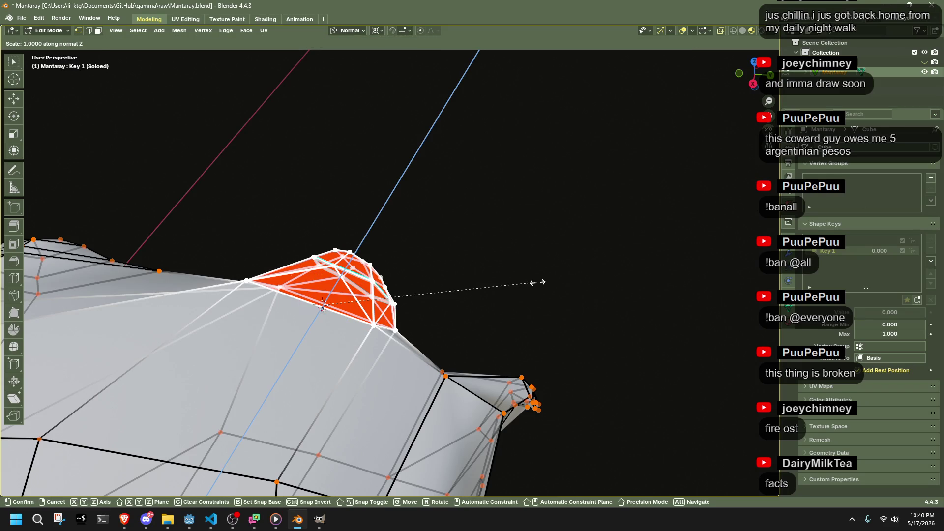
text(0)
key(Return)
Step: Rotate, move and shrink the ringed face cluster on the side
mouse_move(537, 280)
middle_down()
mouse_move(498, 297)
mouse_move(523, 295)
mouse_move(409, 253)
mouse_move(415, 220)
mouse_move(315, 334)
middle_up()
key(r)
click(523, 265)
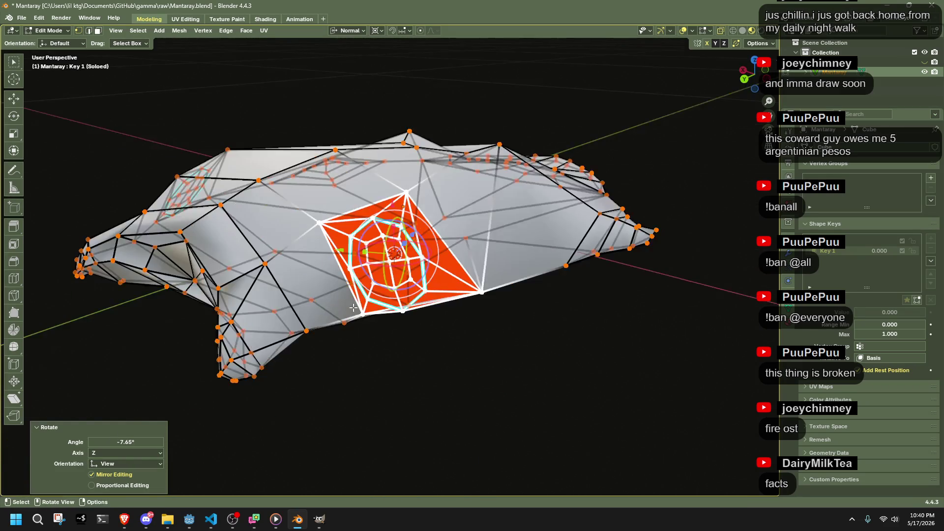
scroll(315, 335, up, 3)
key(g)
click(369, 285)
key(s)
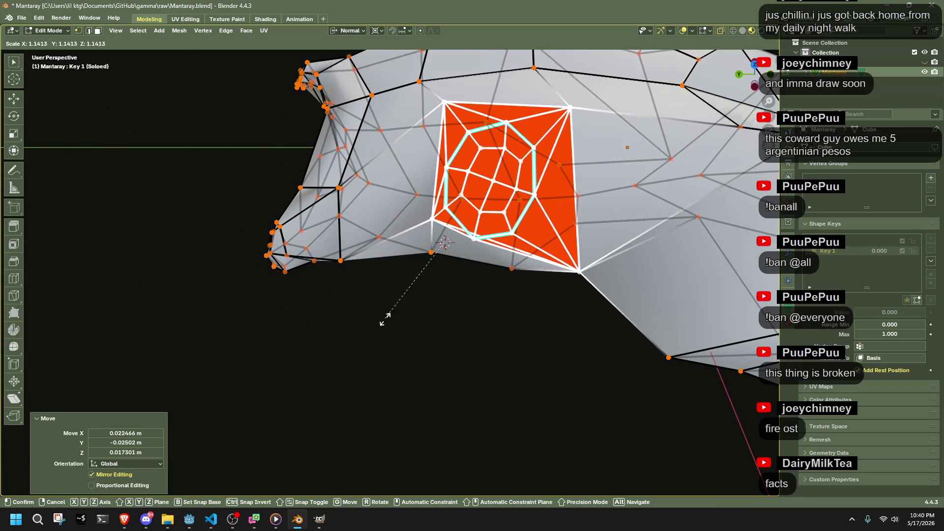
click(461, 299)
Step: Rescale the ringed faces, clear the selection and inspect the whole manta
mouse_move(461, 299)
middle_down()
mouse_move(648, 254)
mouse_move(659, 266)
middle_up()
scroll(659, 265, up, 2)
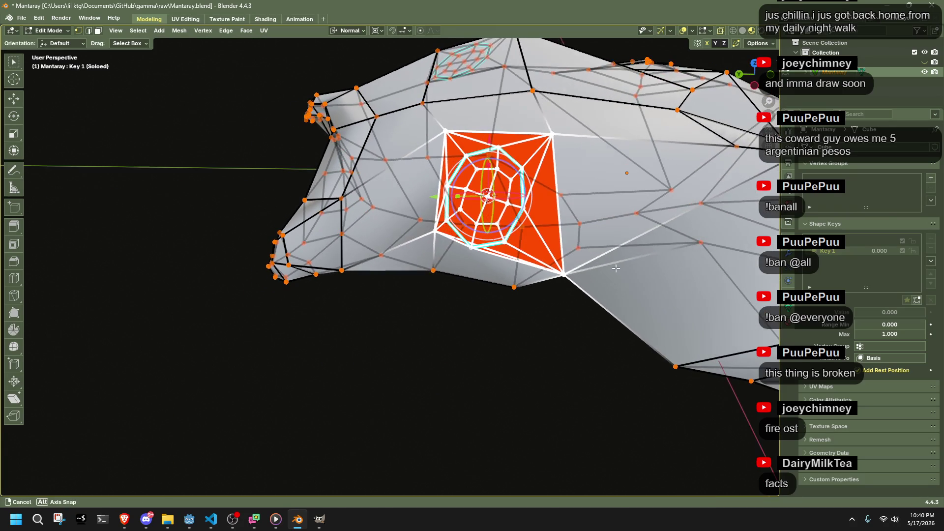
key(s)
click(707, 345)
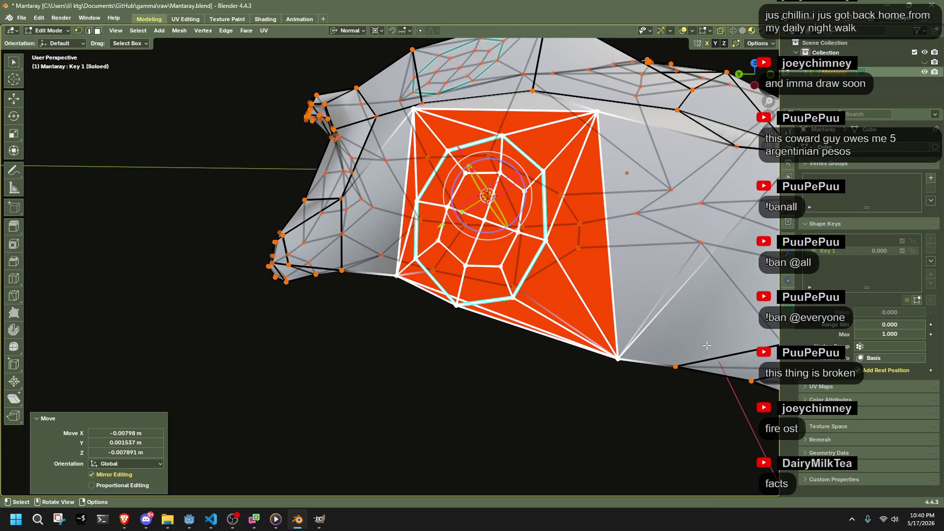
click(463, 386)
mouse_move(462, 386)
middle_down()
mouse_move(506, 358)
mouse_move(531, 300)
mouse_move(497, 315)
mouse_move(486, 268)
mouse_move(317, 268)
middle_up()
scroll(226, 261, up, 3)
middle_drag(227, 262, 534, 285)
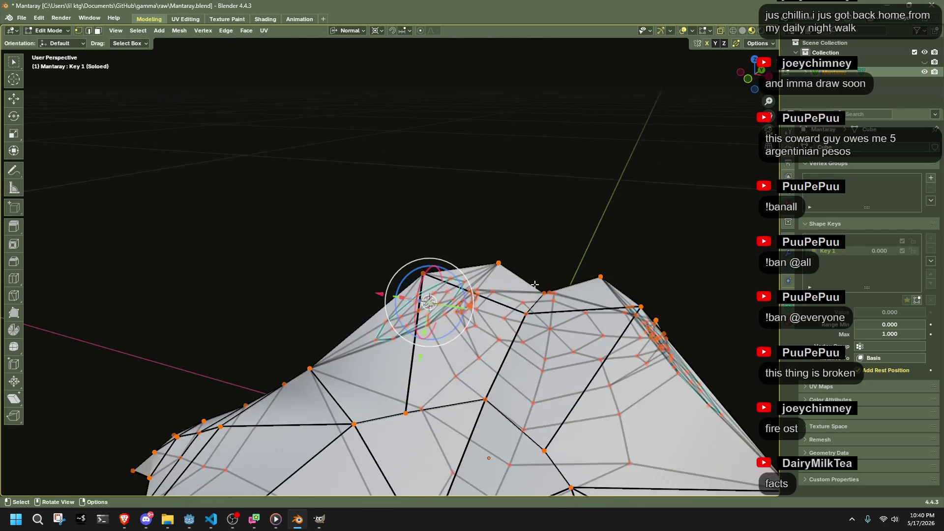
middle_drag(643, 314, 644, 285)
mouse_move(644, 229)
middle_down()
mouse_move(732, 249)
mouse_move(670, 282)
mouse_move(670, 340)
mouse_move(615, 403)
mouse_move(654, 374)
middle_up()
scroll(712, 249, down, 4)
key(g)
right_click(669, 286)
Step: Switch to top view and box-select the pointed lower tail faces
click(759, 71)
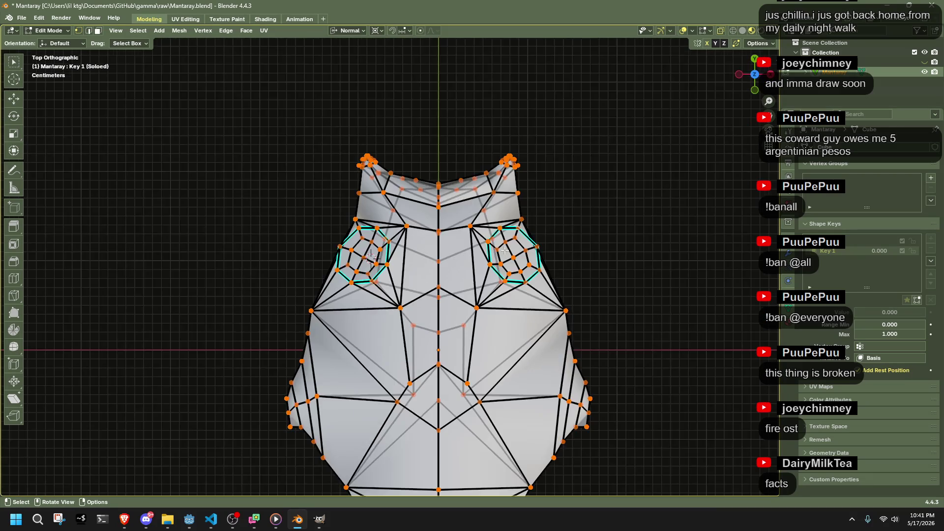
key(KP_7)
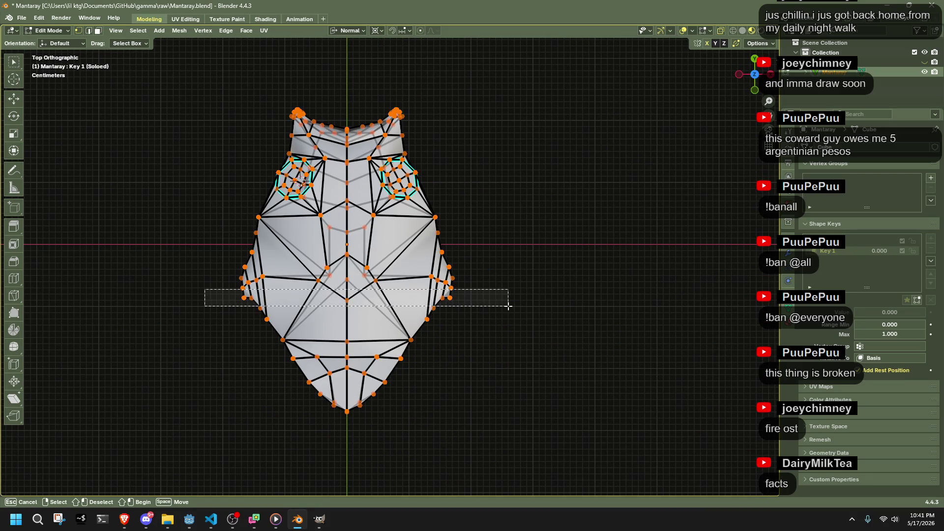
mouse_move(362, 394)
mouse_down()
mouse_move(237, 309)
mouse_move(260, 331)
mouse_up()
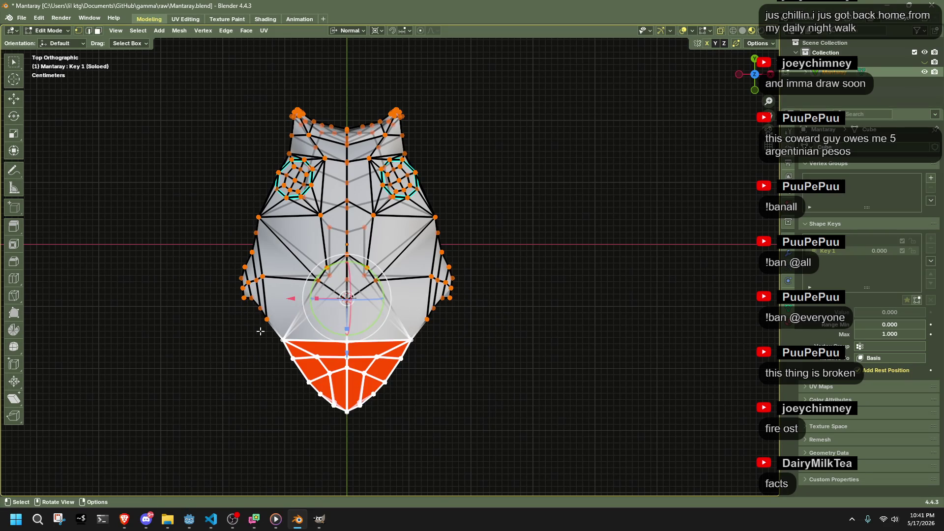
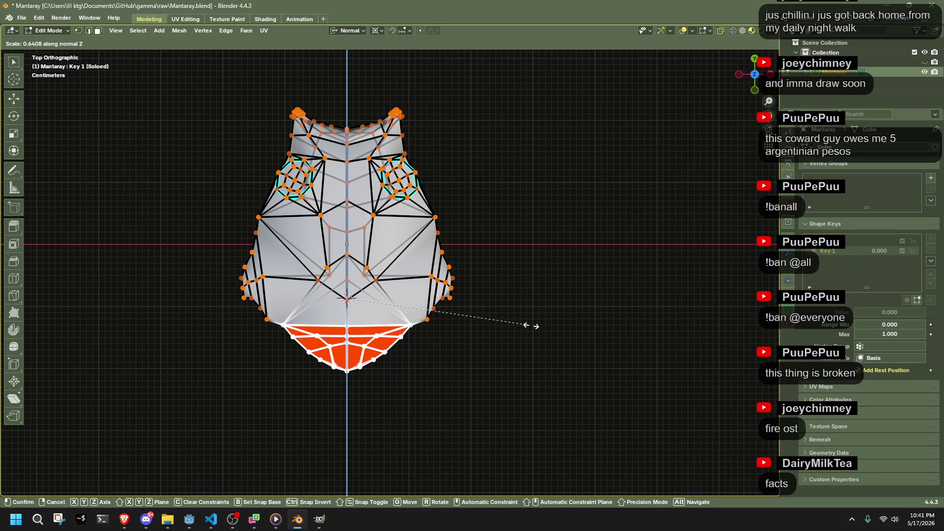
Step: Flatten the selected rear faces by scaling them along their normal Z axis
click(525, 316)
key(Escape)
key(s)
key(z)
key(z)
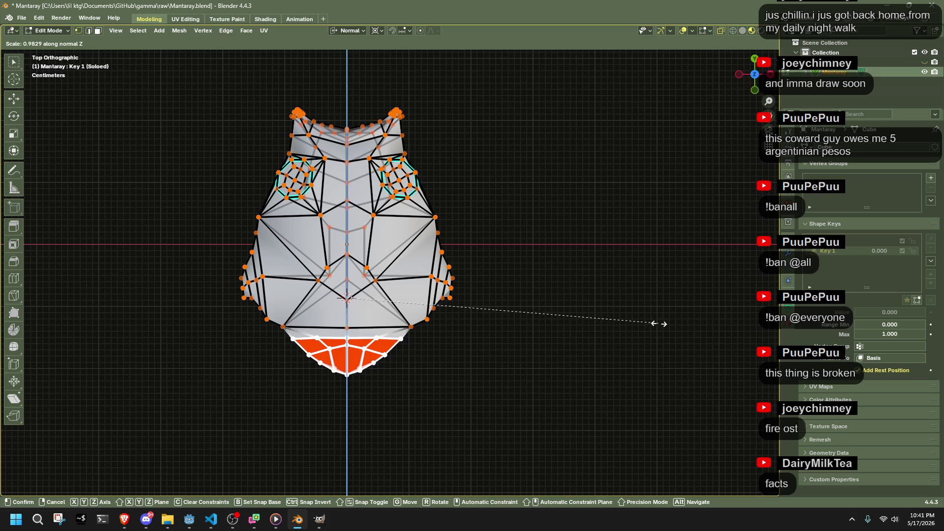
click(593, 314)
mouse_move(593, 314)
middle_down()
mouse_move(459, 215)
mouse_move(507, 278)
middle_up()
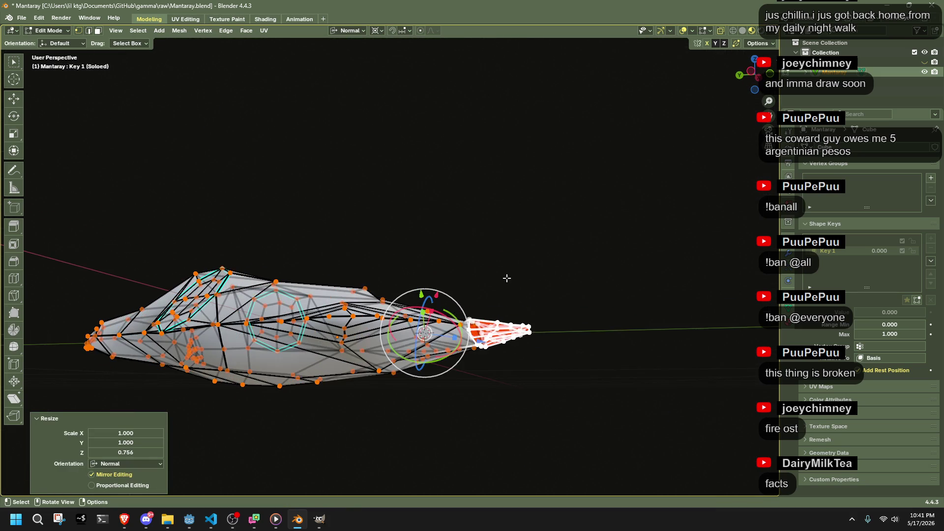
mouse_move(549, 337)
middle_down()
mouse_move(567, 343)
mouse_move(557, 347)
middle_up()
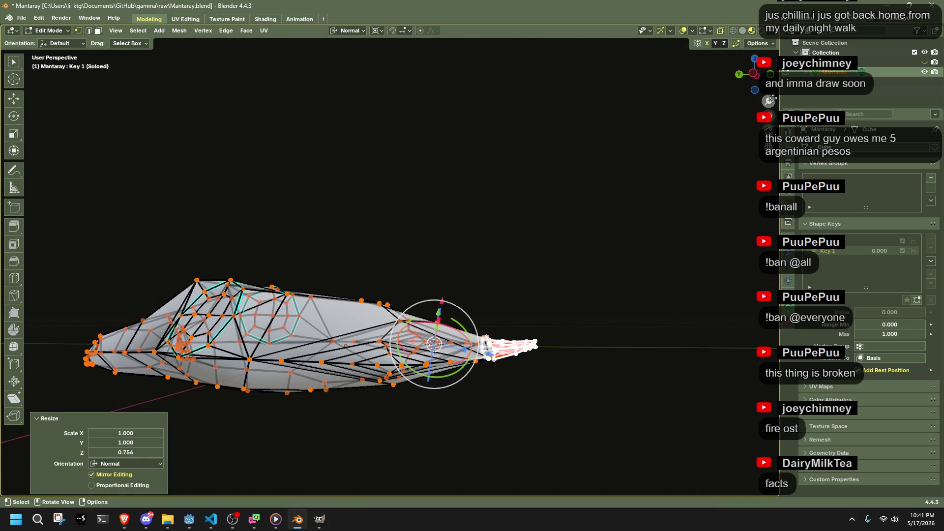
Step: In Left view, box-select the tail faces and widen them along normal Y
click(753, 74)
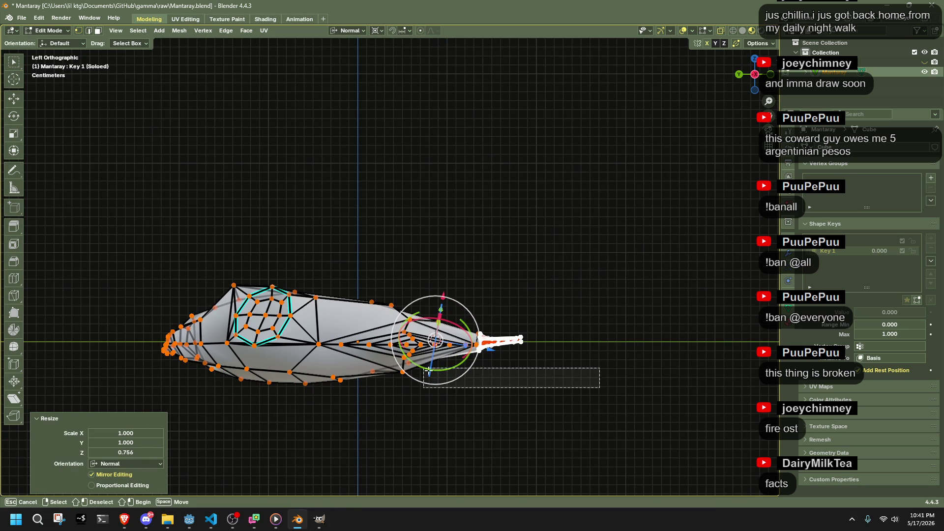
drag(600, 388, 549, 360)
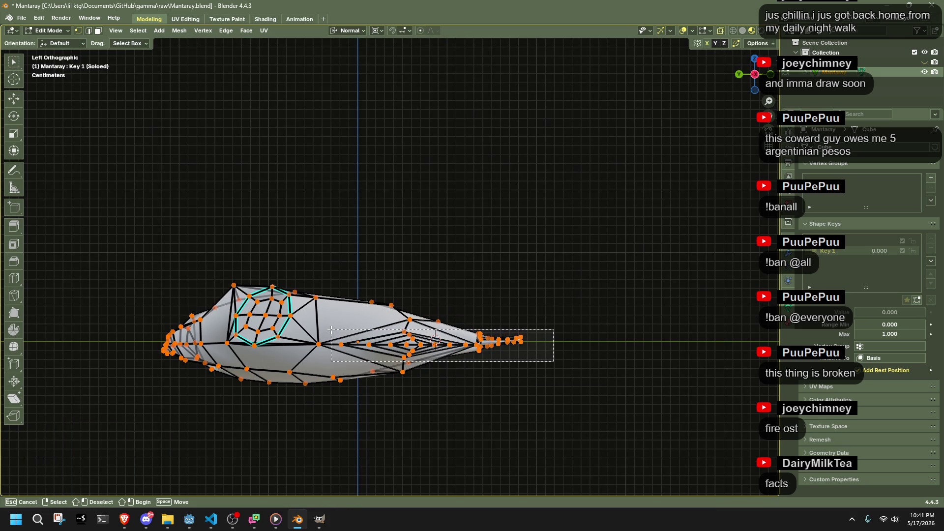
scroll(620, 343, up, 4)
key(s)
key(y)
key(y)
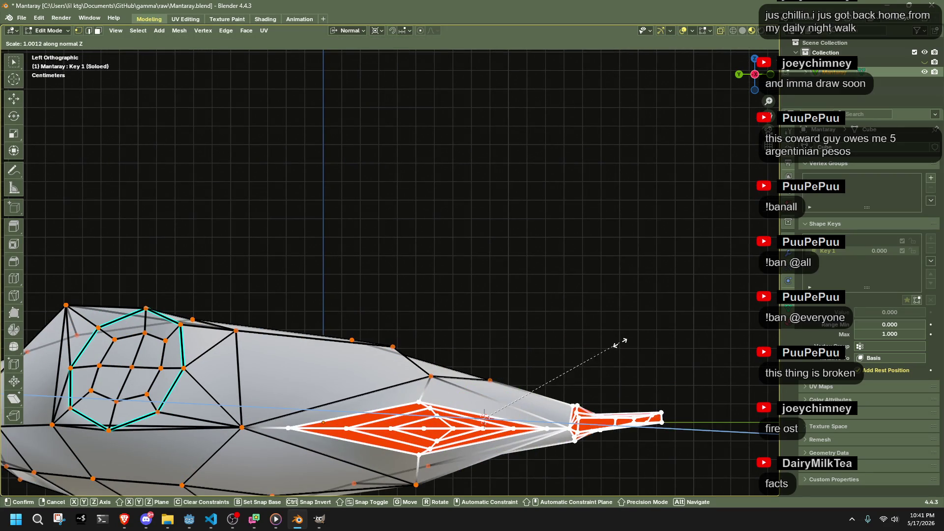
click(688, 341)
scroll(688, 340, down, 1)
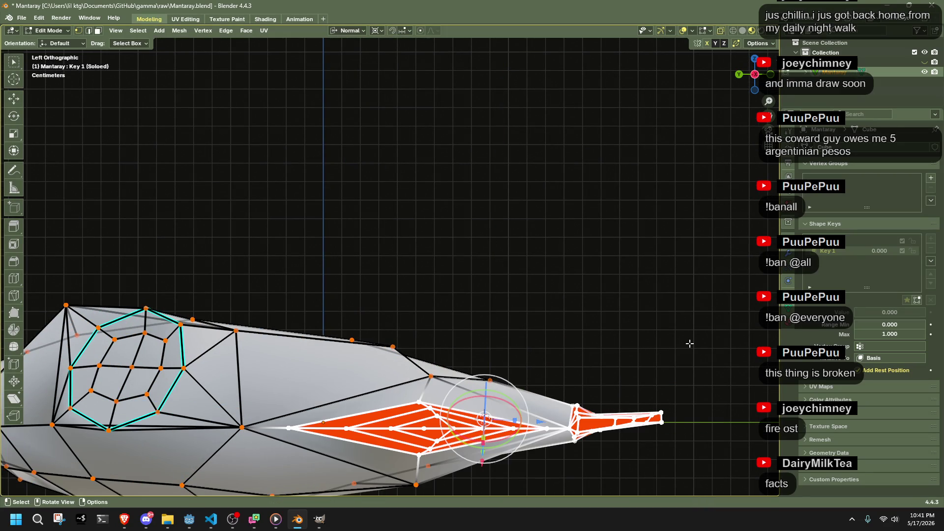
Step: Switch to Global orientation and make the tail faces taller along Z by 1.616
click(348, 30)
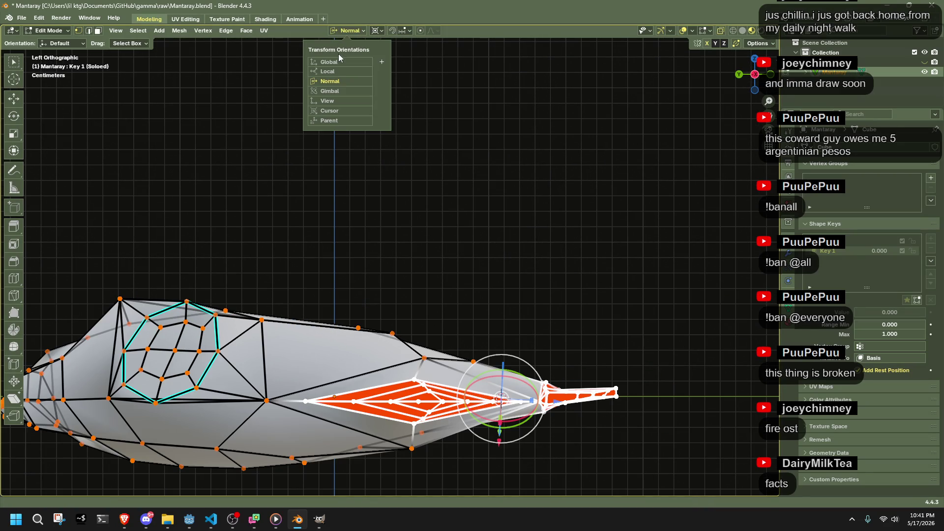
click(343, 63)
key(r)
key(z)
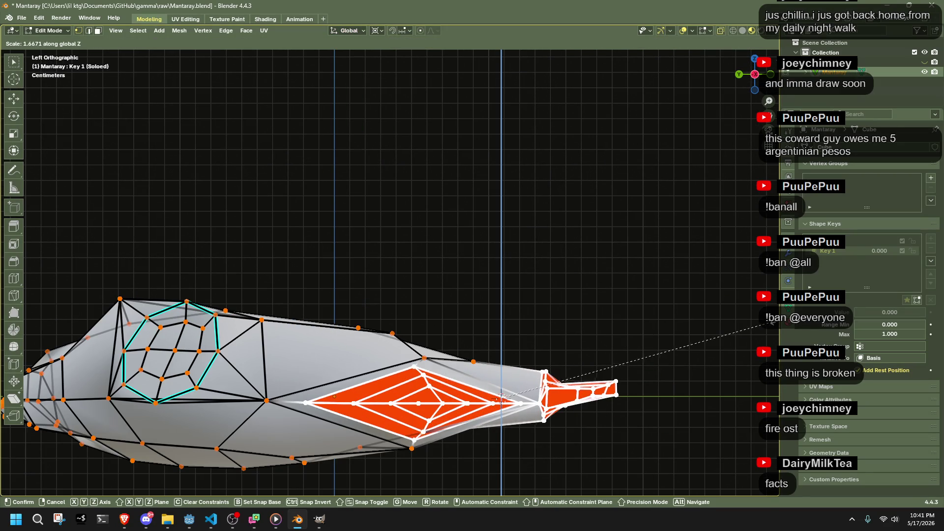
click(650, 401)
mouse_move(649, 401)
middle_down()
mouse_move(682, 403)
mouse_move(630, 367)
mouse_move(415, 323)
mouse_move(522, 316)
mouse_move(770, 334)
mouse_move(74, 339)
mouse_move(386, 375)
mouse_move(344, 364)
mouse_move(309, 373)
mouse_move(373, 388)
mouse_move(483, 385)
mouse_move(394, 395)
mouse_move(434, 383)
mouse_move(467, 388)
mouse_move(538, 362)
middle_up()
Step: Move the selection, then in Top view pull the right wing-edge faces inward and up
key(g)
click(310, 374)
key(KP_7)
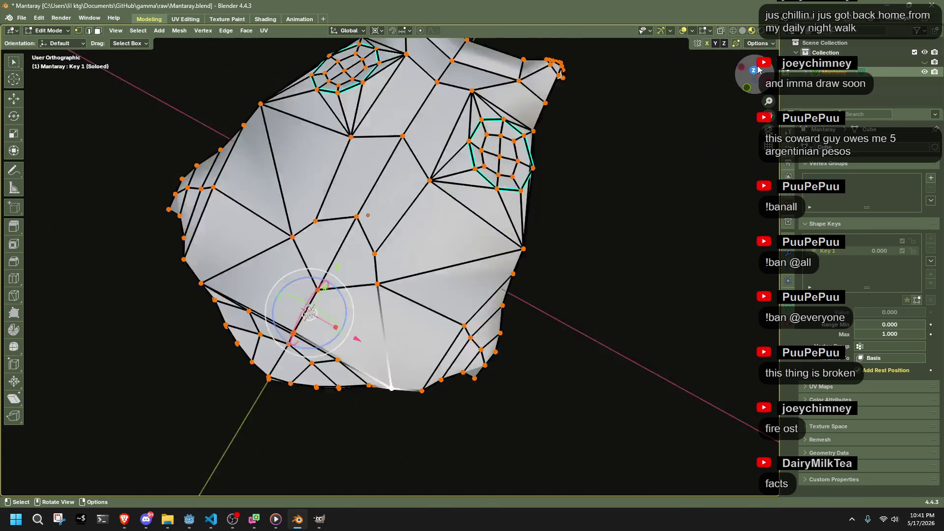
drag(605, 359, 469, 164)
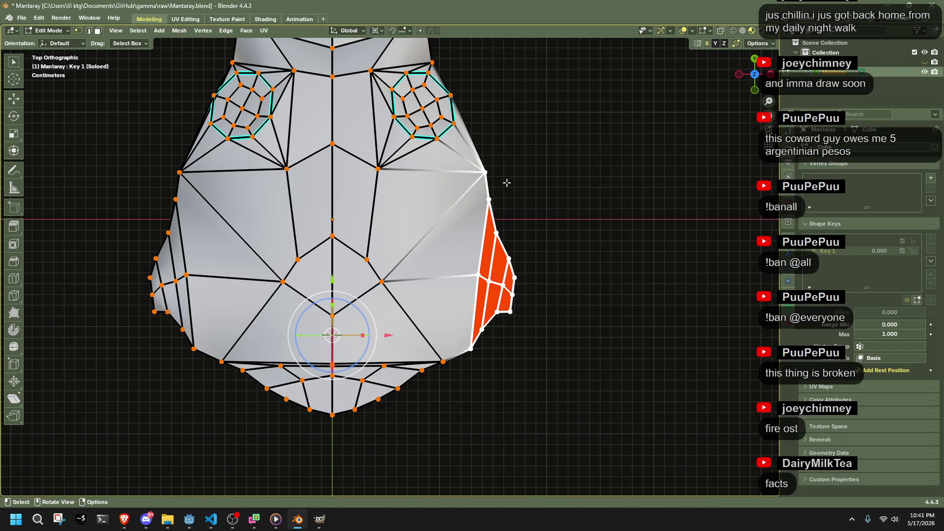
drag(622, 407, 476, 194)
key(g)
click(459, 140)
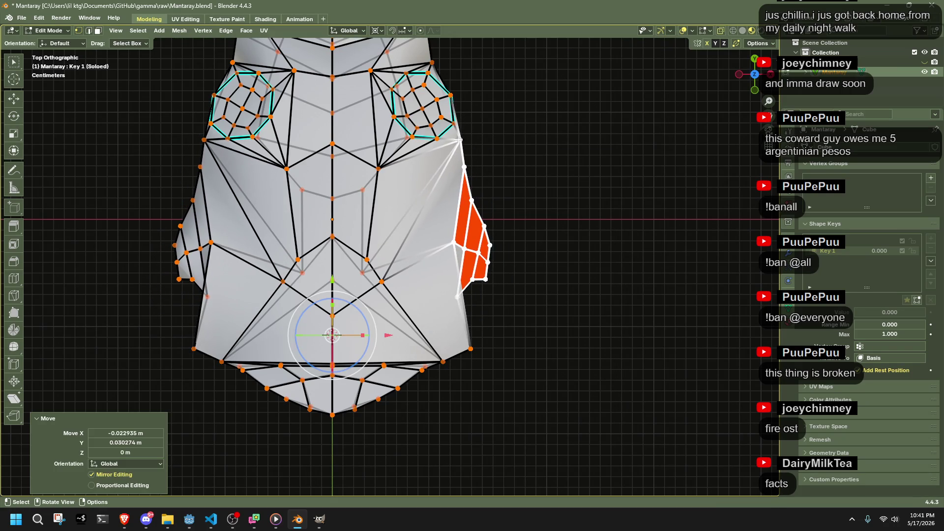
mouse_move(458, 140)
middle_down()
mouse_move(374, 253)
mouse_move(331, 238)
mouse_move(376, 221)
mouse_move(354, 179)
mouse_move(527, 254)
middle_up()
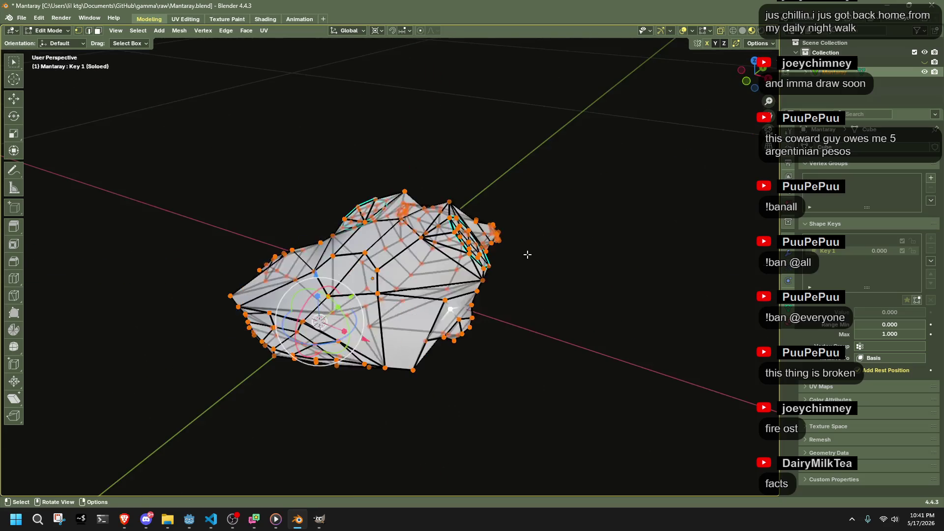
Step: Try To Sphere on the whole mesh, inspect it in Object Mode, then undo back to flat
key(a)
key(shift+alt+s)
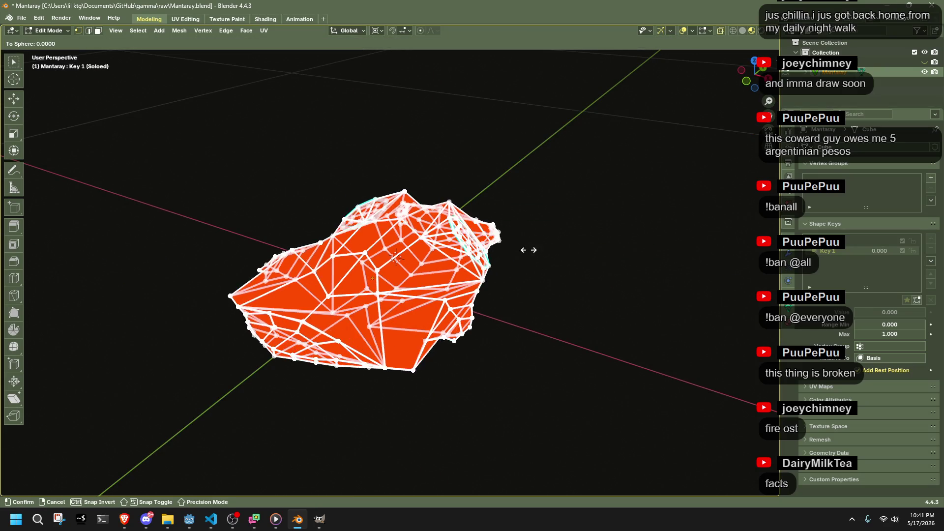
click(611, 312)
key(Tab)
mouse_move(596, 323)
middle_down()
mouse_move(394, 289)
mouse_move(412, 264)
mouse_move(496, 274)
mouse_move(569, 297)
middle_up()
key(Tab)
key(a)
key(ctrl+z)
Step: Drag a wing vertex up and to the left, then return to Top view
mouse_move(571, 233)
middle_down()
mouse_move(554, 274)
mouse_move(548, 228)
mouse_move(276, 295)
mouse_move(387, 317)
middle_up()
drag(411, 307, 387, 234)
mouse_move(387, 233)
middle_down()
mouse_move(453, 423)
mouse_move(478, 236)
middle_up()
click(756, 75)
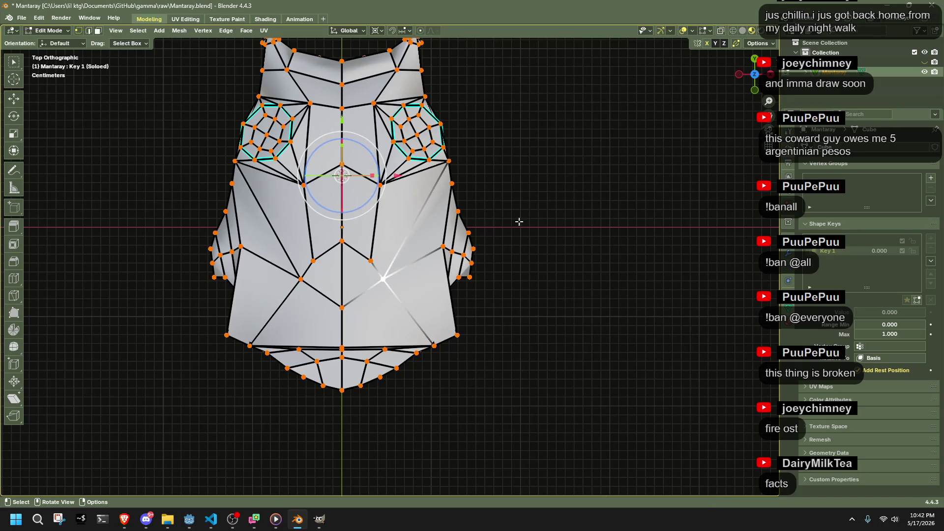
Step: Move a few vertices and raise the upper and lower centre vertices of the body
key(g)
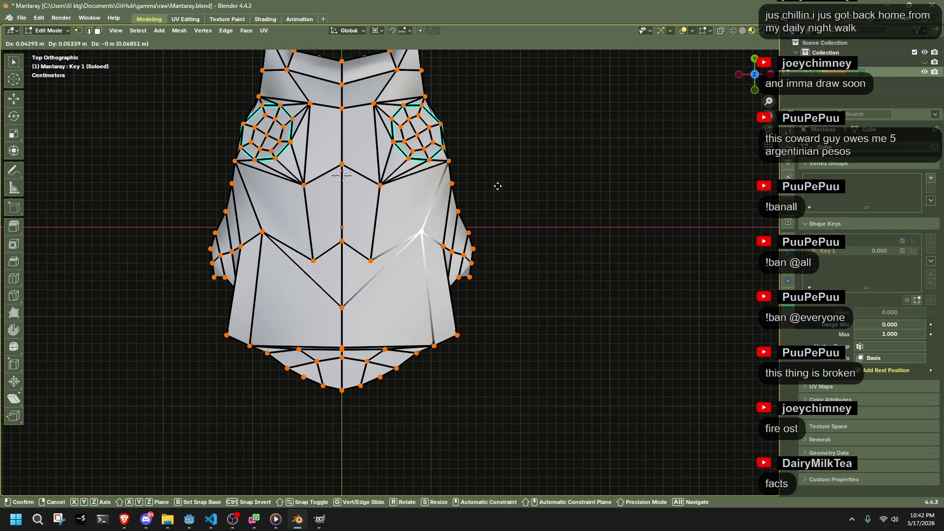
click(497, 175)
key(g)
click(381, 215)
key(ctrl+z)
key(g)
click(301, 217)
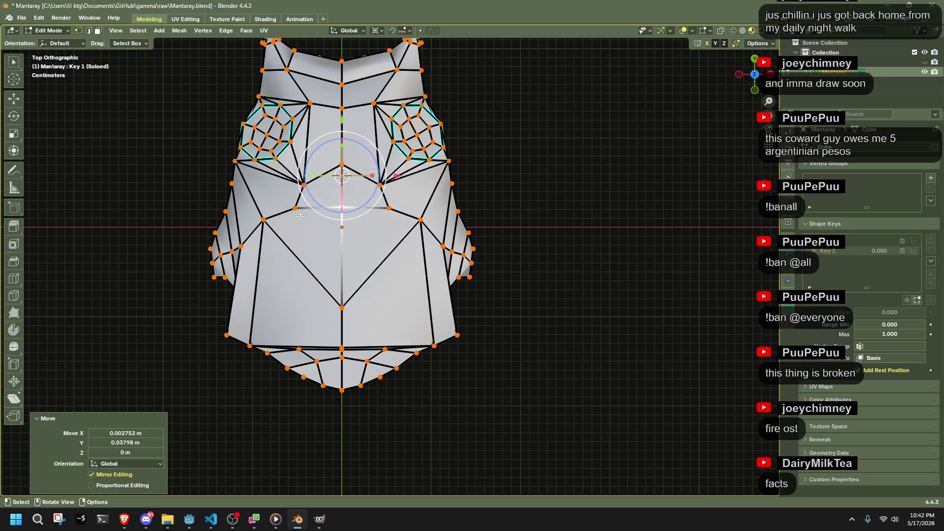
click(353, 305)
key(g)
click(340, 214)
Step: Reposition the lower-left wing vertices, moving them up, inward and down along the edge
click(250, 346)
key(g)
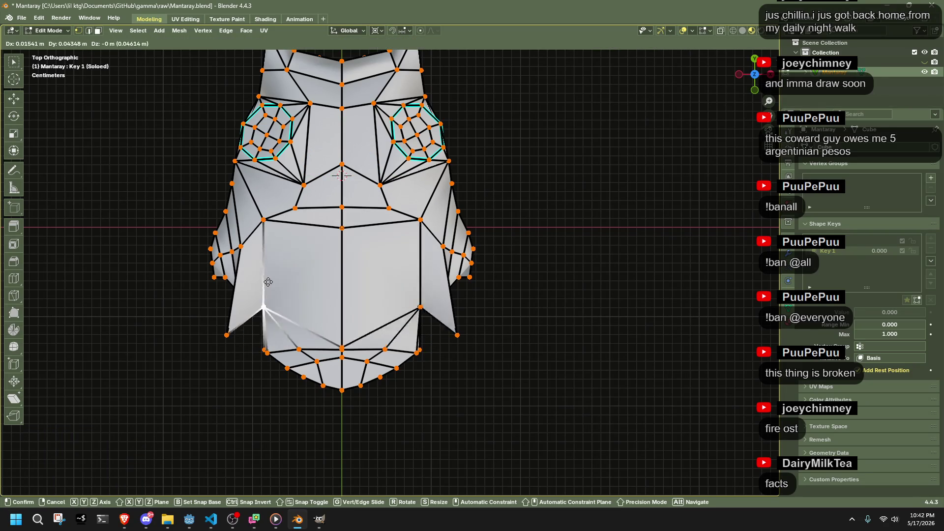
click(276, 242)
click(226, 335)
key(g)
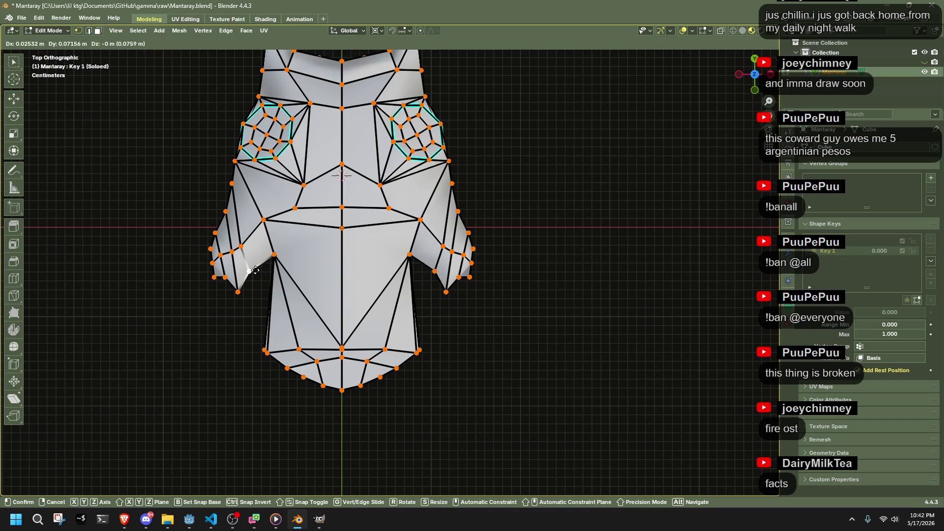
click(255, 276)
click(274, 257)
key(g)
click(278, 311)
click(251, 277)
key(g)
click(257, 288)
Step: Adjust further left-side wing vertices, moving them outward, up and inward
click(238, 292)
key(g)
click(243, 279)
click(264, 220)
key(g)
click(288, 216)
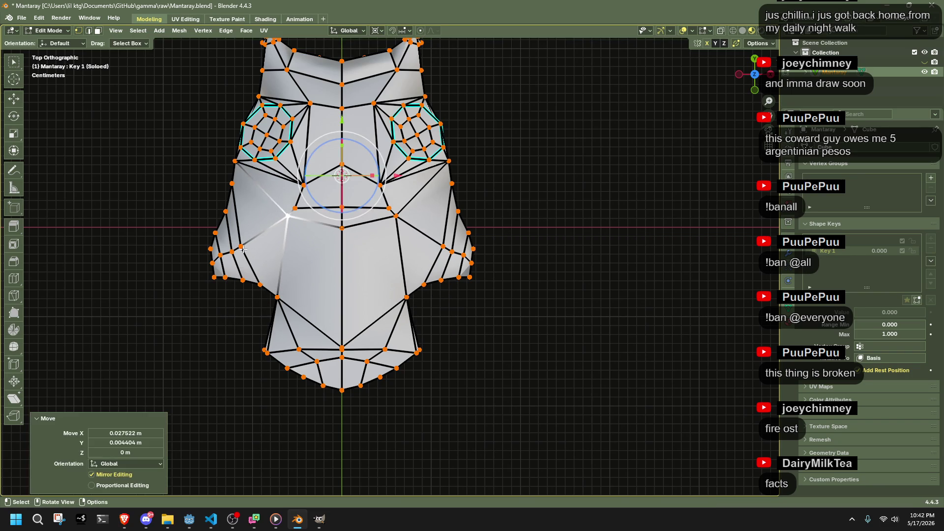
click(241, 247)
key(g)
click(270, 226)
click(232, 252)
key(g)
click(250, 234)
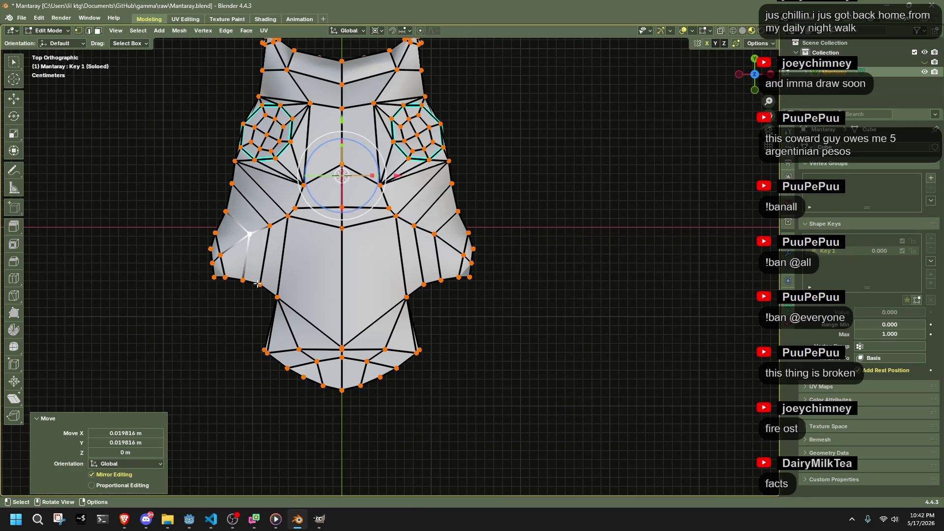
Step: Raise a body vertex viewed from a low side angle
mouse_move(248, 286)
middle_down()
mouse_move(331, 175)
mouse_move(358, 175)
mouse_move(380, 249)
middle_up()
shift+click(359, 315)
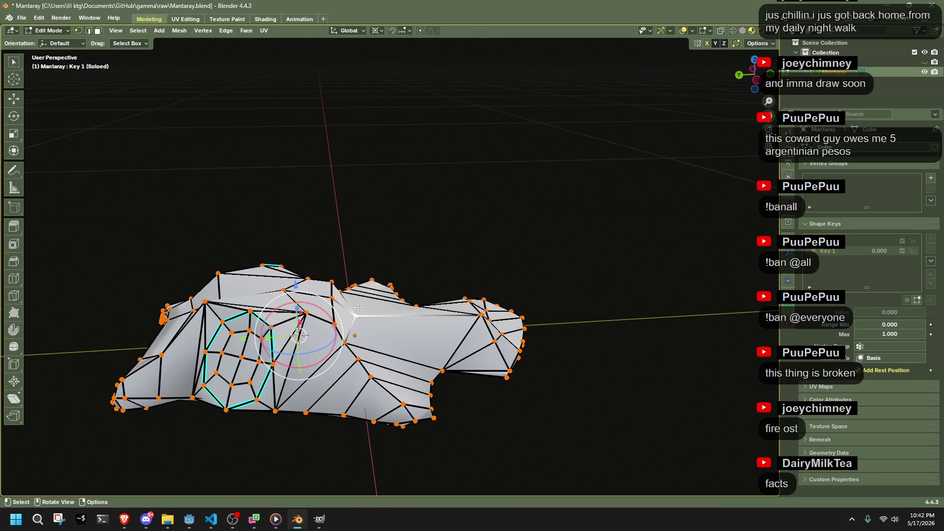
middle_drag(358, 314, 362, 276)
key(g)
click(456, 303)
middle_drag(457, 303, 619, 433)
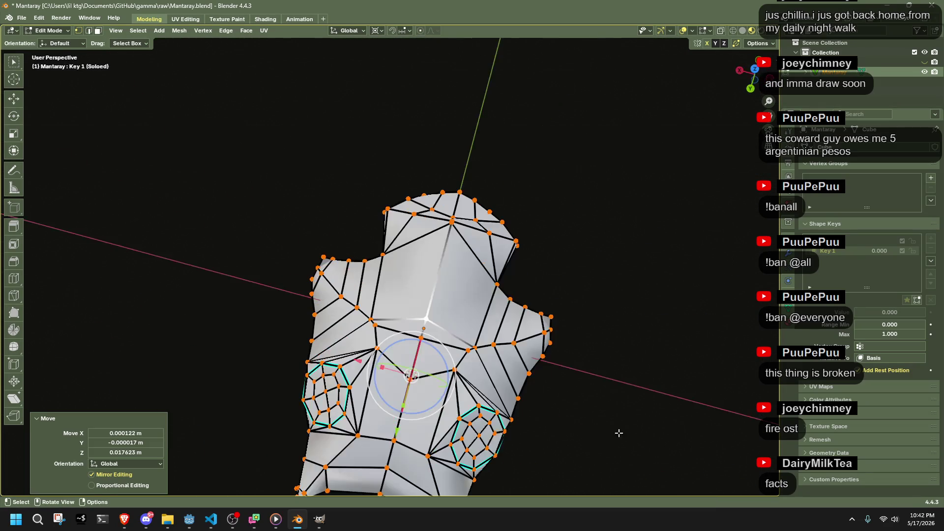
click(755, 69)
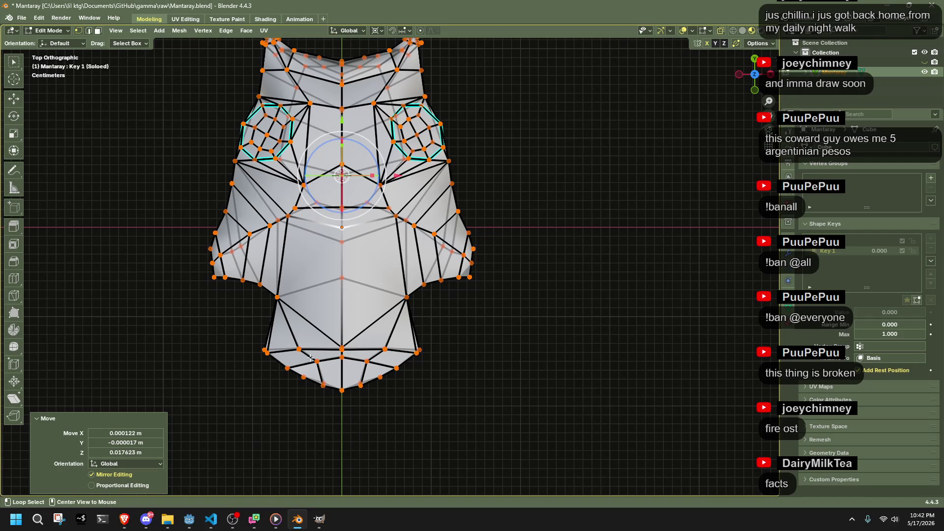
mouse_move(347, 332)
middle_down()
mouse_move(461, 238)
mouse_move(468, 295)
middle_up()
Step: Select a lower body vertex and move it in Top view
shift+click(465, 311)
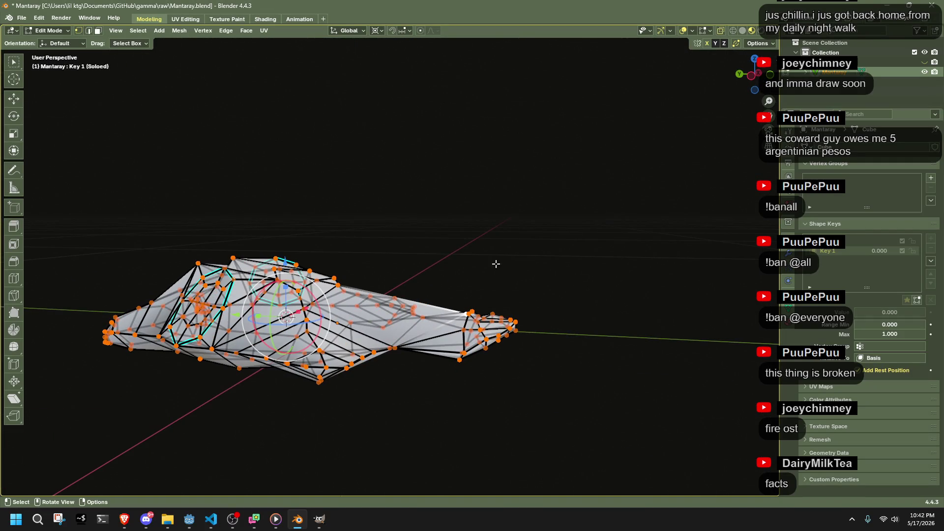
click(753, 62)
key(g)
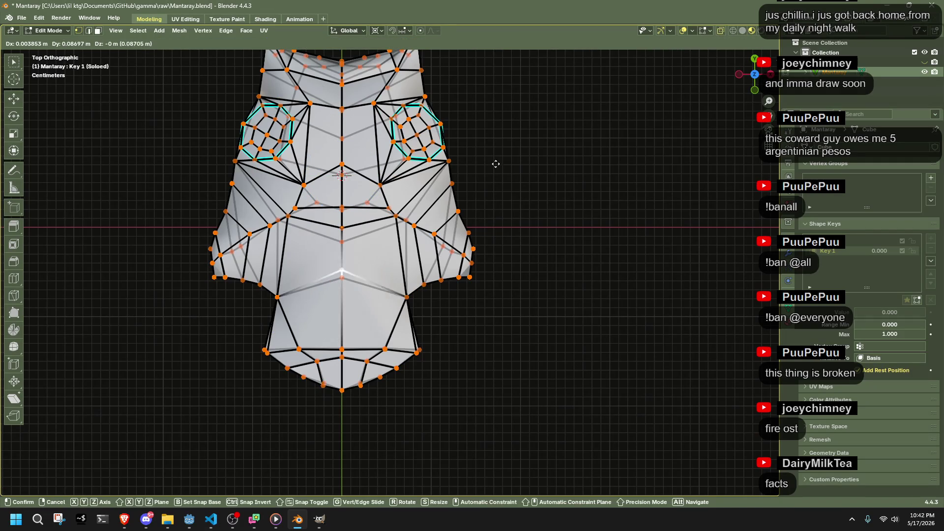
click(497, 142)
key(g)
click(497, 142)
mouse_move(497, 142)
middle_down()
mouse_move(504, 280)
mouse_move(523, 240)
middle_up()
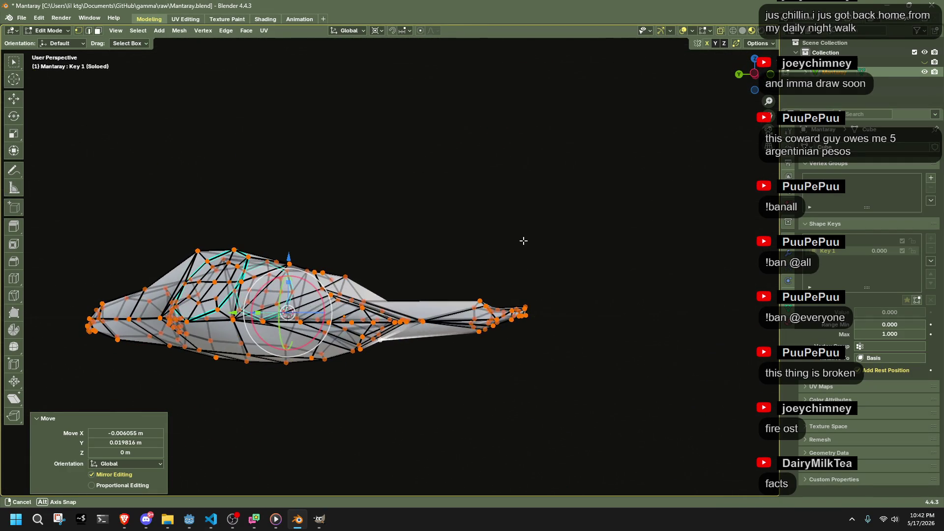
Step: Move the edge loop near the tail by X -0.000638, Y -0.006398, Z -0.018644 m
alt+click(425, 318)
middle_drag(466, 376, 688, 357)
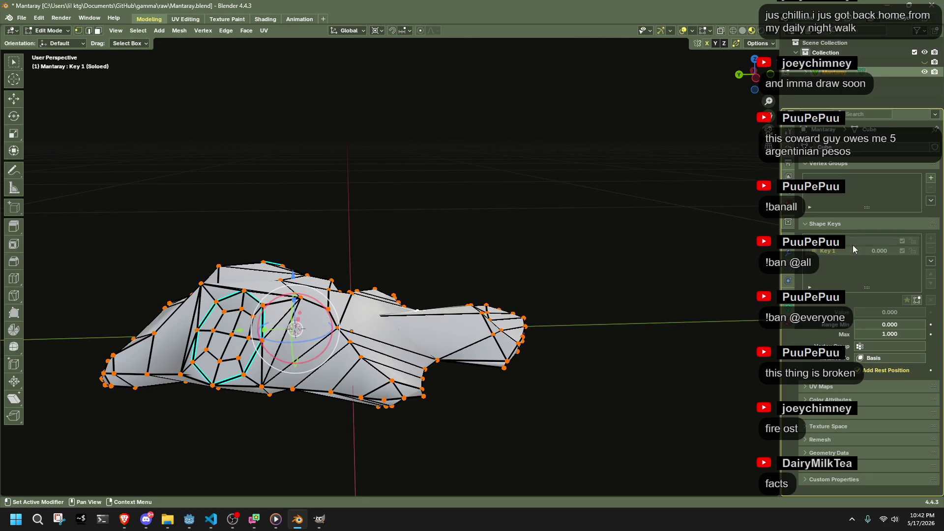
key(Tab)
key(Tab)
mouse_move(464, 337)
middle_down()
mouse_move(418, 320)
mouse_move(492, 315)
mouse_move(571, 284)
middle_up()
key(g)
click(417, 345)
key(Tab)
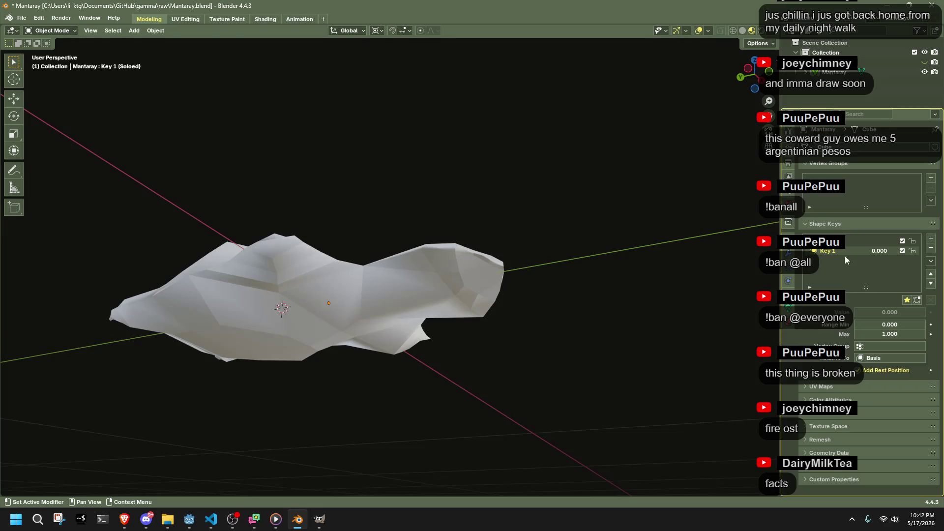
Step: Make the Basis shape key active and inspect its flat shape in Edit Mode
click(846, 241)
key(Tab)
mouse_move(492, 246)
middle_down()
mouse_move(515, 270)
mouse_move(525, 334)
mouse_move(615, 403)
mouse_move(648, 363)
mouse_move(581, 340)
mouse_move(651, 311)
middle_up()
key(Tab)
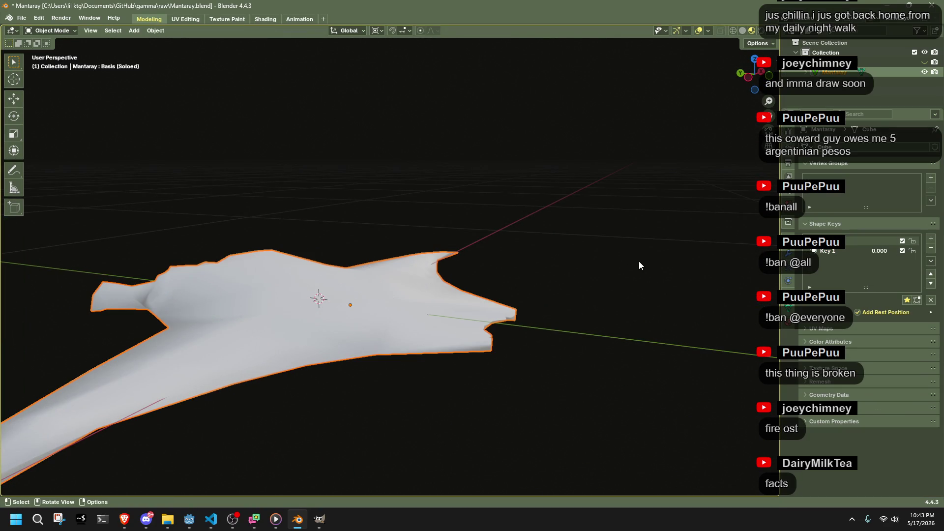
Step: Make Key 1 the active shape key again and re-enter Edit Mode on it
click(834, 251)
key(Tab)
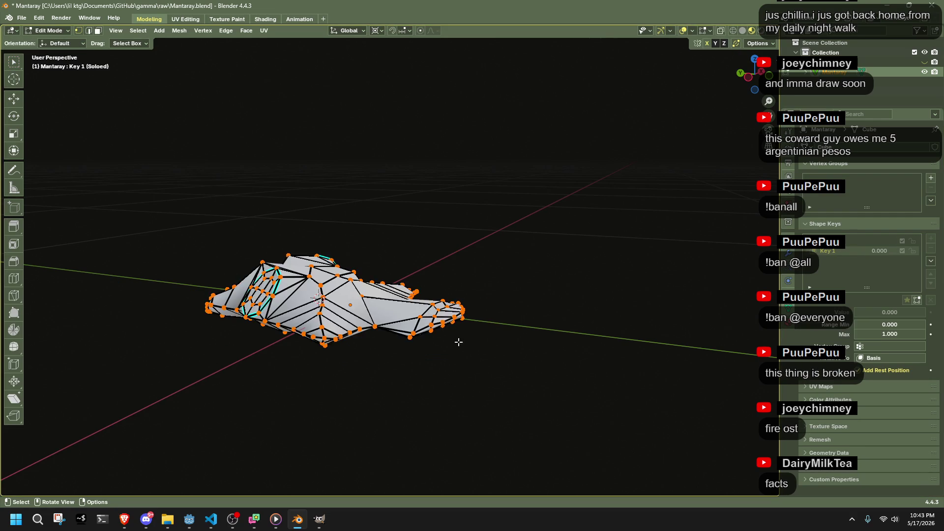
scroll(513, 343, up, 3)
mouse_move(512, 342)
middle_down()
mouse_move(451, 347)
mouse_move(497, 341)
mouse_move(458, 350)
mouse_move(433, 401)
middle_up()
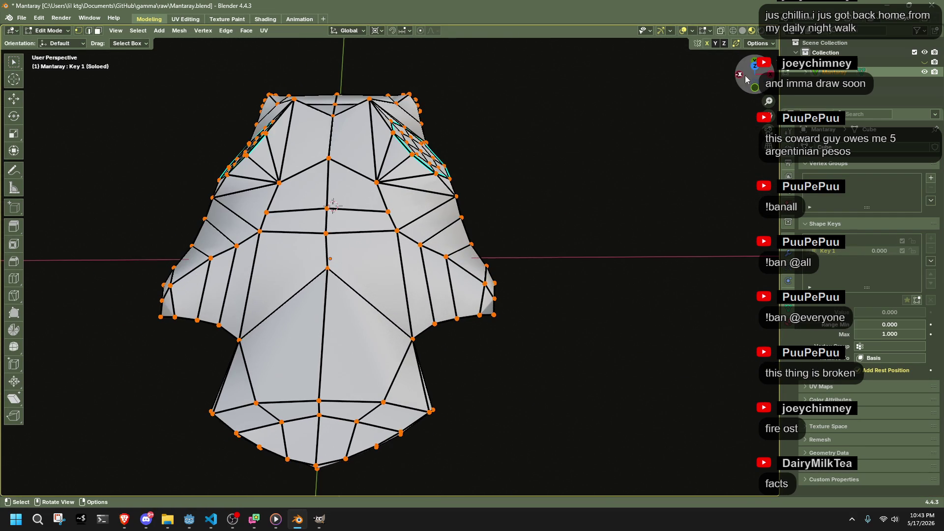
Step: In top view, select the faces at the pointed end and narrow them along X
key(KP_7)
drag(167, 373, 510, 460)
key(shift+s)
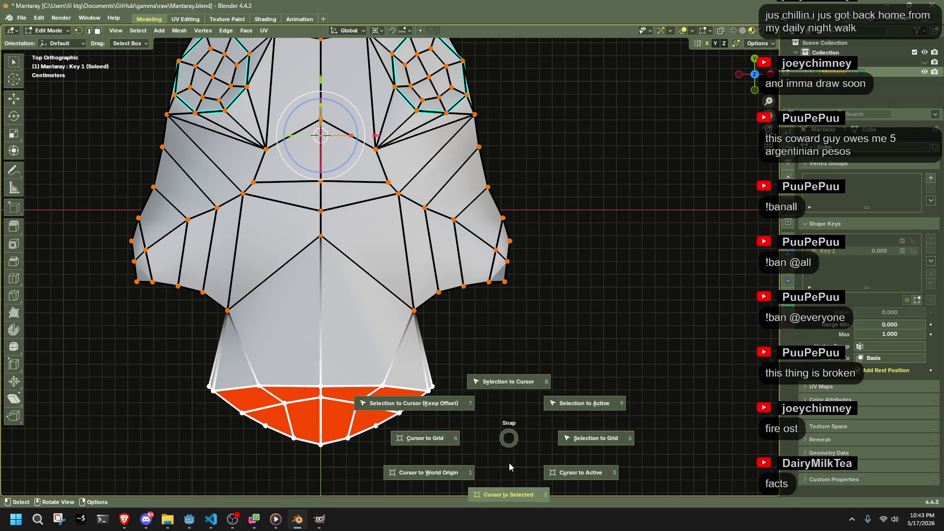
key(shift+alt+z)
key(shift+alt+z)
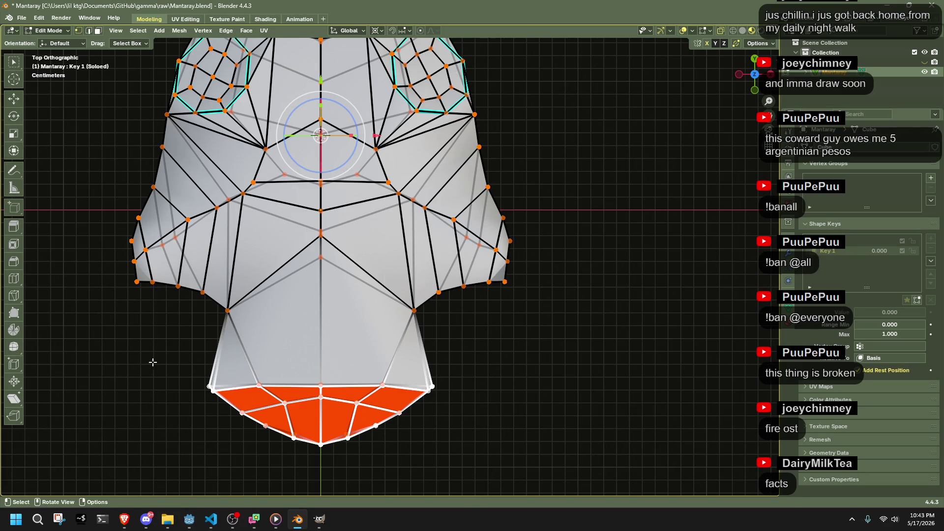
key(s)
key(x)
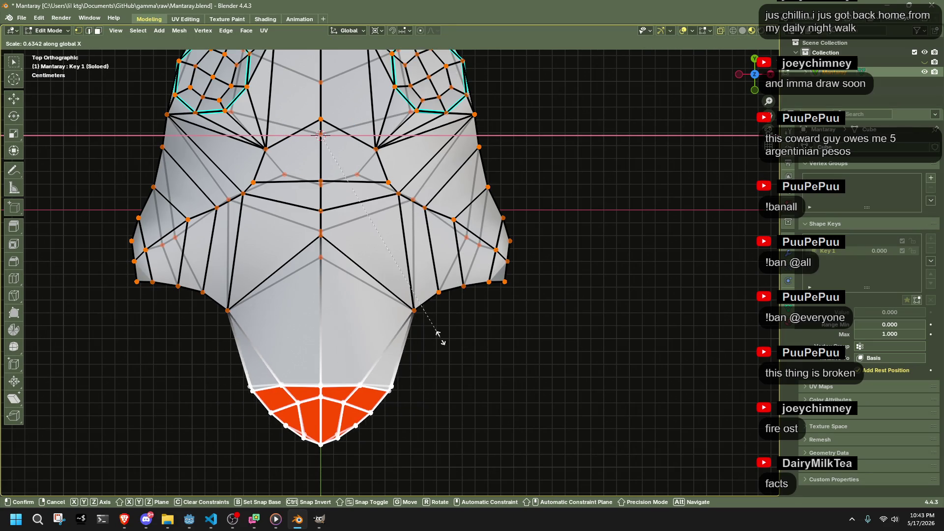
click(406, 311)
Step: Reselect the pointed-end faces and squash them flat along Y
click(228, 311)
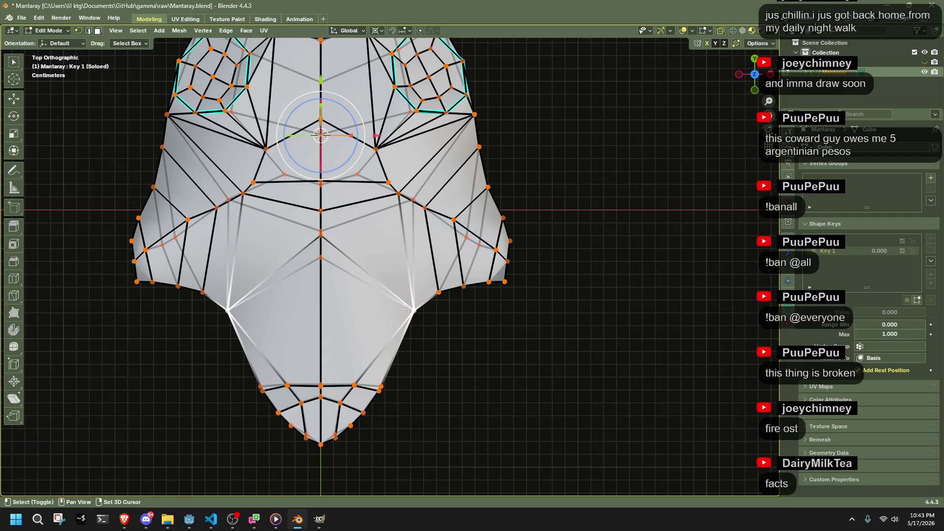
drag(496, 460, 205, 369)
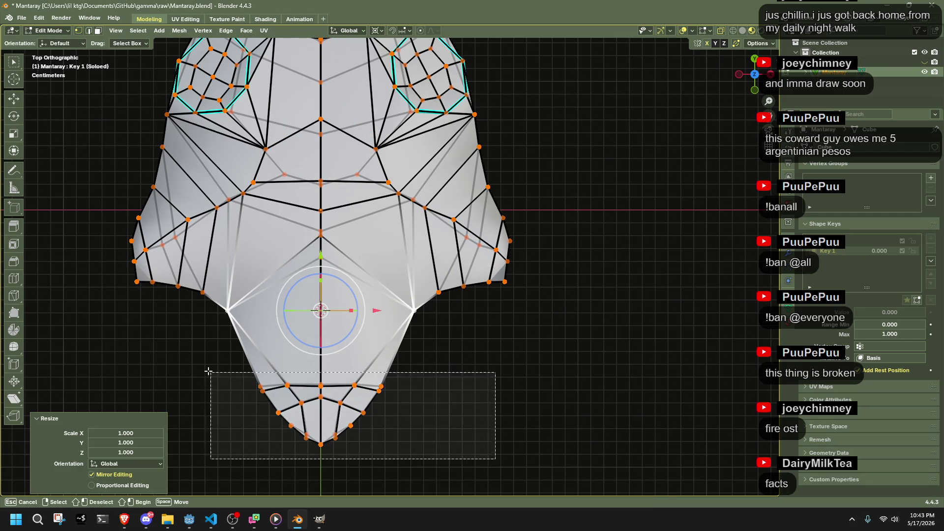
key(s)
key(y)
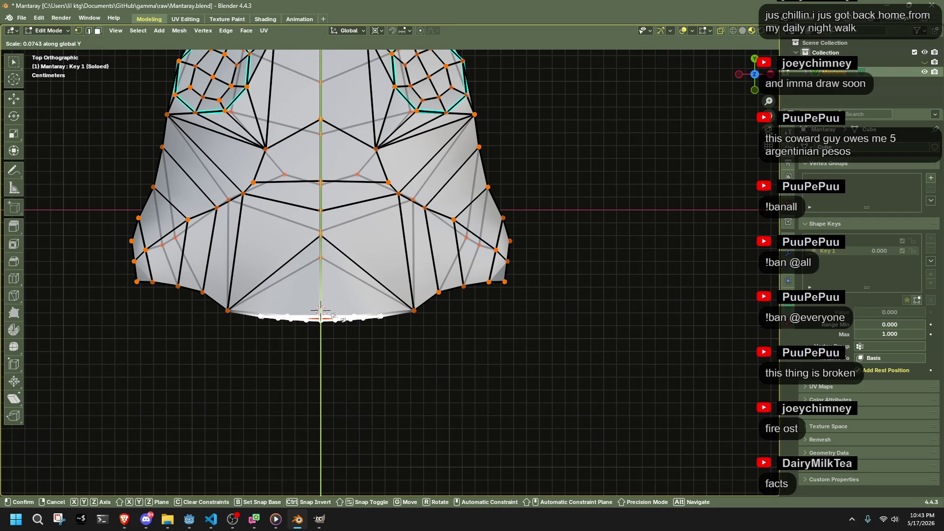
click(332, 321)
Step: From side and perspective views, reposition the flattened end vertices
mouse_move(354, 348)
middle_down()
mouse_move(431, 243)
mouse_move(411, 234)
mouse_move(221, 273)
middle_up()
middle_drag(429, 300, 457, 300)
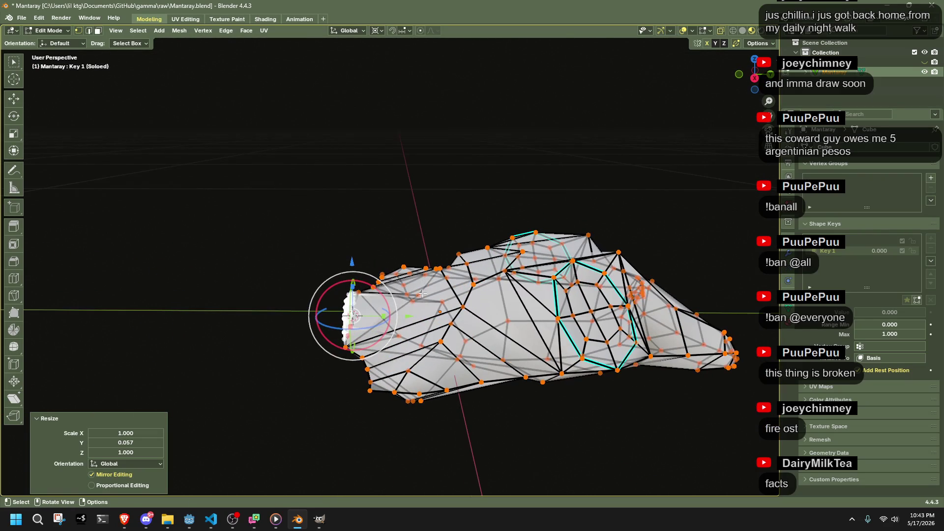
click(756, 79)
key(g)
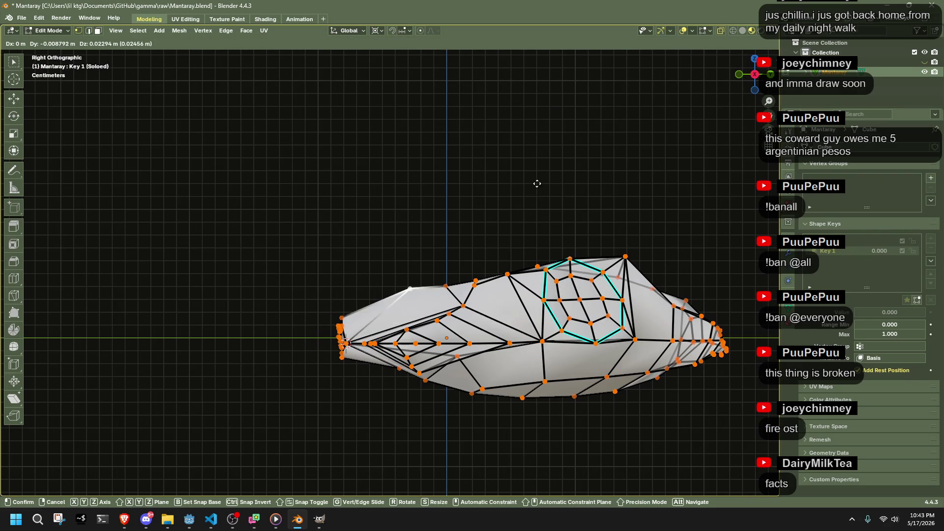
click(537, 183)
mouse_move(537, 183)
middle_down()
mouse_move(477, 348)
mouse_move(560, 316)
mouse_move(605, 335)
mouse_move(498, 422)
mouse_move(472, 403)
mouse_move(709, 114)
middle_up()
key(g)
click(576, 344)
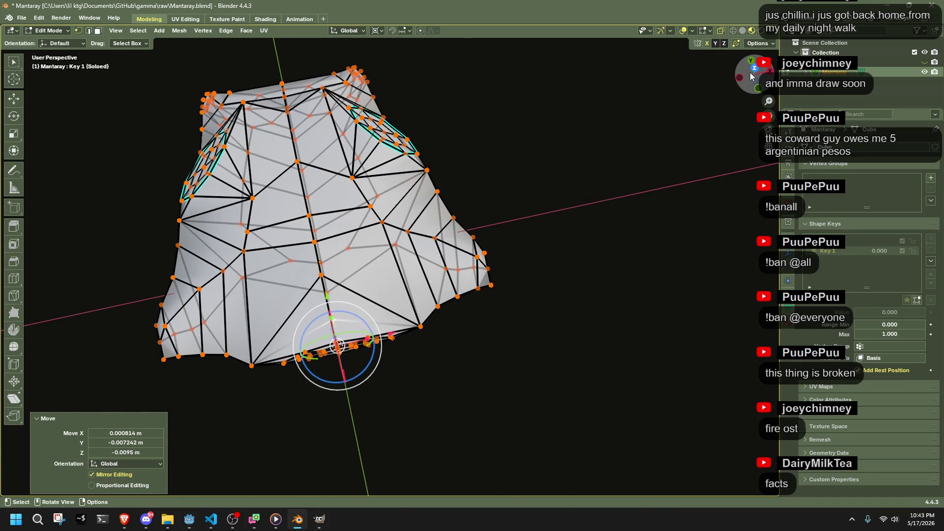
Step: Try To Sphere rounding on the whole mesh from top view, then undo it
click(754, 69)
drag(603, 391, 54, 181)
scroll(53, 180, down, 3)
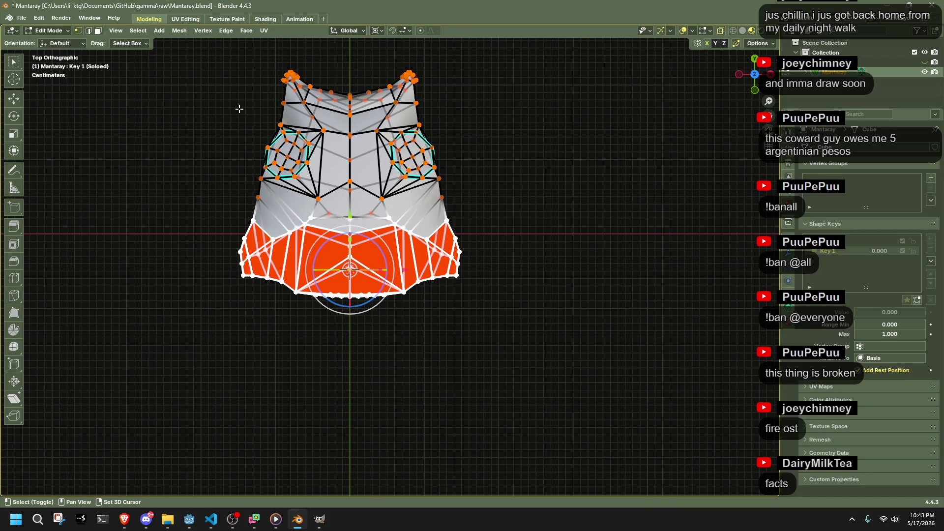
key(a)
key(shift+alt+s)
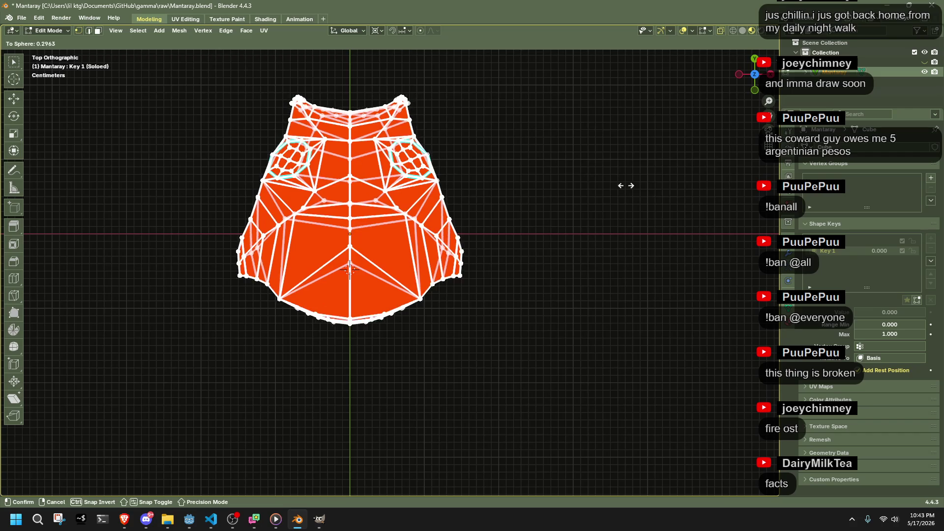
click(727, 202)
key(ctrl+z)
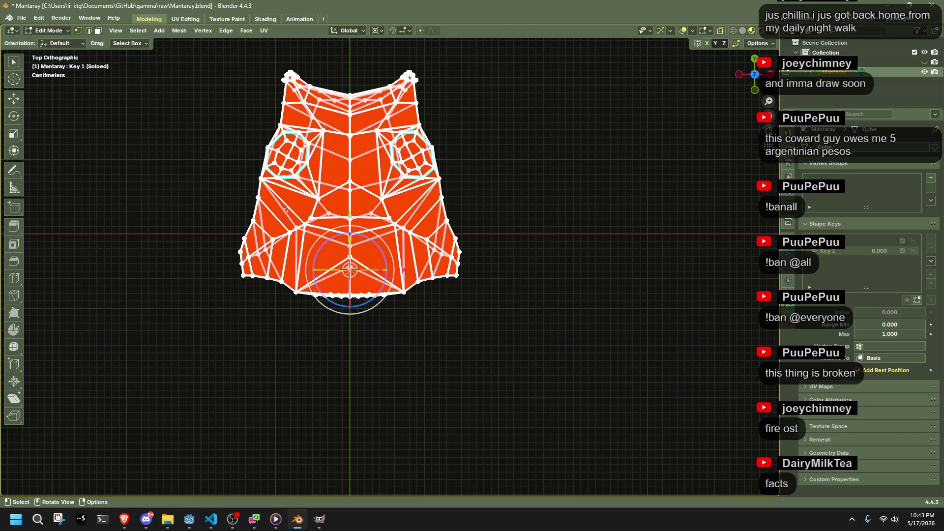
Step: Center the 3D cursor on the selection, inspect a full To Sphere shape, then undo it
drag(397, 232, 398, 231)
key(shift+s)
click(354, 288)
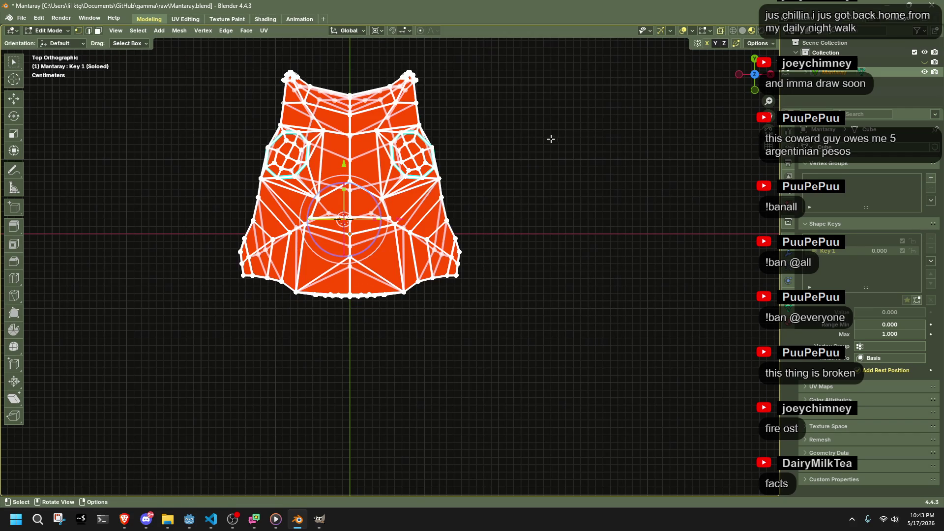
key(shift+alt+s)
click(533, 221)
key(Tab)
mouse_move(534, 222)
middle_down()
mouse_move(539, 230)
mouse_move(629, 160)
mouse_move(656, 110)
middle_up()
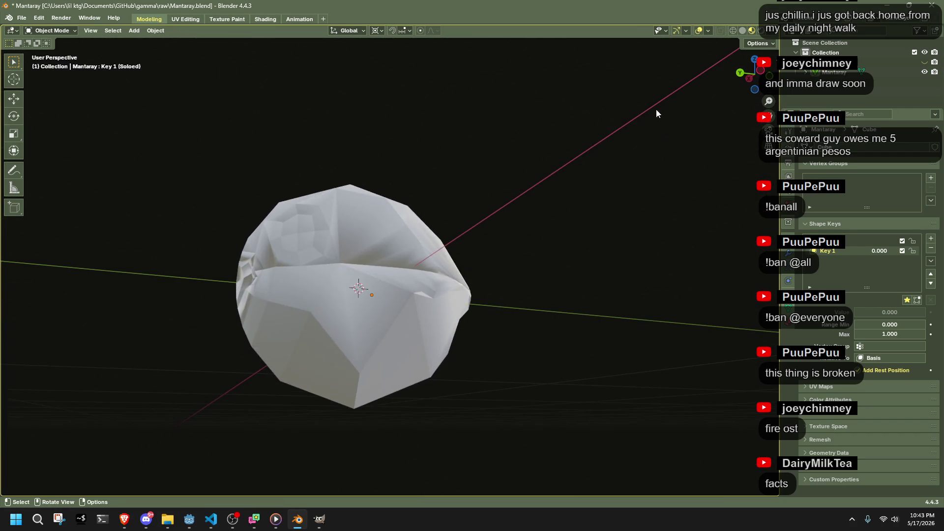
key(Tab)
key(ctrl+z)
key(ctrl+z)
scroll(556, 290, up, 3)
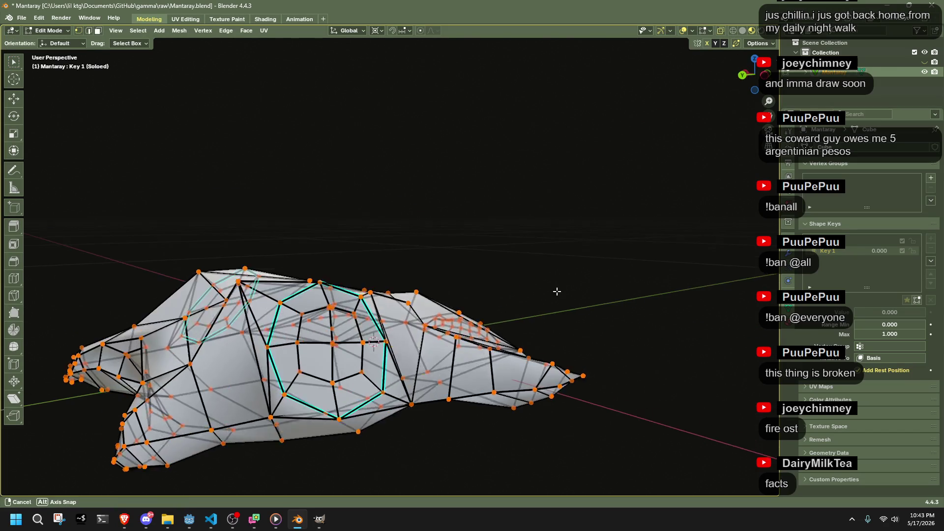
Step: Reselect the Mantaray, re-enter Edit Mode and orbit to view its peaked silhouette
key(Tab)
click(560, 292)
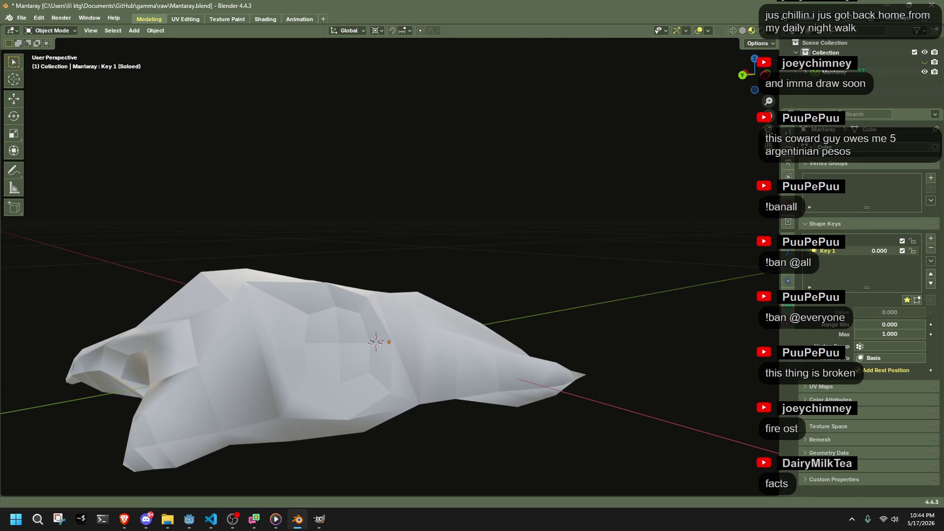
middle_drag(473, 368, 409, 364)
click(392, 350)
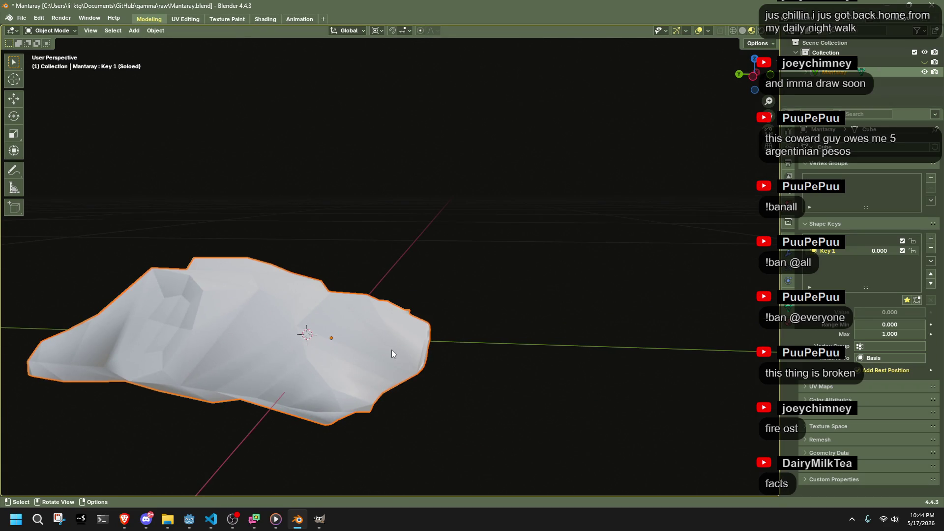
key(Tab)
mouse_move(424, 362)
middle_down()
mouse_move(492, 381)
mouse_move(434, 405)
mouse_move(409, 358)
mouse_move(387, 371)
middle_up()
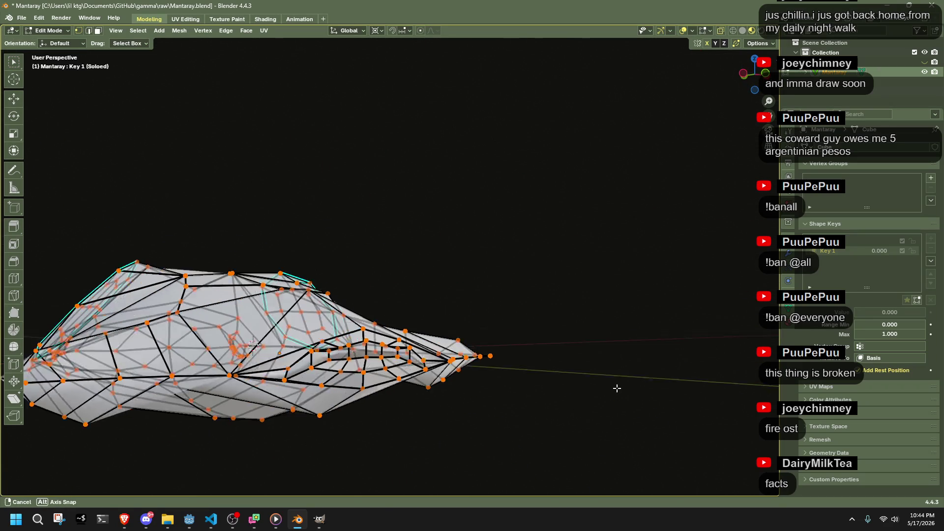
scroll(615, 388, up, 3)
middle_drag(615, 388, 624, 412)
middle_drag(370, 336, 463, 278)
Step: In framed top view, move the centre vertices up and shift the side vertices inward
click(753, 69)
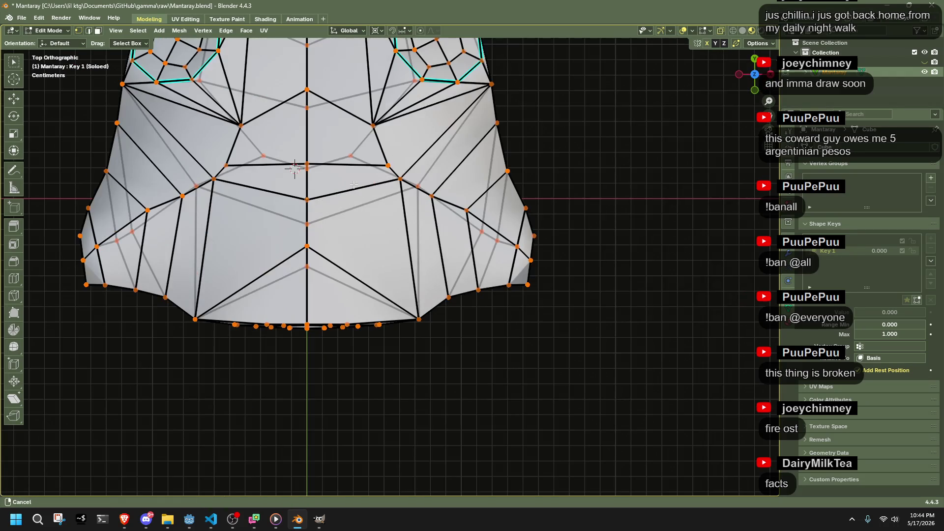
key(Home)
key(g)
click(379, 197)
key(g)
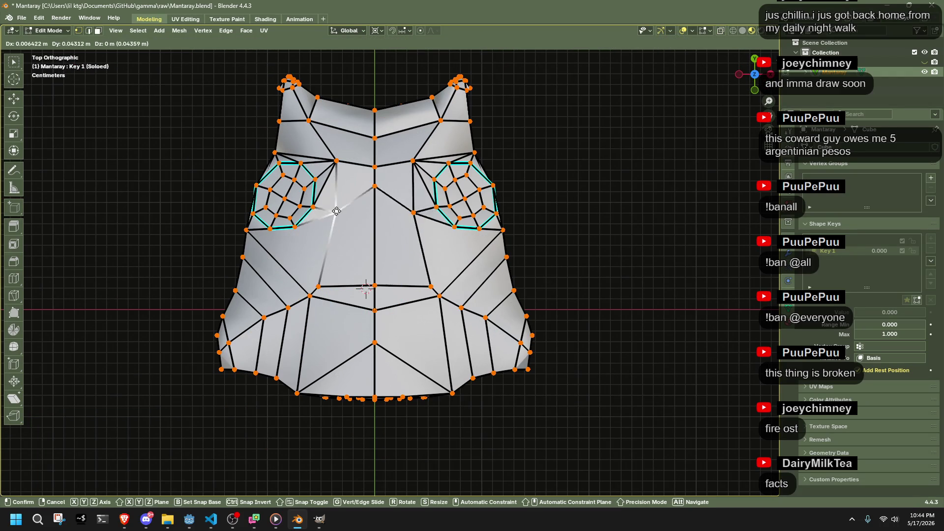
click(328, 242)
key(g)
click(327, 270)
Step: Move the lower flap vertices up and inward toward the centre
key(g)
click(382, 283)
key(g)
click(382, 345)
key(g)
click(376, 305)
key(g)
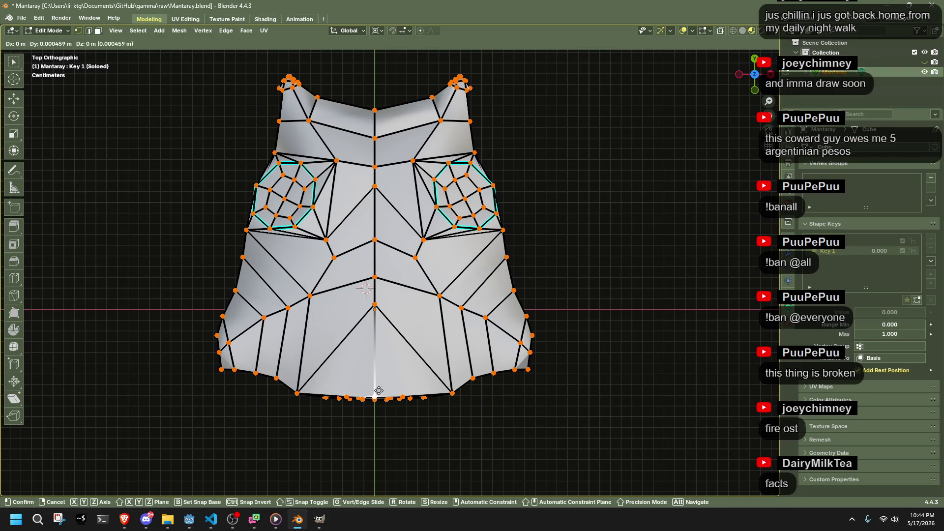
click(382, 333)
Step: In perspective, reposition several more flap vertices
mouse_move(383, 333)
middle_down()
mouse_move(466, 276)
mouse_move(440, 321)
mouse_move(502, 364)
mouse_move(427, 317)
mouse_move(384, 374)
mouse_move(323, 266)
mouse_move(317, 280)
mouse_move(369, 286)
mouse_move(471, 272)
mouse_move(609, 350)
mouse_move(592, 373)
mouse_move(620, 316)
mouse_move(633, 353)
mouse_move(533, 382)
mouse_move(626, 374)
mouse_move(634, 354)
middle_up()
key(g)
click(467, 276)
key(g)
click(433, 326)
key(g)
click(318, 292)
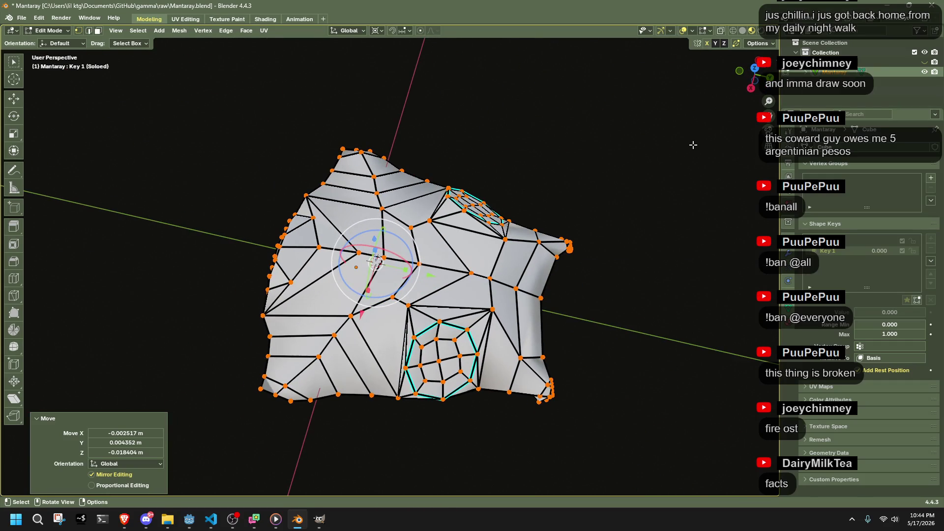
Step: In top view, drag the wing edge and lower vertices inward toward the centre
click(755, 68)
drag(447, 298, 412, 304)
mouse_move(415, 258)
mouse_down()
mouse_move(402, 268)
mouse_move(422, 251)
mouse_up()
mouse_move(451, 210)
mouse_down()
mouse_move(451, 231)
mouse_move(412, 254)
mouse_move(351, 264)
mouse_move(363, 263)
mouse_up()
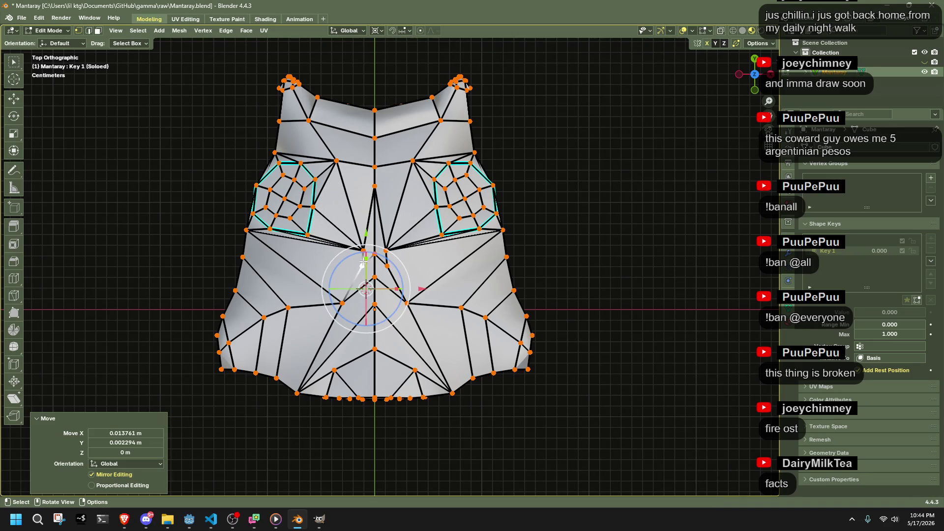
drag(349, 299, 366, 288)
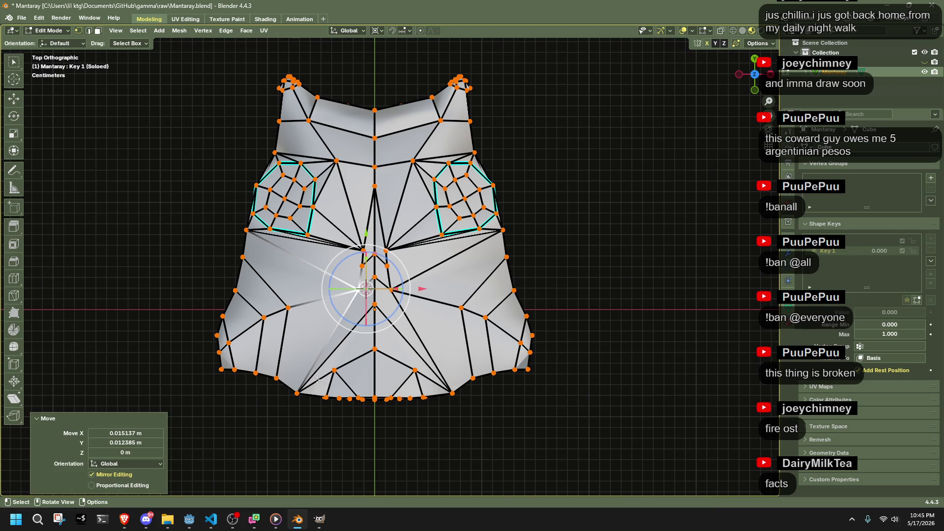
drag(288, 308, 333, 298)
Step: Pull the left flap vertices up and inward to taper the flap
click(244, 257)
drag(263, 318, 305, 307)
drag(229, 343, 270, 313)
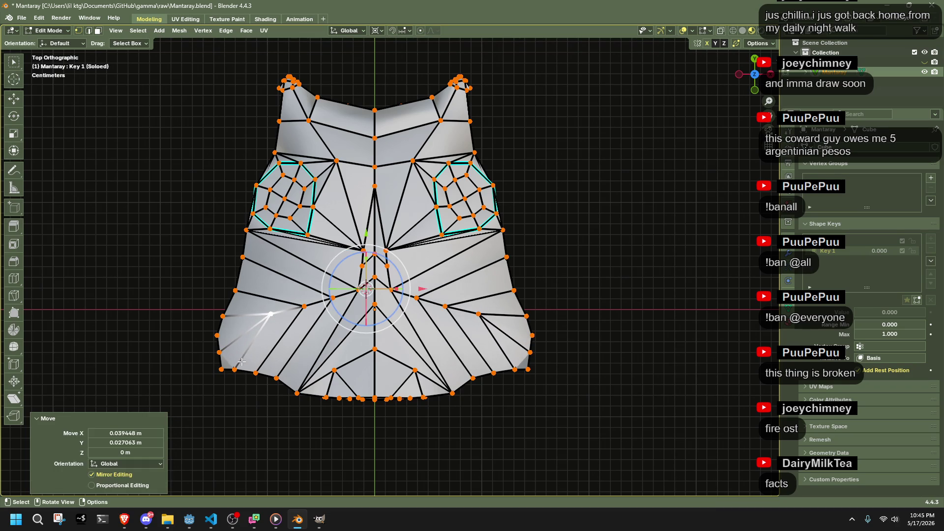
drag(222, 374, 226, 370)
click(187, 320)
Step: With X-ray on, box-select the left flap vertices, try Smooth Vertices, and undo it
key(alt+z)
mouse_move(167, 279)
mouse_down()
mouse_move(246, 401)
mouse_move(289, 416)
mouse_up()
right_click(278, 379)
click(238, 391)
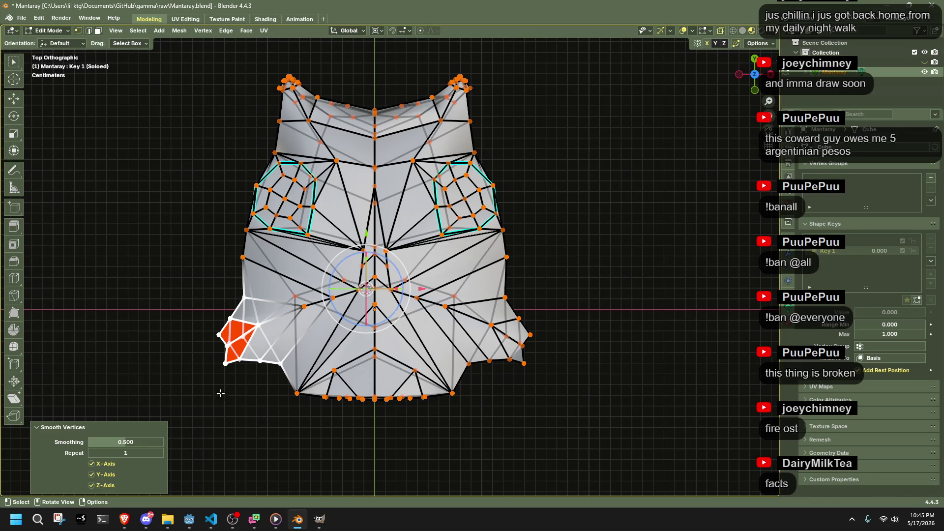
key(ctrl+z)
Step: Apply Smooth Vertices at 0.182 to a larger left-flap selection
drag(302, 429, 177, 249)
right_click(291, 340)
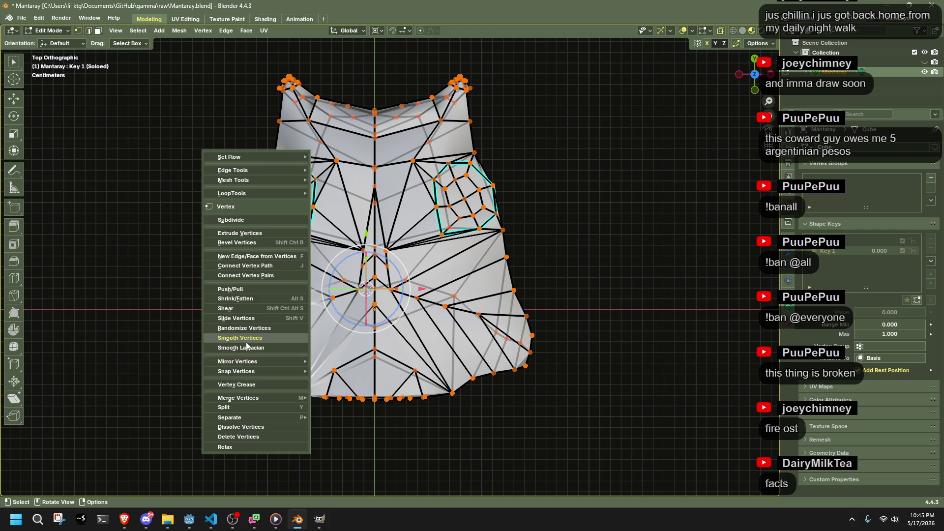
click(240, 339)
mouse_move(123, 445)
mouse_down()
mouse_move(89, 445)
mouse_move(147, 445)
mouse_up()
middle_drag(256, 389, 411, 386)
key(Tab)
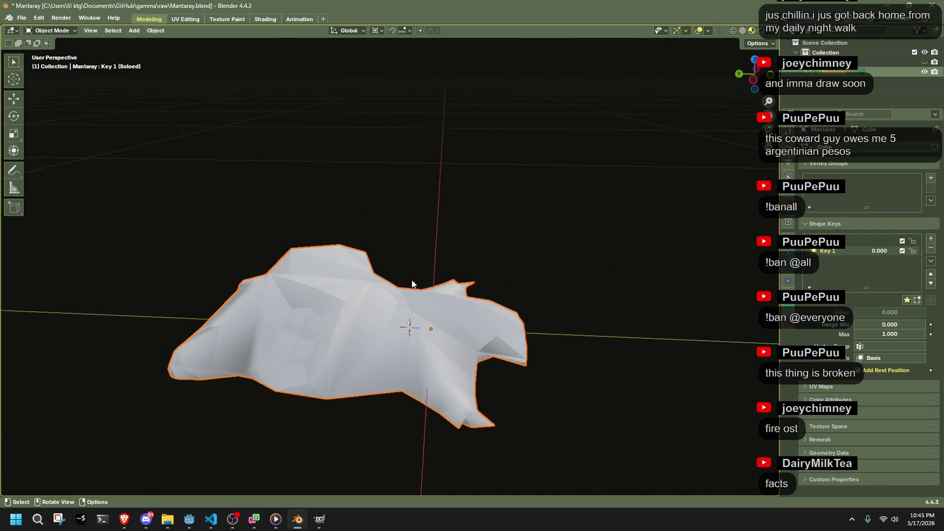
key(Tab)
Step: Select the wing-tip end vertices, scale them to 1.188 and move them
key(ctrl+z)
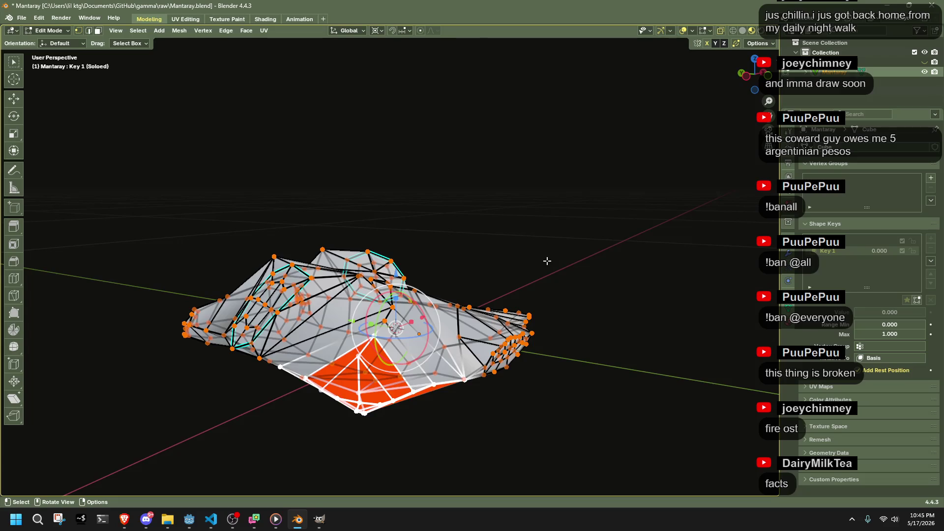
key(Tab)
mouse_move(548, 261)
middle_down()
mouse_move(491, 294)
mouse_move(452, 263)
mouse_move(522, 334)
mouse_move(604, 373)
mouse_move(642, 412)
mouse_move(664, 411)
mouse_move(595, 405)
mouse_move(516, 381)
middle_up()
key(Tab)
scroll(444, 294, up, 5)
click(645, 416)
key(s)
click(675, 430)
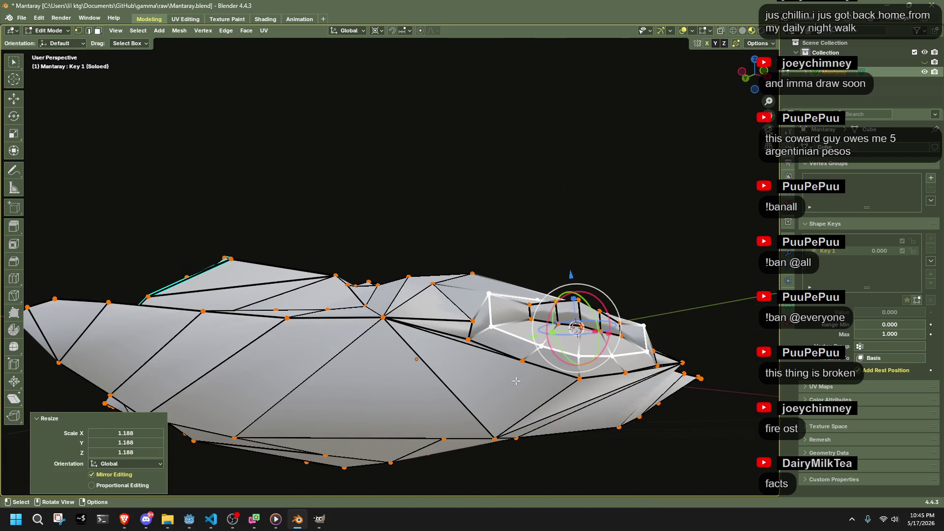
key(g)
click(442, 317)
Step: Slide the end vertices along their edges, ending at factor 0.599
middle_drag(442, 318, 619, 418)
key(g)
key(g)
click(560, 391)
key(g)
key(g)
click(585, 389)
mouse_move(598, 393)
middle_down()
mouse_move(638, 428)
mouse_move(569, 295)
middle_up()
key(g)
key(g)
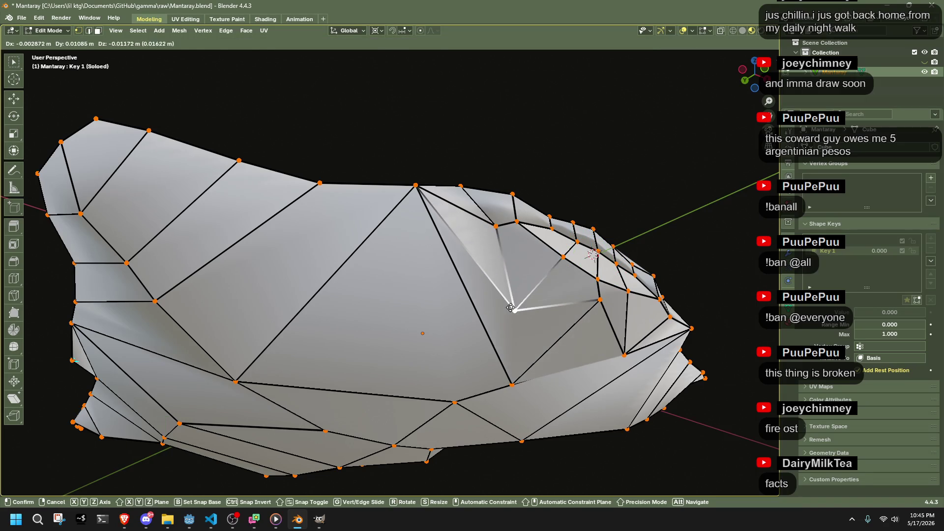
click(558, 345)
key(g)
key(g)
click(561, 349)
Step: Nudge a vertex slightly from a low side angle and inspect the mesh
mouse_move(561, 349)
middle_down()
mouse_move(694, 409)
mouse_move(600, 433)
mouse_move(330, 453)
middle_up()
key(g)
click(234, 468)
mouse_move(234, 468)
middle_down()
mouse_move(467, 433)
mouse_move(672, 373)
mouse_move(605, 349)
mouse_move(576, 382)
mouse_move(591, 414)
mouse_move(520, 388)
middle_up()
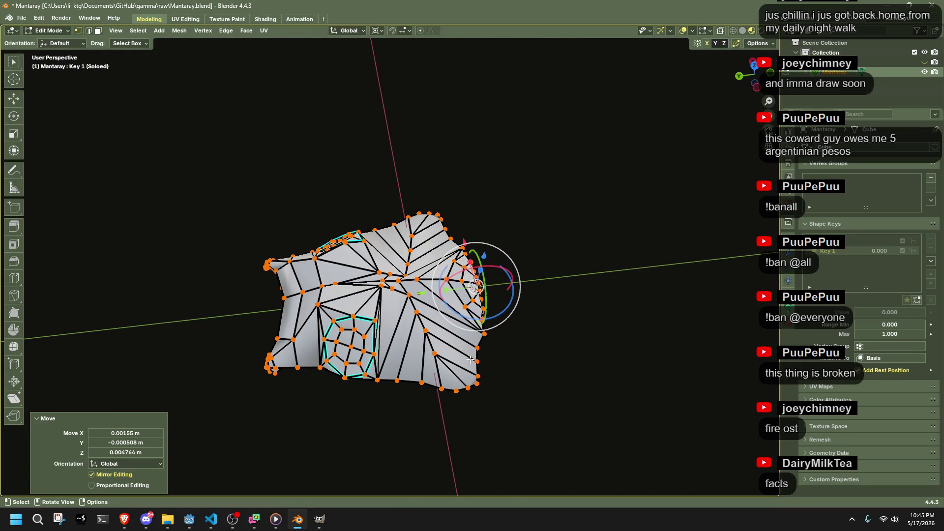
middle_drag(421, 352, 471, 319)
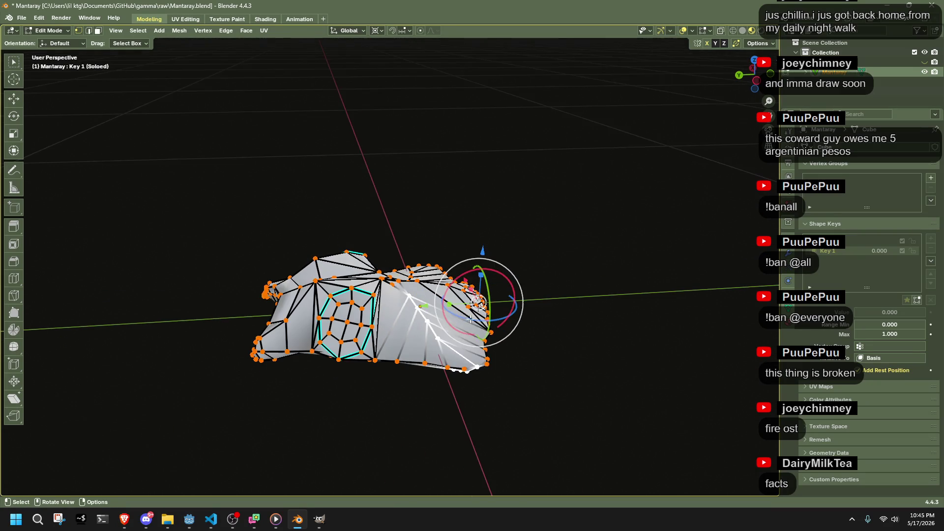
mouse_move(457, 370)
middle_down()
mouse_move(487, 428)
mouse_move(474, 394)
middle_up()
mouse_move(474, 362)
middle_down()
mouse_move(565, 382)
mouse_move(375, 434)
mouse_move(316, 362)
middle_up()
Step: Select the whole mesh and apply To Sphere at 1.0 to form a ball
click(755, 59)
key(a)
mouse_move(520, 294)
middle_down()
mouse_move(431, 237)
mouse_move(535, 304)
middle_up()
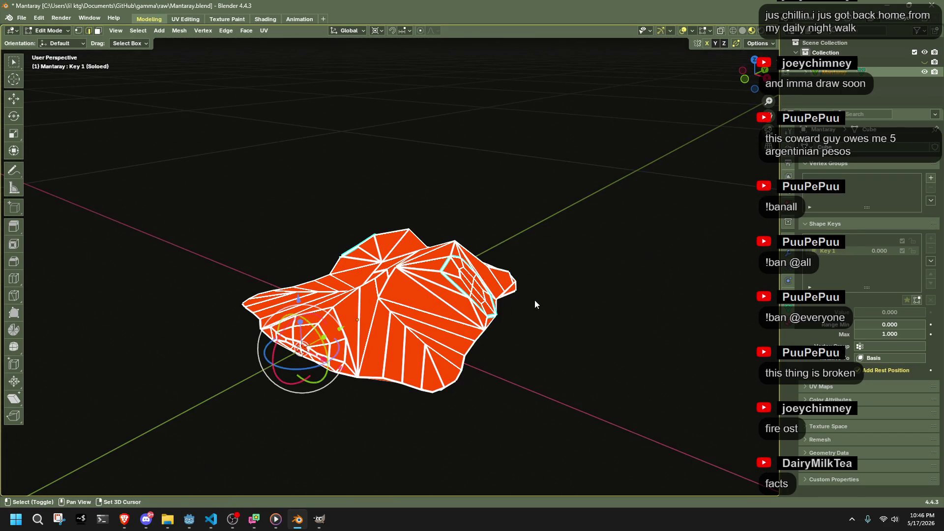
key(shift+alt+s)
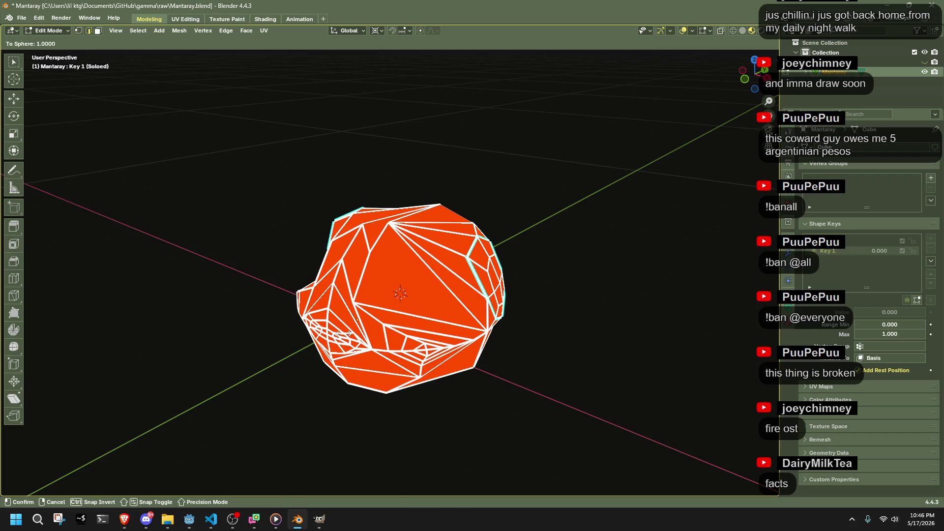
click(556, 390)
Step: Move selected vertices by X -0.032188, Y 0.028112, Z -0.062185 m with mirroring
key(1)
mouse_move(556, 390)
middle_down()
mouse_move(666, 386)
mouse_move(654, 351)
mouse_move(703, 304)
mouse_move(767, 443)
mouse_move(21, 446)
mouse_move(165, 447)
mouse_move(393, 231)
mouse_move(248, 287)
middle_up()
key(g)
click(376, 220)
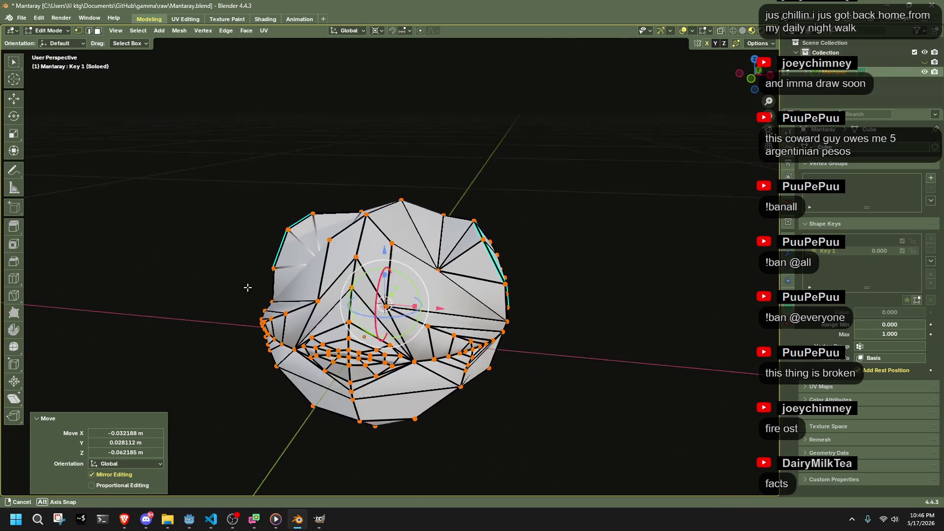
middle_drag(382, 269, 354, 329)
mouse_move(380, 359)
middle_down()
mouse_move(432, 309)
mouse_move(486, 304)
middle_up()
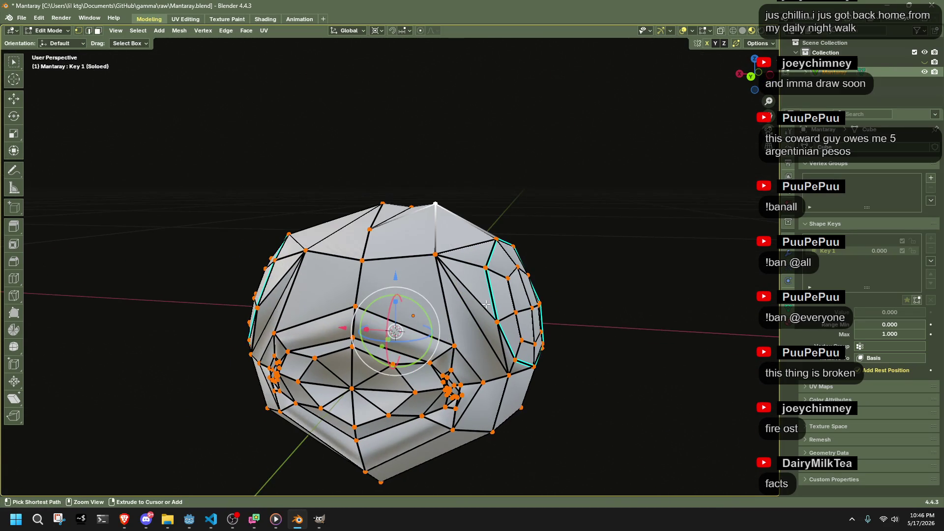
mouse_move(616, 274)
middle_down()
mouse_move(531, 259)
mouse_move(470, 228)
mouse_move(526, 253)
mouse_move(533, 293)
mouse_move(510, 312)
mouse_move(291, 260)
middle_up()
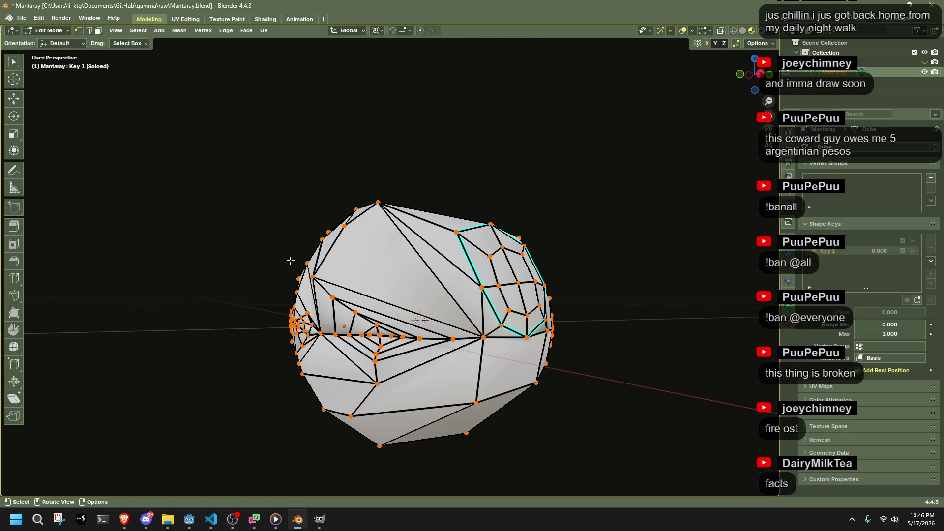
Step: Scale the whole ball mesh to 0.162 and snap it to the world origin
key(a)
key(s)
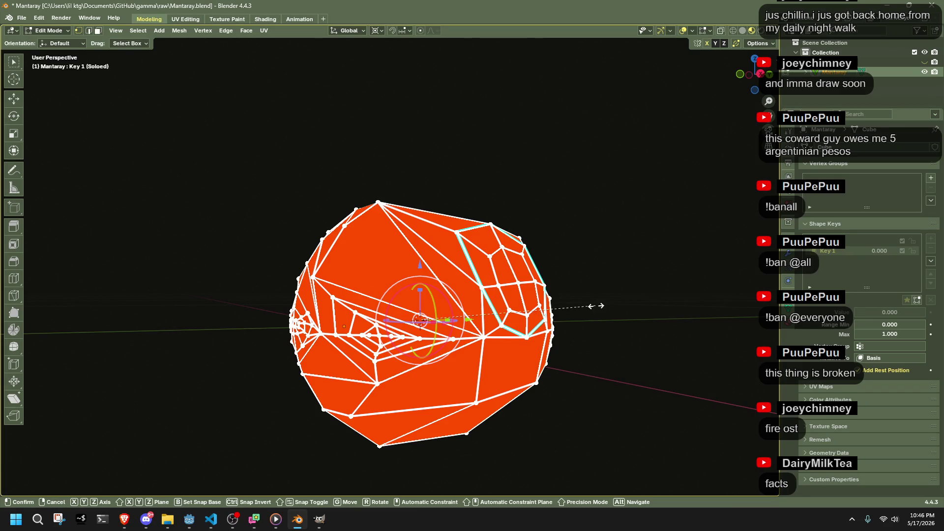
click(451, 333)
key(shift+s)
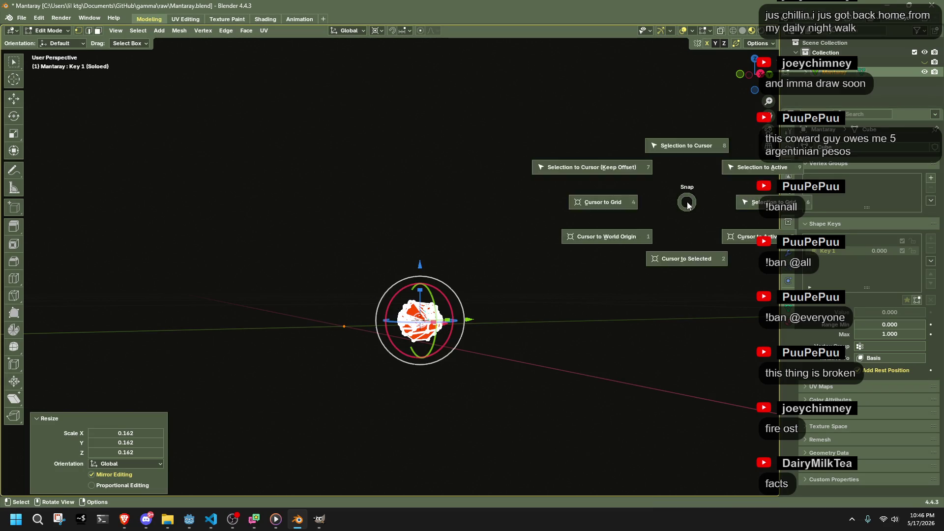
key(1)
key(shift+s)
key(7)
Step: Return to Object Mode, select the Mantaray object and inspect the small ball
key(Tab)
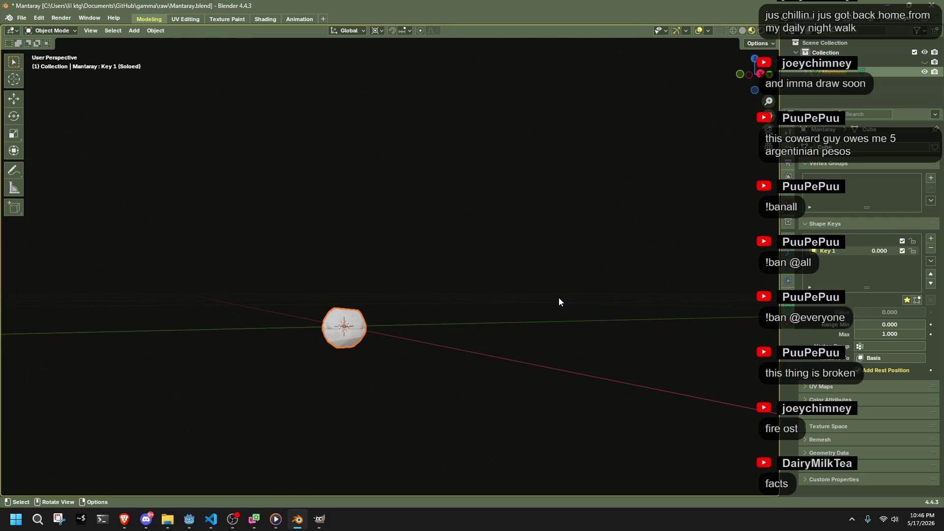
mouse_move(497, 323)
middle_down()
mouse_move(330, 344)
mouse_move(244, 320)
mouse_move(679, 440)
middle_up()
click(312, 391)
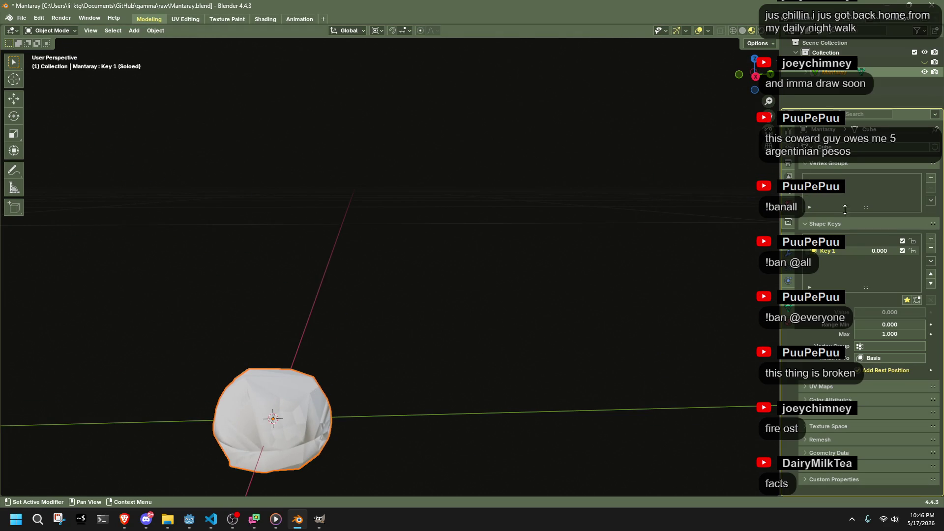
ctrl+scroll(849, 249, up, 1)
ctrl+scroll(845, 249, down, 1)
ctrl+scroll(845, 247, up, 1)
ctrl+scroll(848, 252, down, 1)
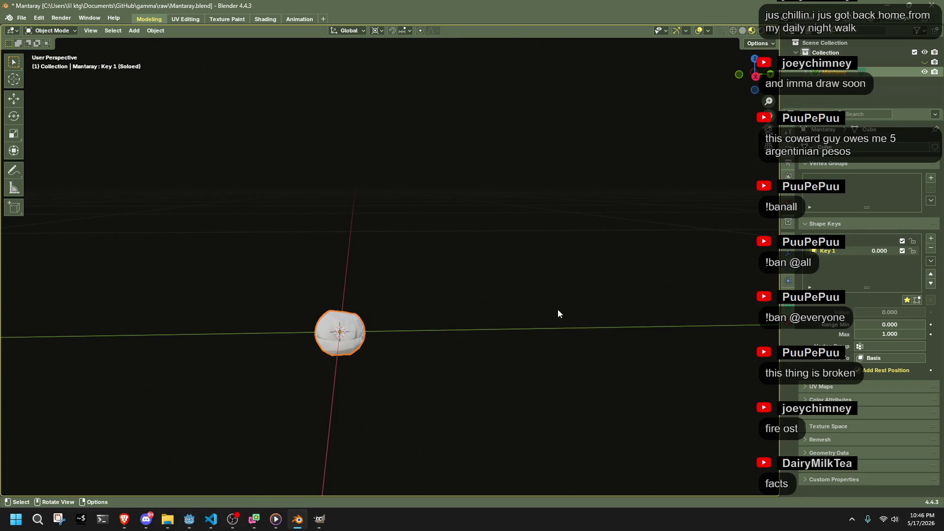
mouse_move(558, 314)
middle_down()
mouse_move(434, 299)
mouse_move(354, 253)
middle_up()
click(20, 20)
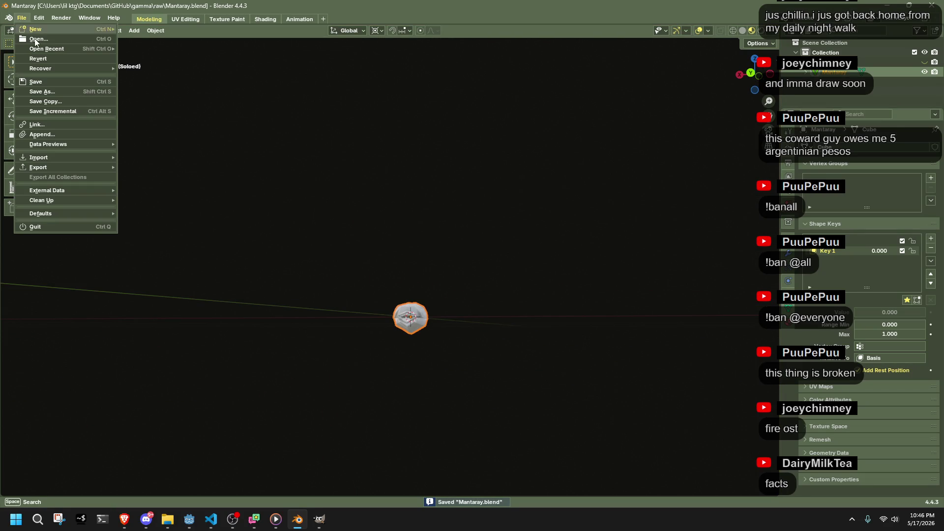
Step: Export the scene as Mantaray.glb in glTF 2.0 binary, then switch to the Shading workspace
mouse_move(66, 167)
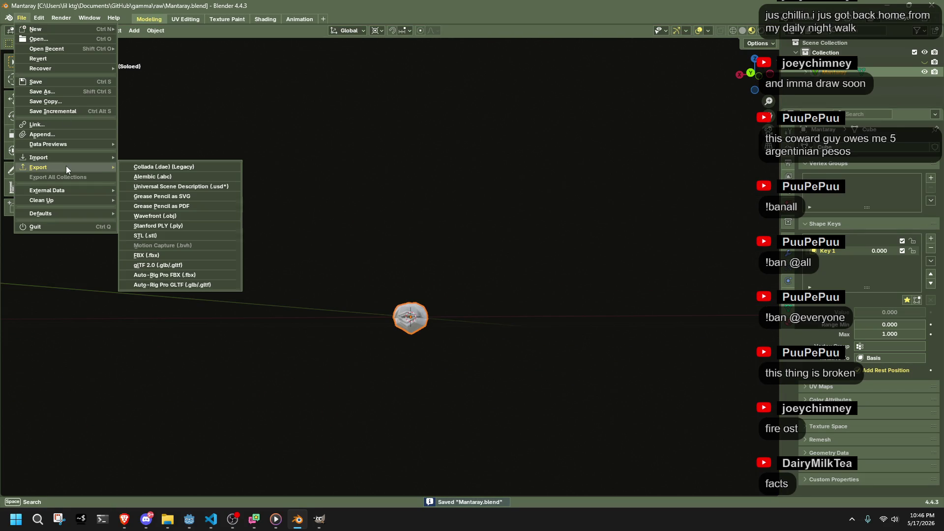
click(197, 270)
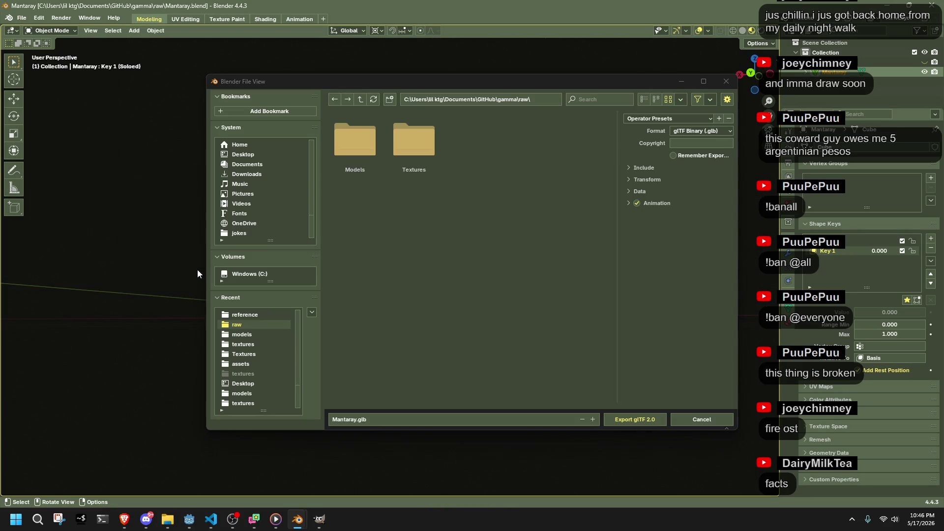
click(660, 419)
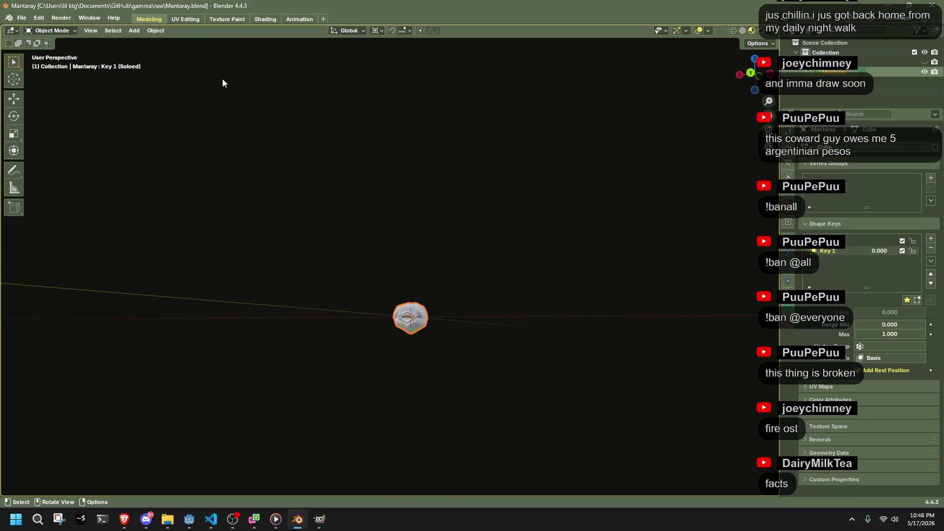
click(265, 19)
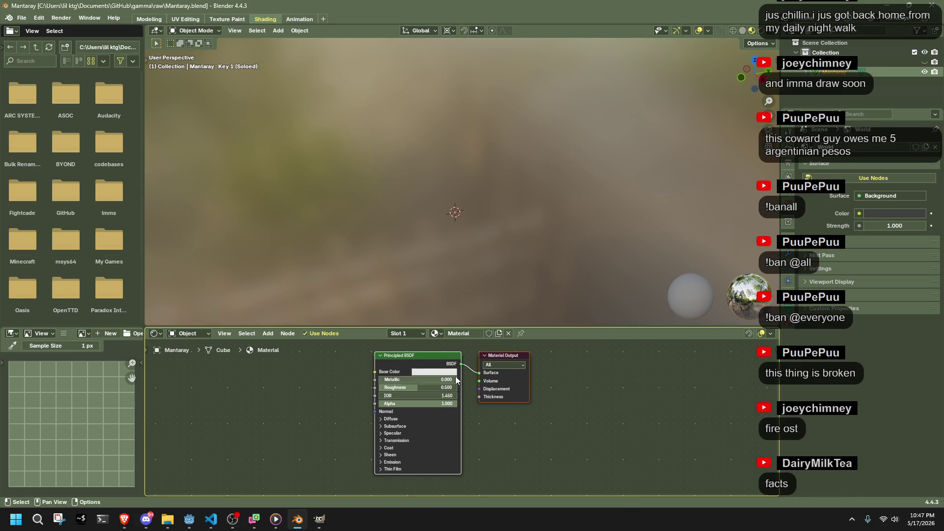
click(787, 327)
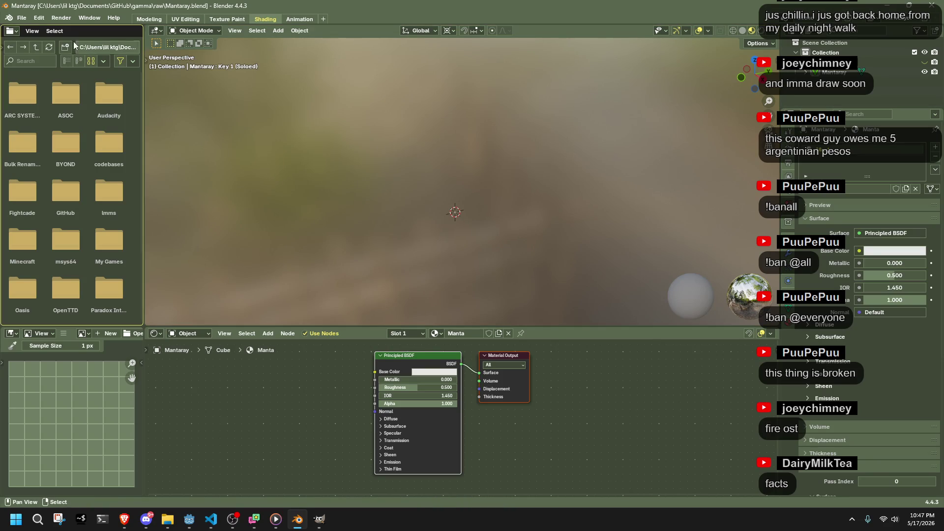
Step: Save Mantaray.blend and start a glTF 2.0 export at the gamma folder path
key(ctrl+s)
click(26, 18)
mouse_move(75, 165)
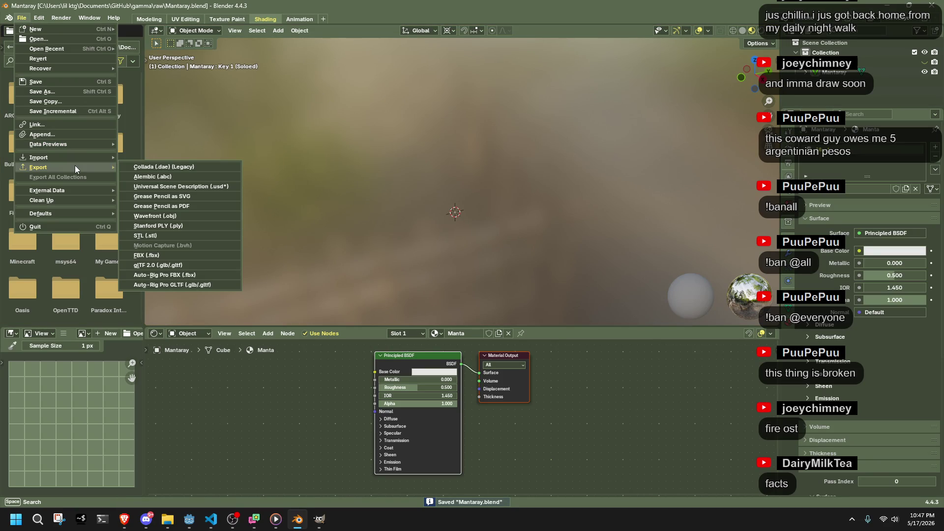
click(181, 265)
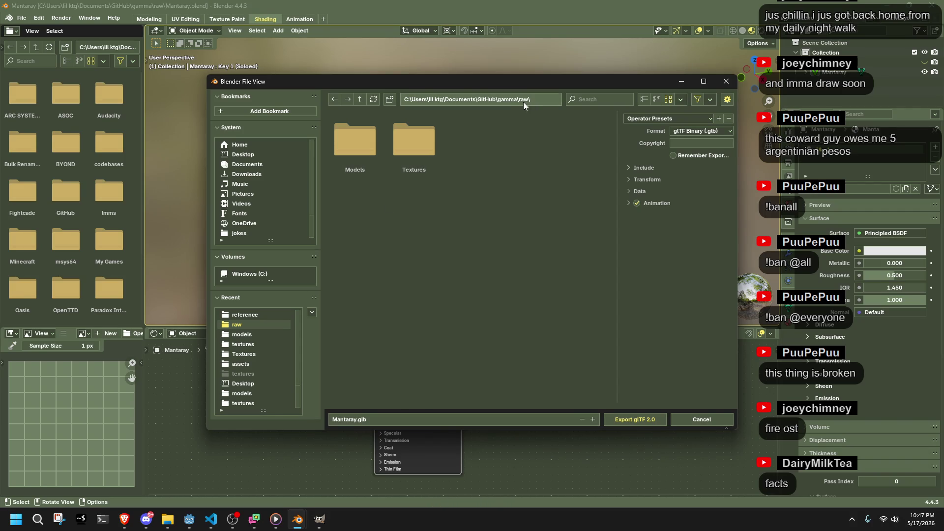
key(Return)
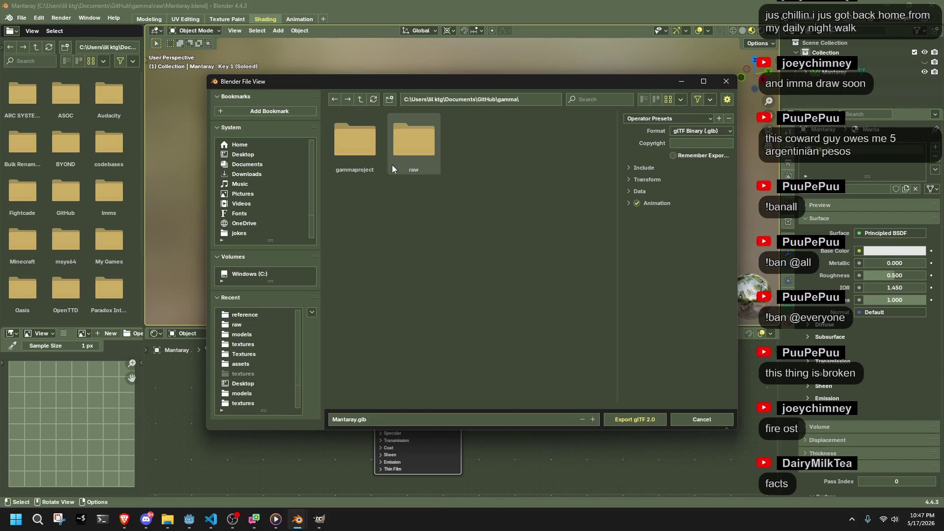
Step: Export Mantaray.gltf as glTF Separate into gammaproject/assets/models
double_click(332, 155)
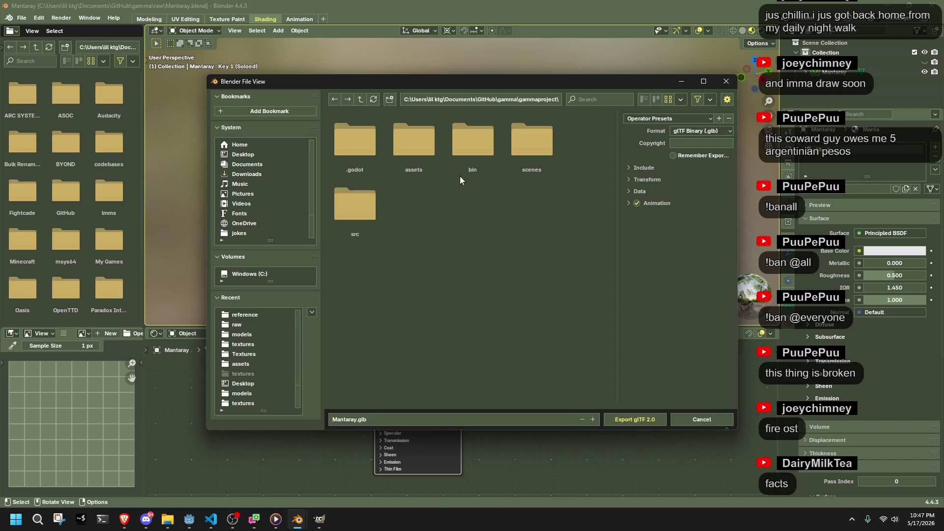
double_click(426, 160)
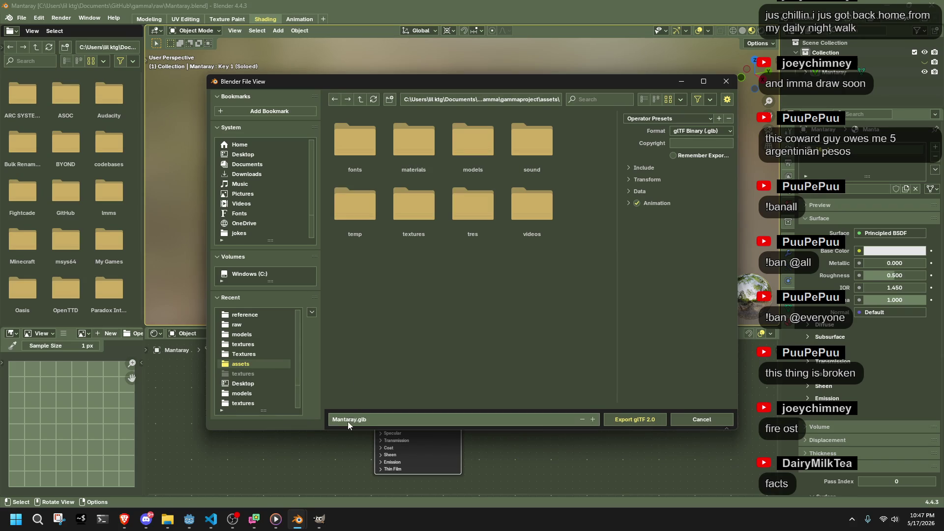
double_click(453, 158)
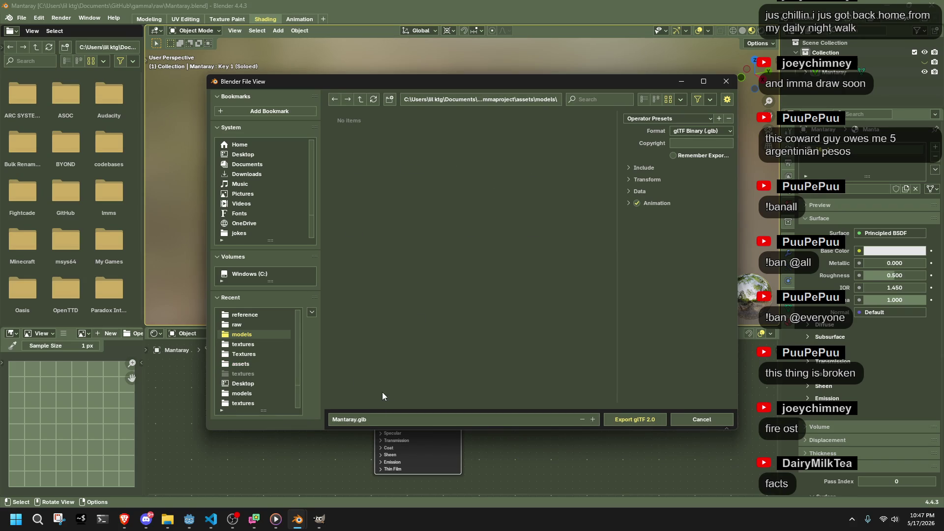
click(693, 131)
click(693, 155)
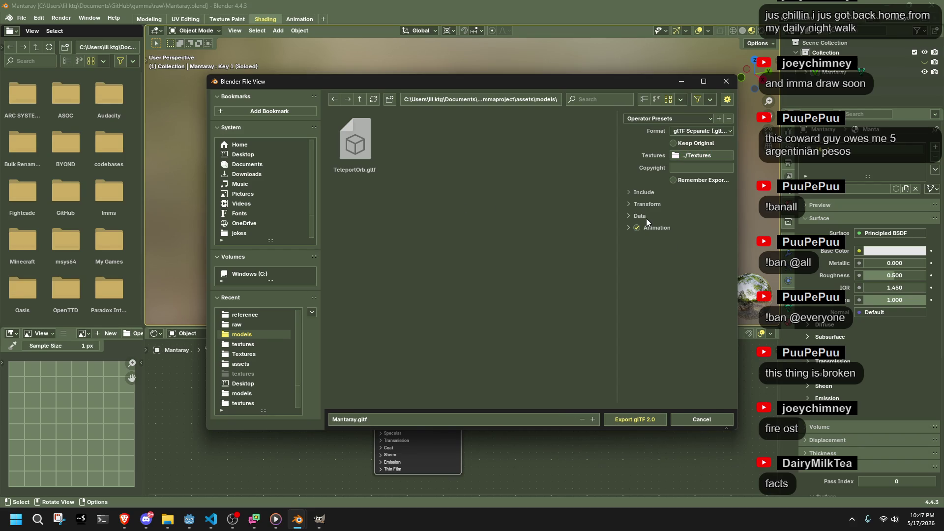
click(656, 414)
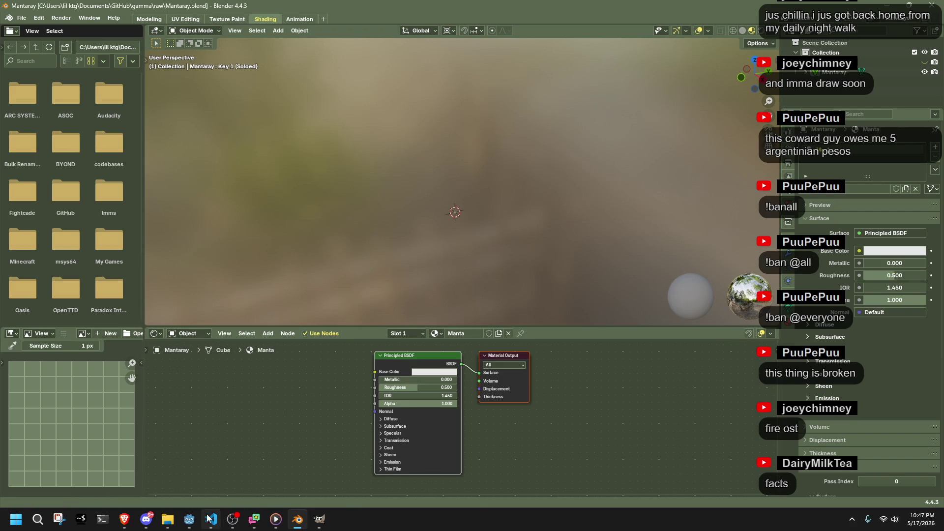
Step: In Godot, drop Mantaray.gltf into the teleport_orb viewport as Mantaray2, inspect it, return to Blender
mouse_move(319, 519)
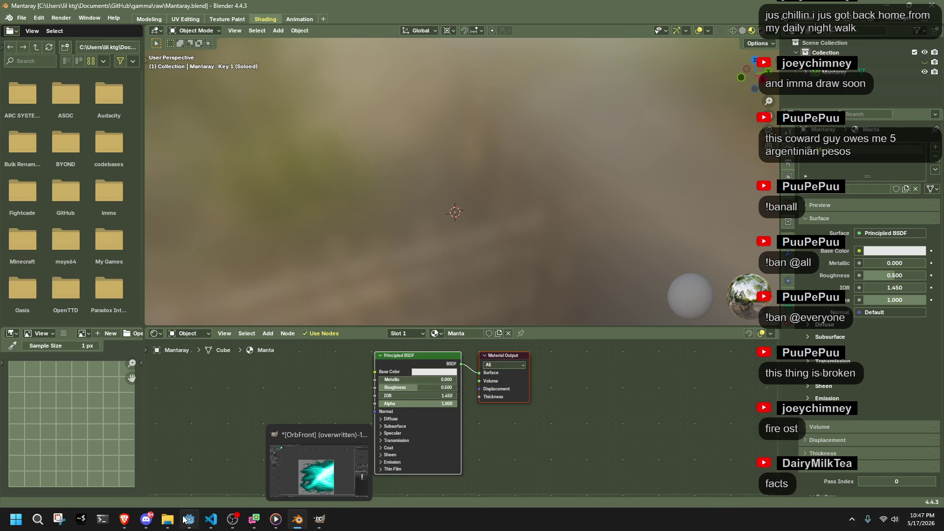
click(184, 520)
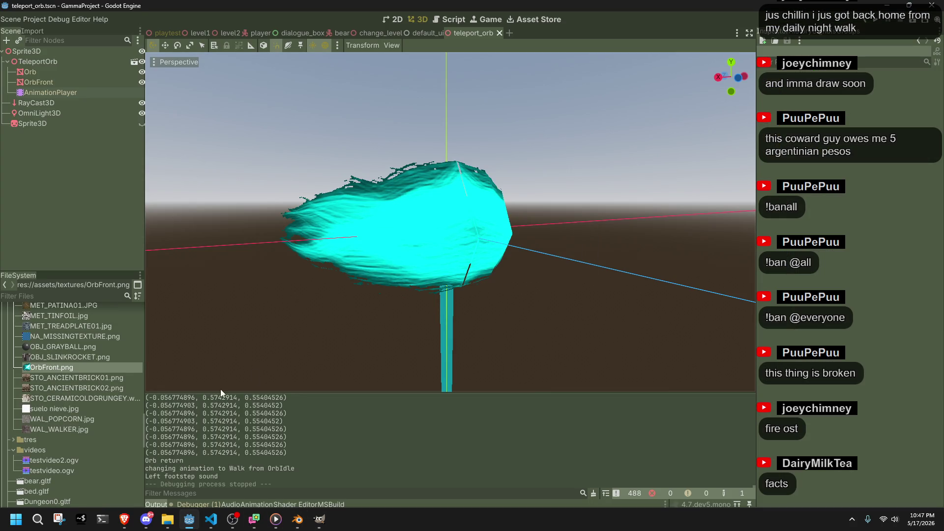
scroll(83, 389, up, 10)
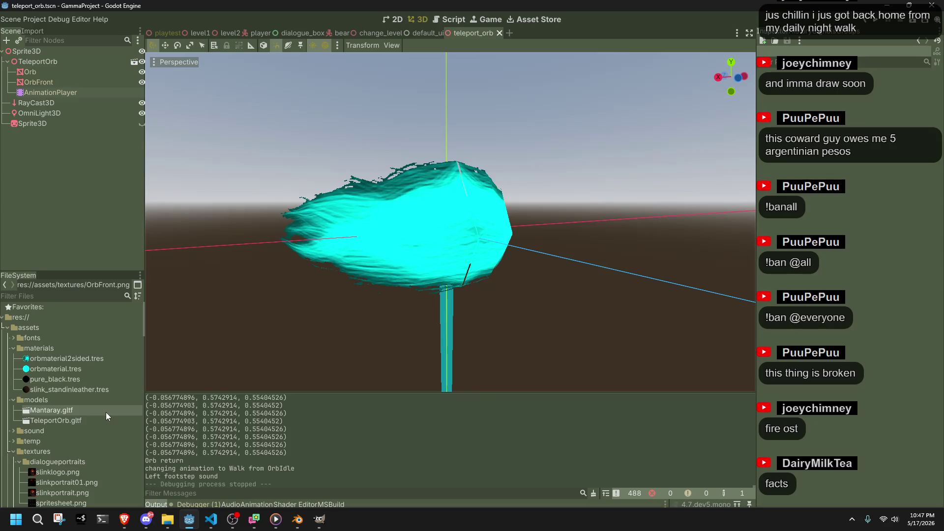
mouse_move(62, 411)
mouse_down()
mouse_move(251, 389)
mouse_move(423, 297)
mouse_up()
mouse_move(423, 296)
middle_down()
mouse_move(721, 323)
mouse_move(318, 371)
mouse_move(461, 324)
mouse_move(527, 231)
mouse_move(415, 292)
middle_up()
scroll(516, 232, up, 5)
scroll(519, 231, down, 3)
scroll(516, 232, down, 2)
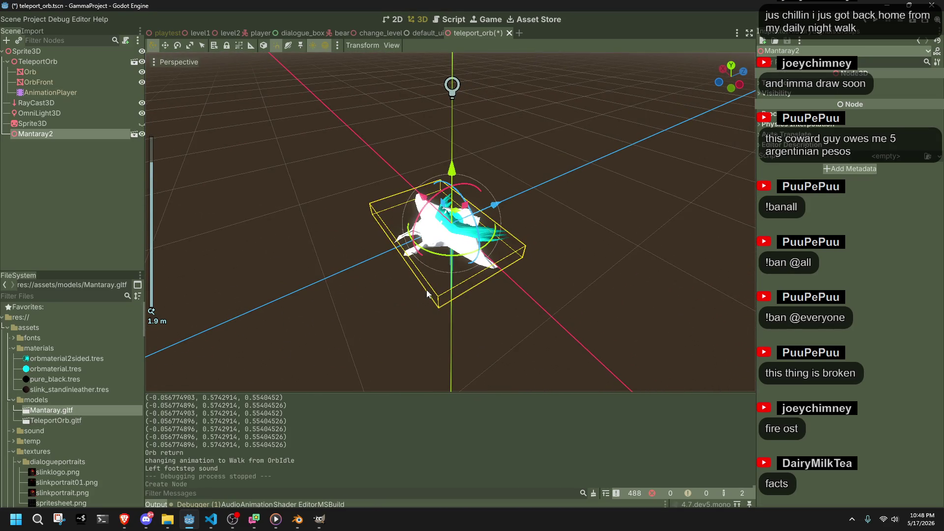
key(alt+Tab)
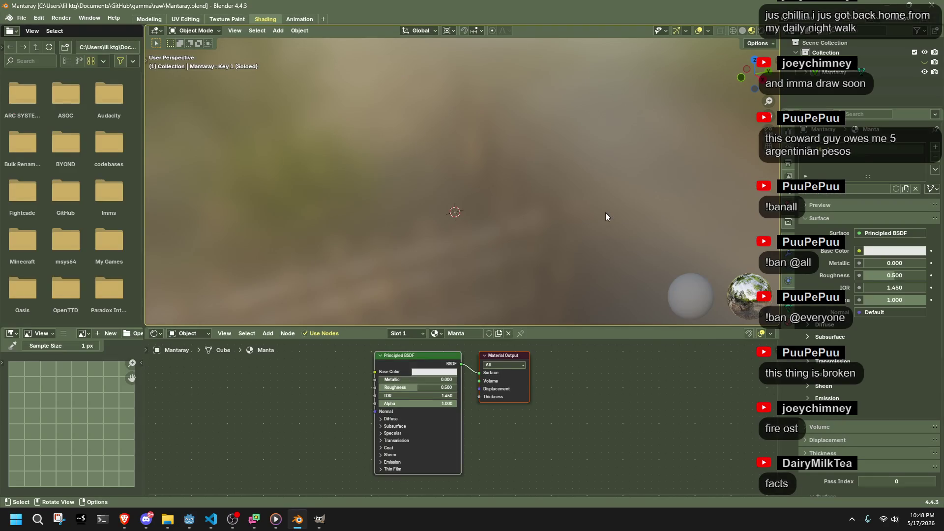
Step: Back in Blender's Modeling workspace, make the Basis shape key active and select all in Edit Mode
key(alt+Tab)
key(alt+Tab)
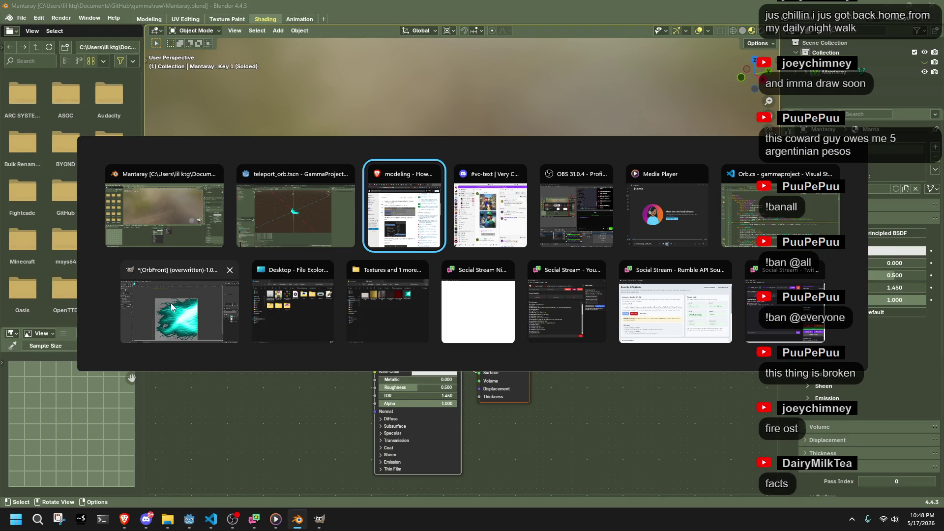
click(141, 215)
click(151, 20)
mouse_move(394, 270)
middle_down()
mouse_move(574, 362)
mouse_move(578, 329)
mouse_move(558, 299)
middle_up()
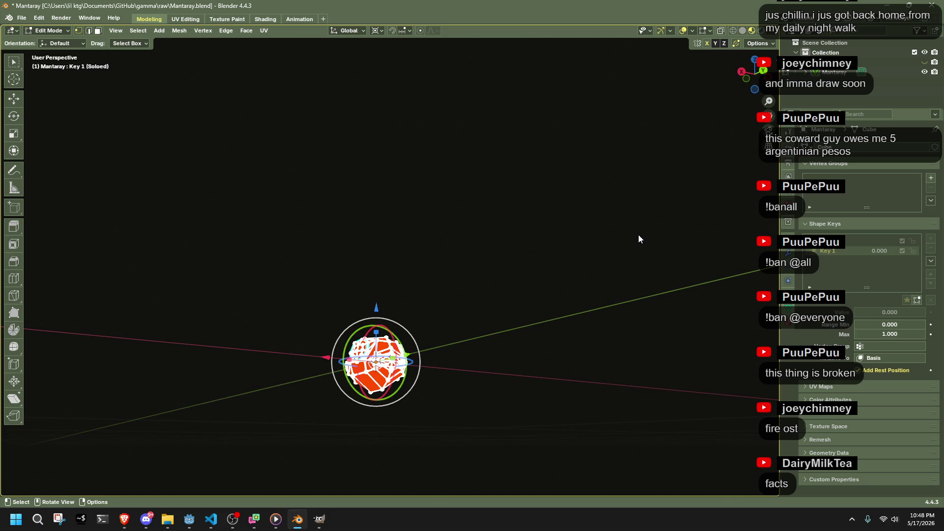
key(Tab)
click(831, 241)
scroll(523, 316, down, 5)
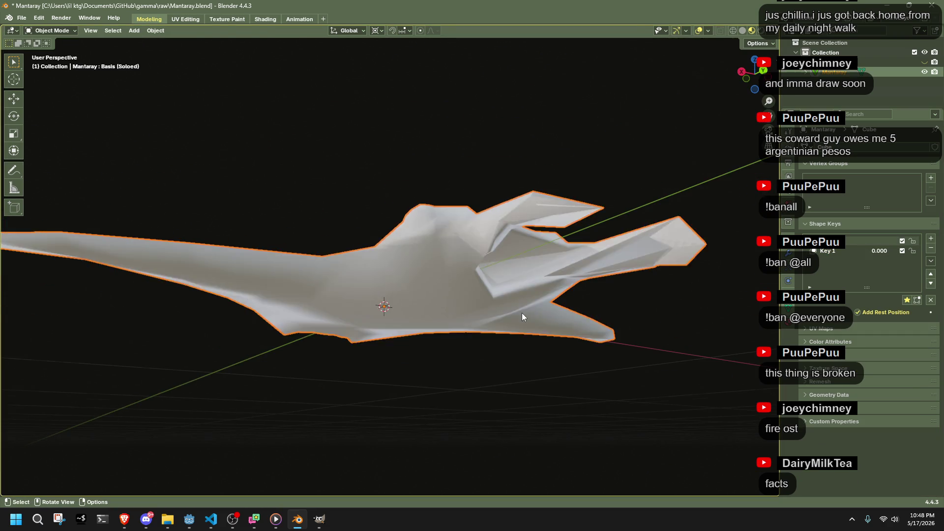
key(Tab)
Step: Try scaling the mesh up about 3x, undoing both attempts
middle_drag(522, 316, 482, 353)
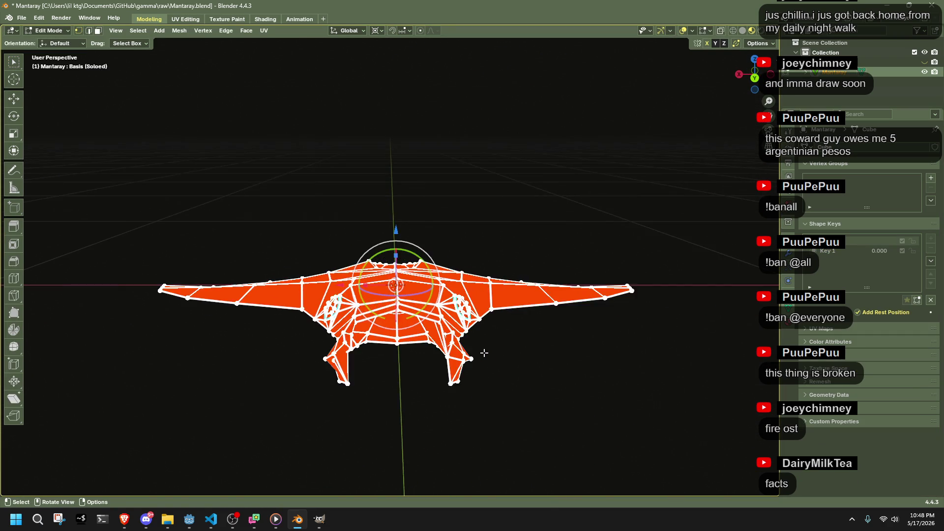
key(s)
click(677, 425)
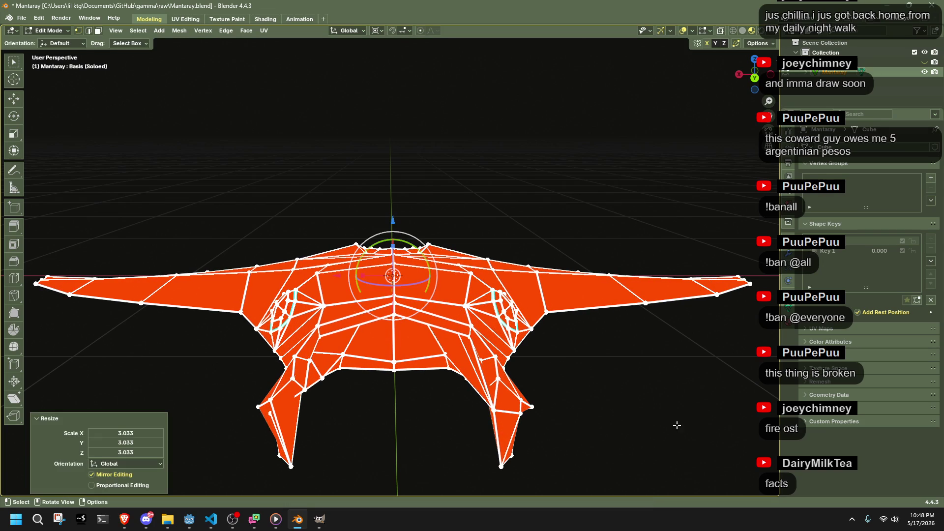
key(ctrl+z)
key(s)
click(544, 354)
key(ctrl+z)
Step: In top orthographic view, scale the Basis mesh by 1.637
click(755, 59)
scroll(470, 317, down, 5)
scroll(470, 317, down, 2)
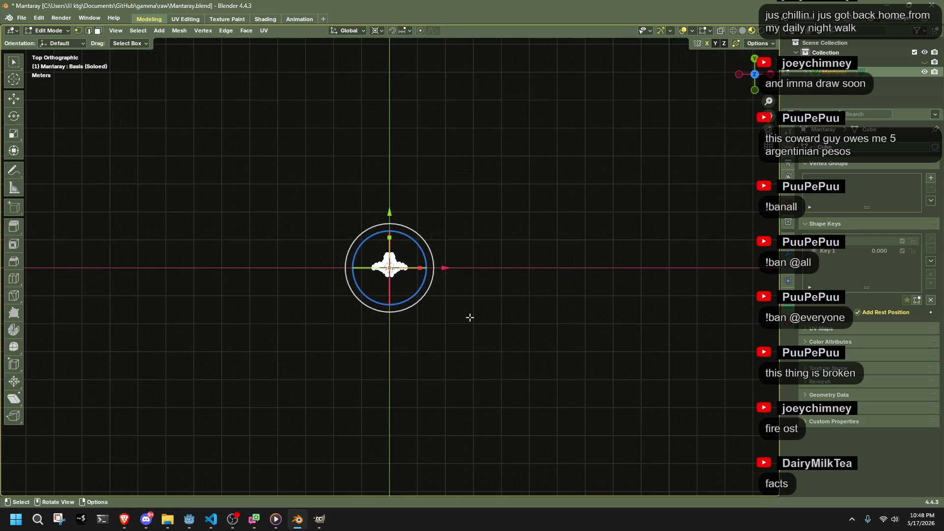
key(s)
click(527, 339)
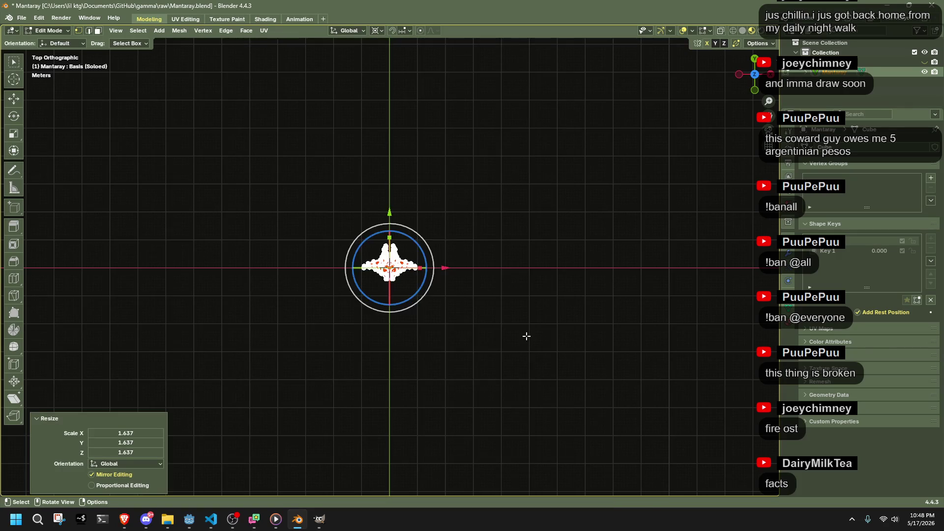
scroll(518, 333, up, 6)
Step: Shift the Basis mesh about -0.114 m along the Y axis
key(g)
key(y)
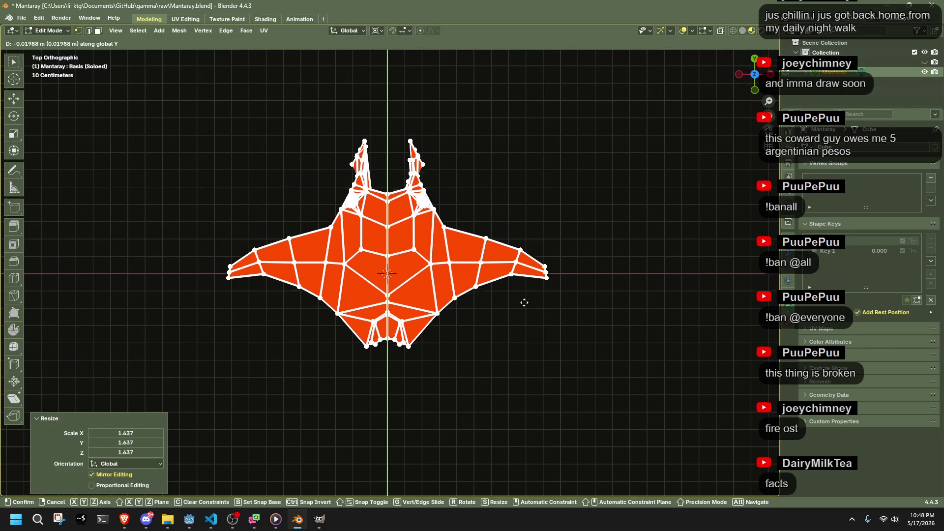
click(533, 319)
scroll(532, 319, down, 1)
scroll(533, 319, down, 7)
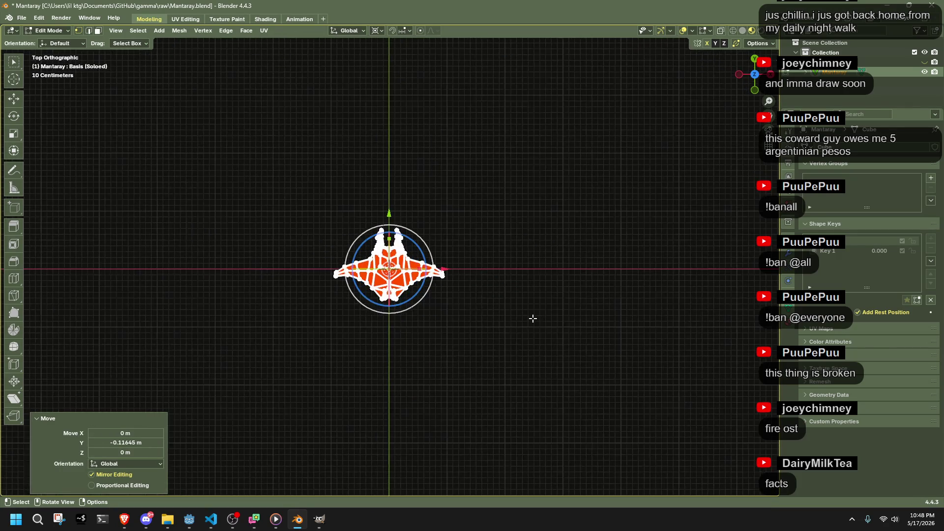
scroll(533, 319, up, 3)
scroll(611, 308, up, 3)
Step: Apply the object transform in Object Mode and make Key 1 the active shape key
key(Tab)
key(ctrl+a)
click(612, 308)
key(Tab)
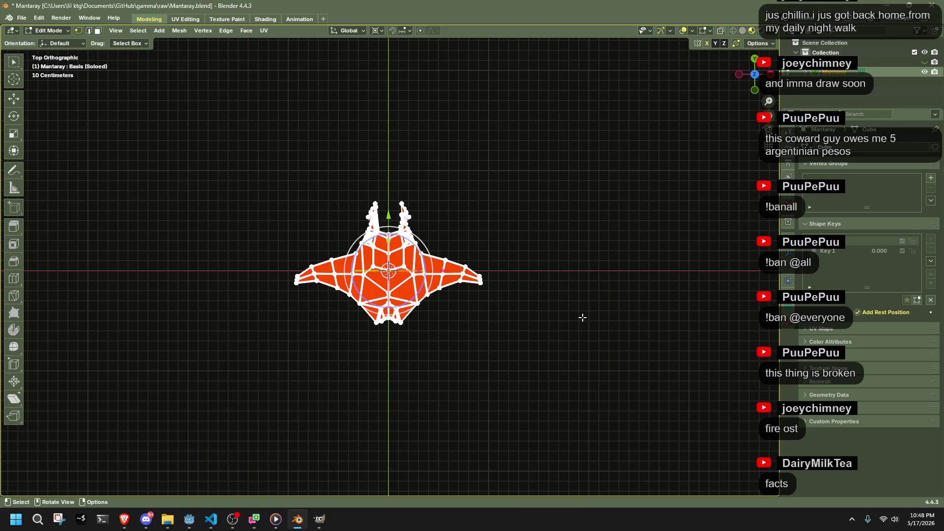
key(Tab)
click(848, 252)
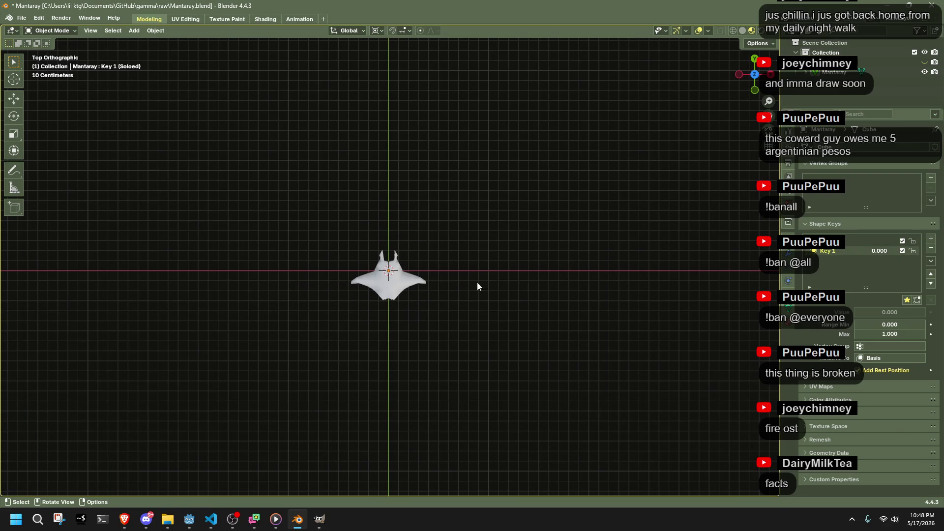
Step: Toggle Edit Mode and undo recent changes back to the sphere shape
mouse_move(455, 301)
middle_down()
mouse_move(529, 271)
mouse_move(592, 189)
mouse_move(555, 299)
middle_up()
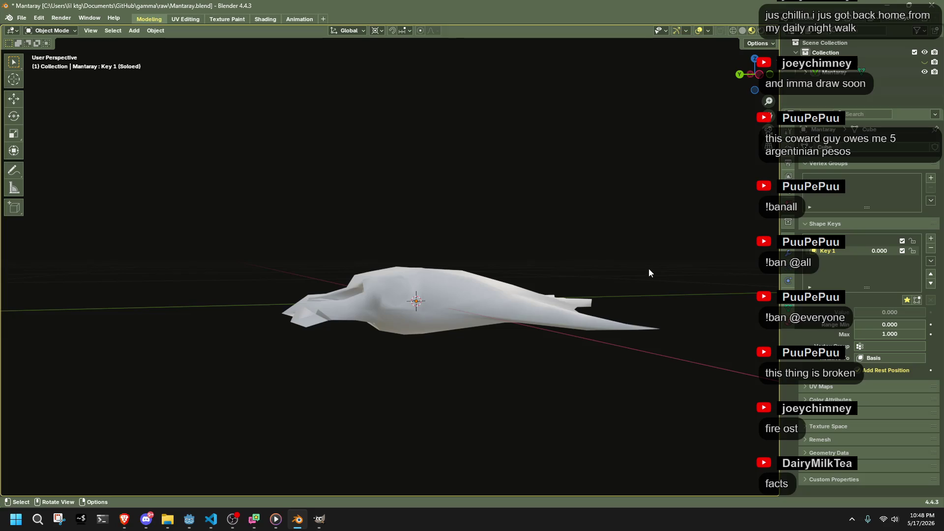
key(Tab)
key(Tab)
scroll(659, 273, up, 5)
key(Tab)
key(a)
key(Tab)
key(Tab)
key(ctrl+z)
key(ctrl+z)
key(ctrl+z)
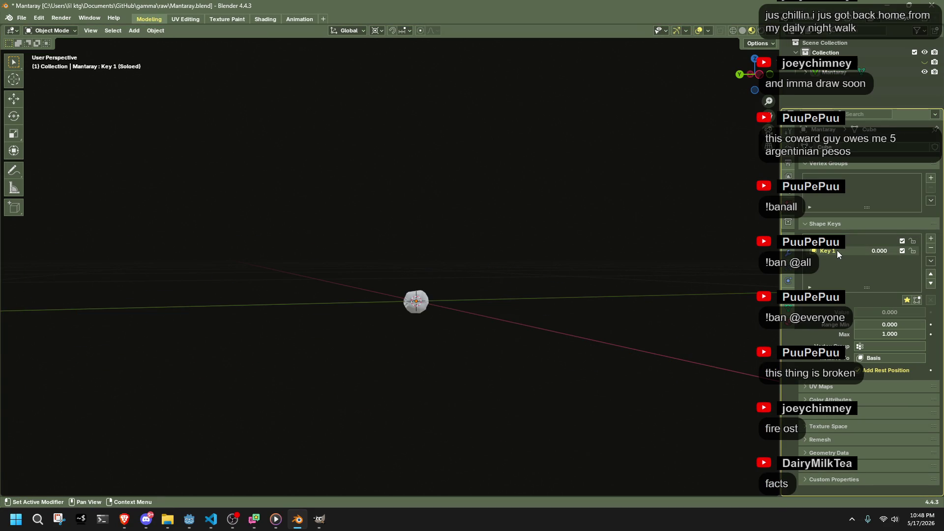
key(ctrl+shift+z)
key(ctrl+z)
key(ctrl+z)
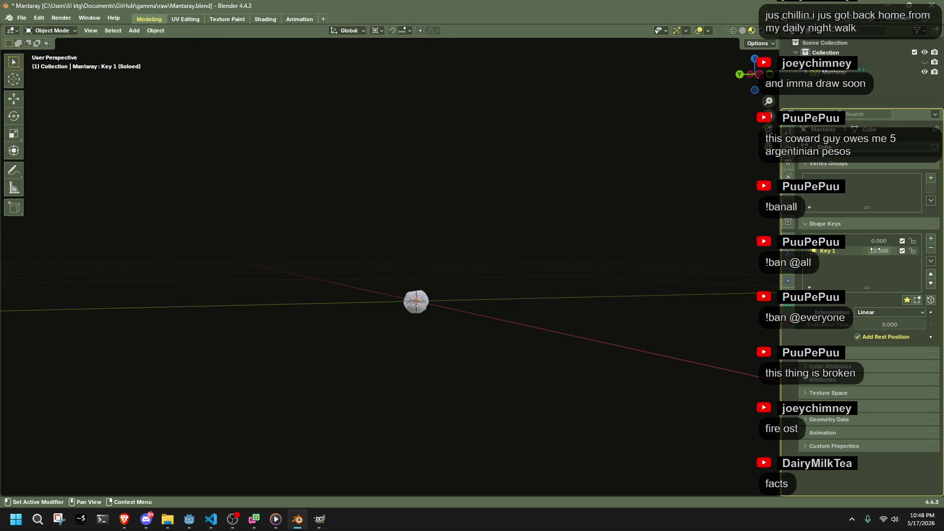
Step: Toggle Key 1's solo off and preview blending Key 1 partway into the ball
click(908, 302)
click(849, 244)
click(851, 250)
click(908, 300)
click(908, 300)
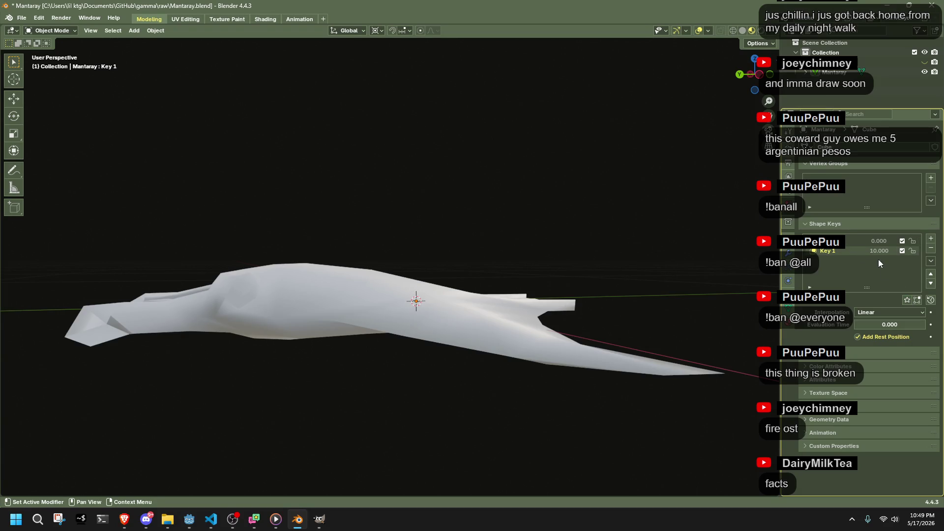
click(819, 304)
mouse_move(880, 313)
mouse_down()
mouse_move(927, 312)
mouse_move(866, 312)
mouse_move(925, 312)
mouse_up()
Step: Reset Key 1's value to 0 to restore the full manta ray
mouse_move(689, 295)
middle_down()
mouse_move(627, 282)
mouse_move(570, 317)
mouse_move(865, 313)
middle_up()
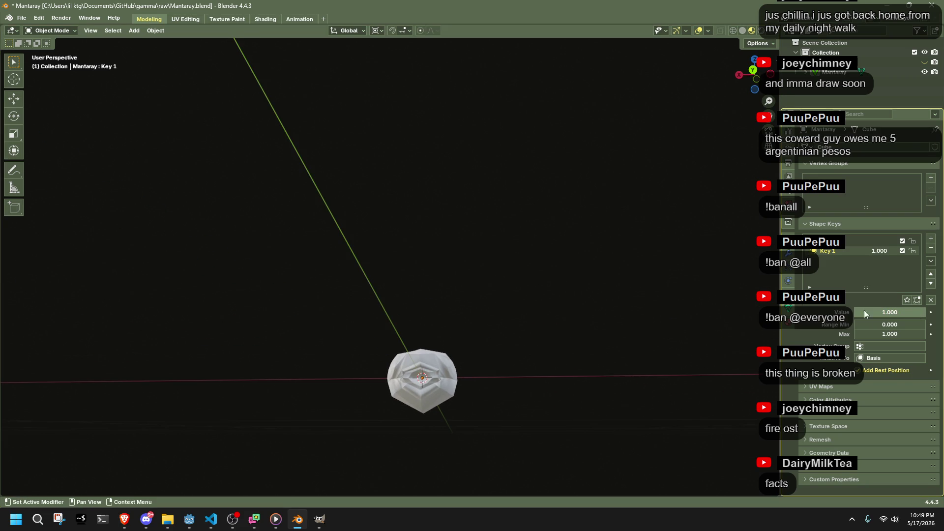
key(BackSpace)
scroll(648, 319, down, 5)
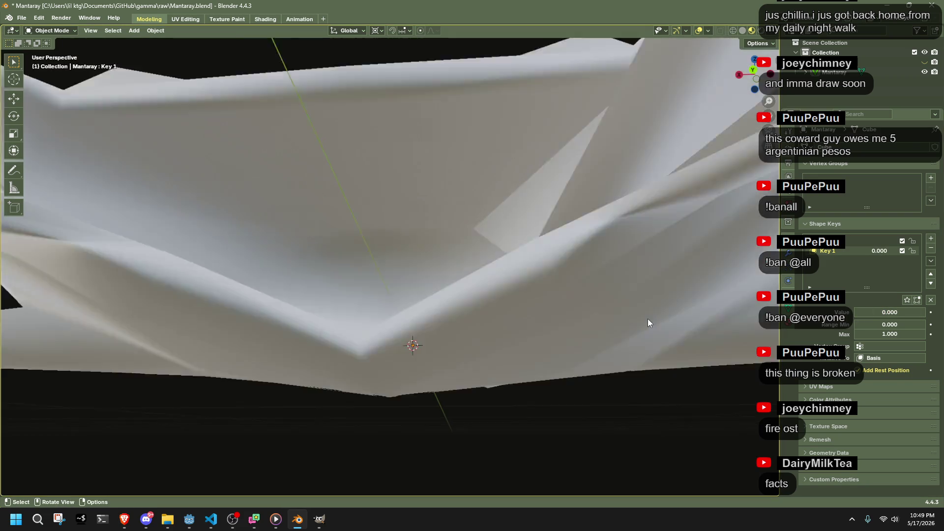
mouse_move(640, 321)
middle_down()
mouse_move(683, 333)
mouse_move(521, 289)
mouse_move(533, 308)
middle_up()
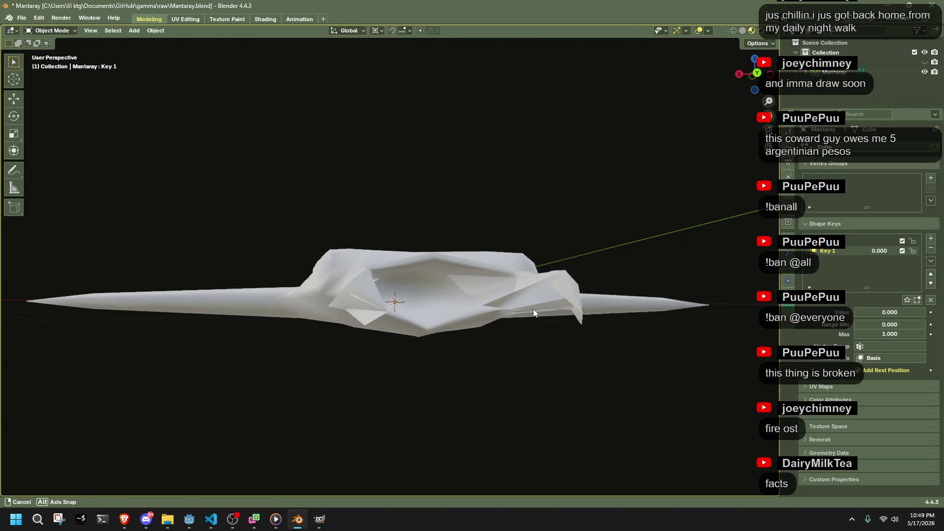
Step: Make Basis active, enter Edit Mode on the manta and select a fin-tip face
key(Tab)
key(Tab)
click(541, 354)
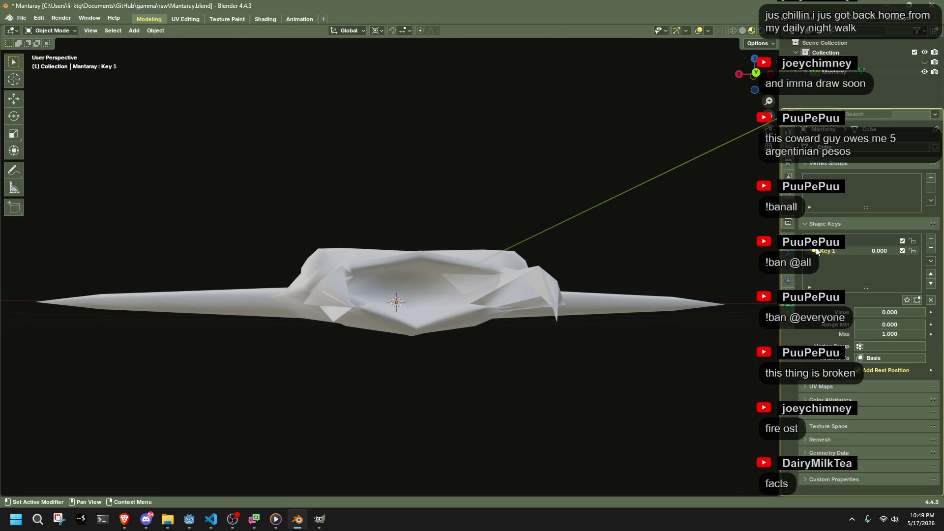
click(846, 240)
click(535, 290)
key(Tab)
mouse_move(535, 290)
middle_down()
mouse_move(565, 364)
mouse_move(561, 434)
mouse_move(526, 402)
mouse_move(586, 427)
mouse_move(571, 382)
mouse_move(653, 317)
mouse_move(514, 413)
mouse_move(555, 444)
mouse_move(561, 413)
mouse_move(539, 352)
mouse_move(396, 279)
mouse_move(458, 295)
mouse_move(433, 335)
mouse_move(315, 401)
mouse_move(328, 379)
middle_up()
scroll(539, 352, up, 5)
click(462, 295)
mouse_move(295, 311)
middle_down()
mouse_move(327, 341)
mouse_move(289, 378)
mouse_move(238, 364)
mouse_move(478, 327)
mouse_move(470, 333)
mouse_move(418, 343)
mouse_move(457, 301)
mouse_move(464, 359)
mouse_move(308, 339)
mouse_move(274, 248)
mouse_move(417, 200)
mouse_move(508, 266)
mouse_move(528, 294)
mouse_move(513, 325)
middle_up()
Step: Move the selected fin geometry into place and inspect the wing from several angles
key(g)
click(237, 355)
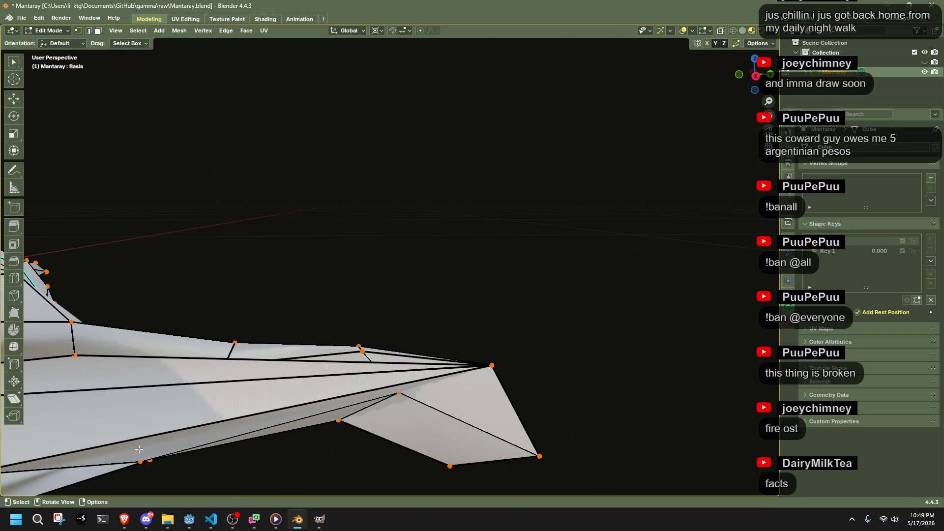
middle_drag(142, 455, 122, 480)
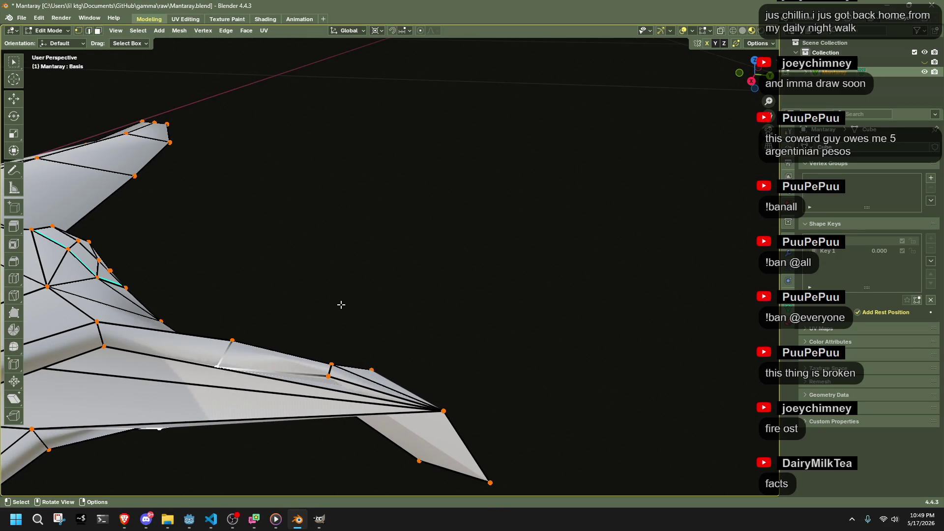
mouse_move(424, 311)
middle_down()
mouse_move(139, 394)
mouse_move(211, 409)
middle_up()
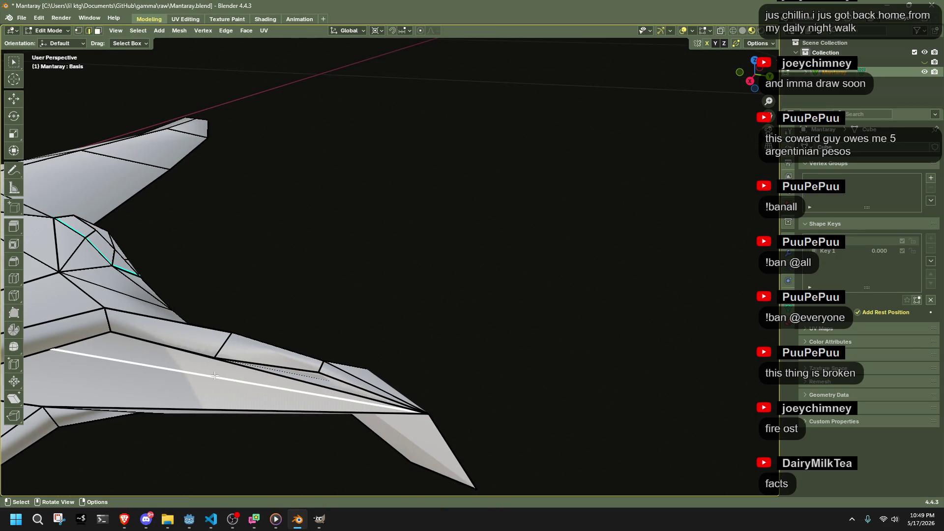
middle_drag(230, 369, 215, 348)
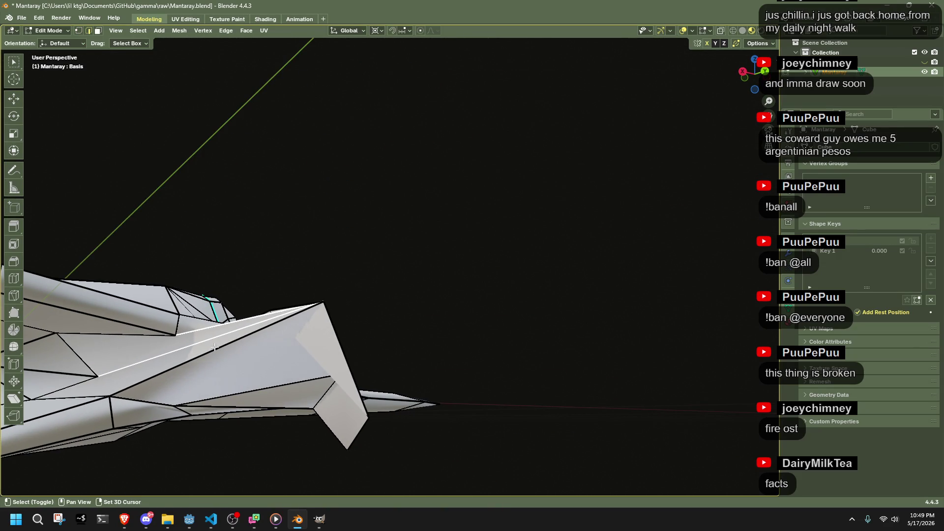
right_click(459, 332)
key(Escape)
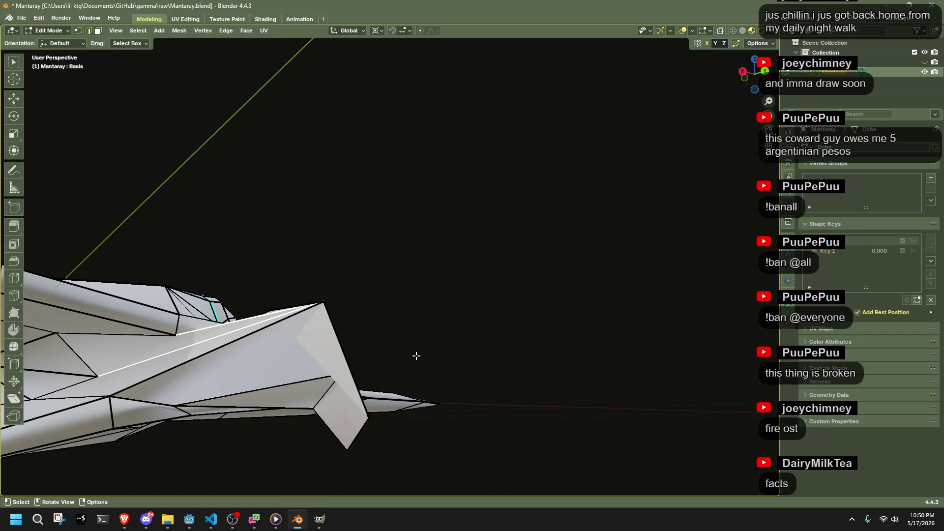
right_click(546, 352)
key(Escape)
mouse_move(519, 342)
middle_down()
mouse_move(392, 378)
mouse_move(375, 298)
middle_up()
Step: Delete the stray faces along the long wing edge
click(289, 307)
key(x)
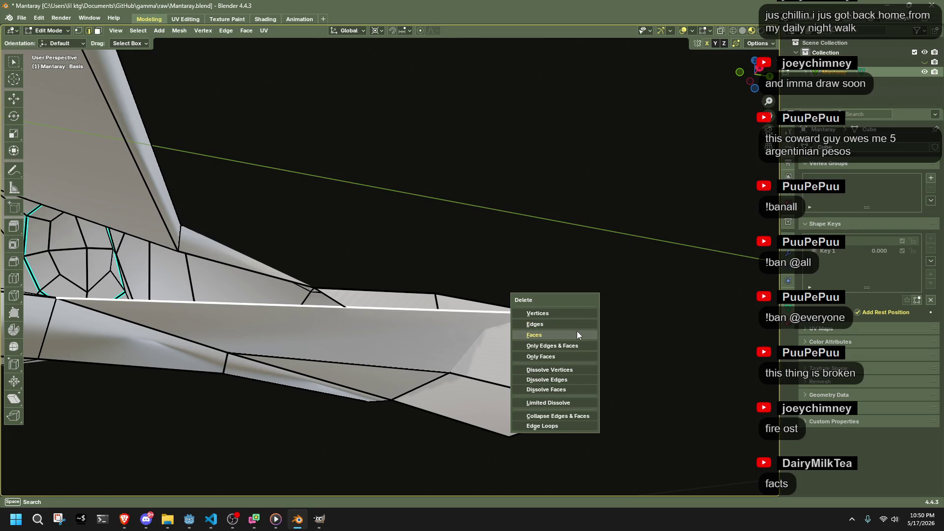
click(575, 334)
mouse_move(569, 323)
middle_down()
mouse_move(350, 391)
mouse_move(445, 357)
mouse_move(359, 366)
middle_up()
mouse_move(432, 358)
middle_down()
mouse_move(405, 369)
mouse_move(471, 353)
mouse_move(383, 353)
middle_up()
Step: Move the wing-tip vertices and undo the leftover extrusion moves
key(g)
click(404, 371)
key(g)
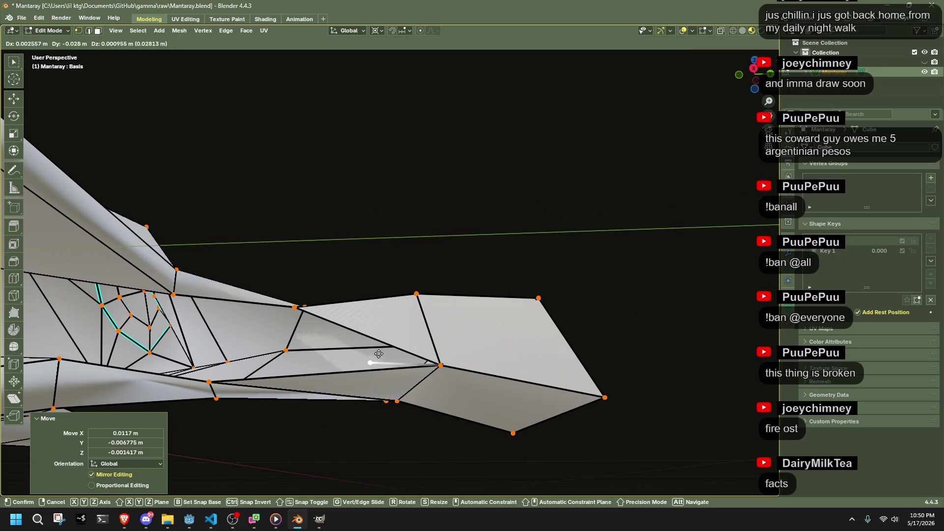
right_click(279, 332)
key(ctrl+z)
mouse_move(280, 332)
middle_down()
mouse_move(239, 358)
mouse_move(261, 366)
mouse_move(279, 359)
middle_up()
key(g)
right_click(231, 364)
key(ctrl+z)
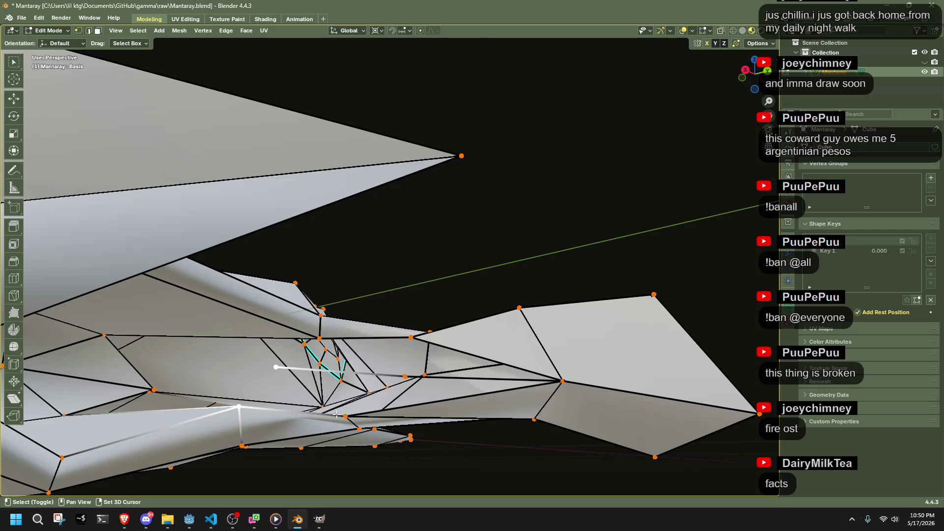
Step: Fill the gap between four selected wing vertices with a new face
shift+click(405, 376)
key(f)
click(370, 400)
shift+click(571, 370)
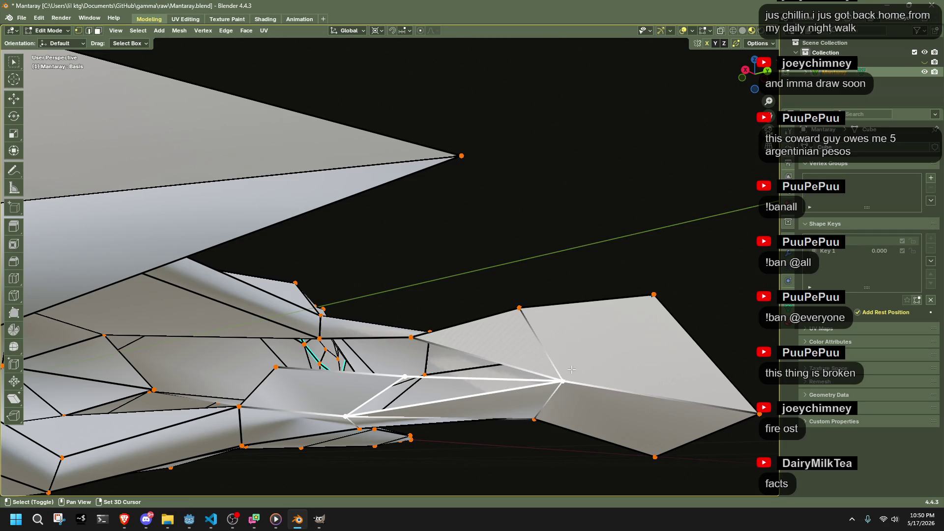
Step: Delete the stray face sitting in the wing gap
mouse_move(512, 428)
middle_down()
mouse_move(521, 457)
mouse_move(497, 457)
mouse_move(461, 422)
mouse_move(462, 376)
middle_up()
key(3)
click(461, 377)
key(x)
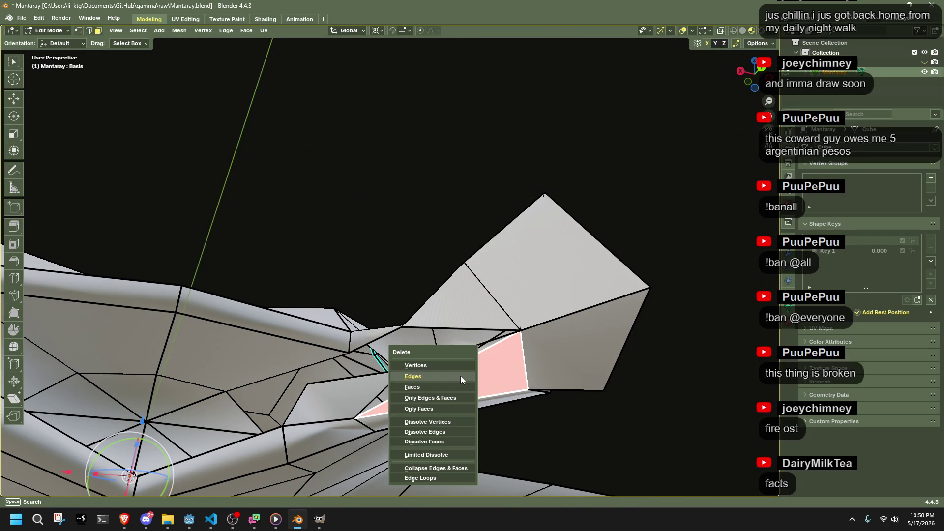
click(453, 383)
Step: Merge two adjacent wing triangles into one quad with Alt+J
alt+click(405, 372)
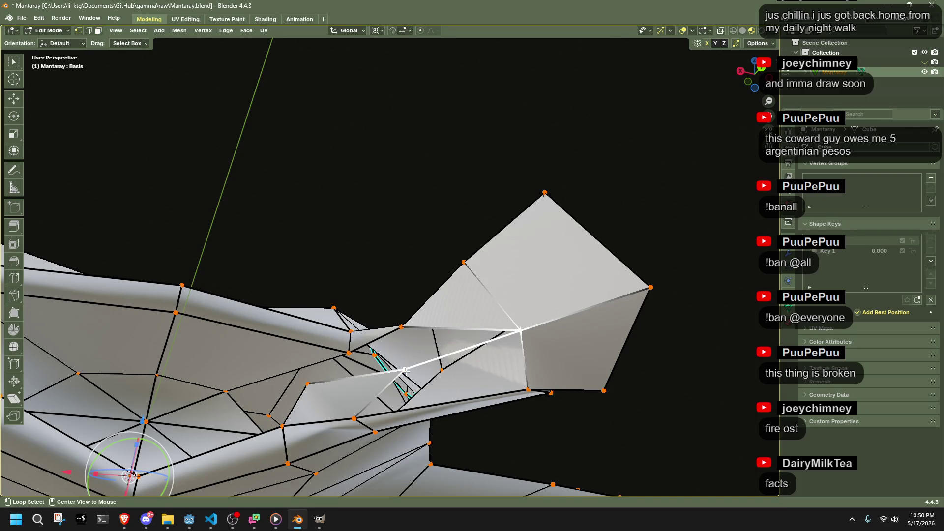
shift+click(518, 390)
middle_drag(517, 390, 398, 372)
click(398, 372)
key(3)
shift+click(476, 345)
key(alt+j)
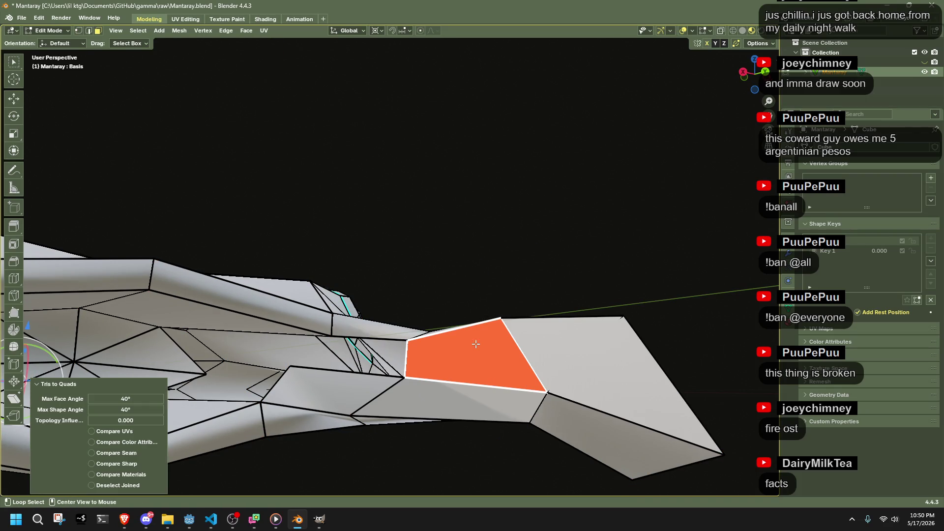
Step: Fill another set of selected wing vertices with a new face
key(1)
click(310, 363)
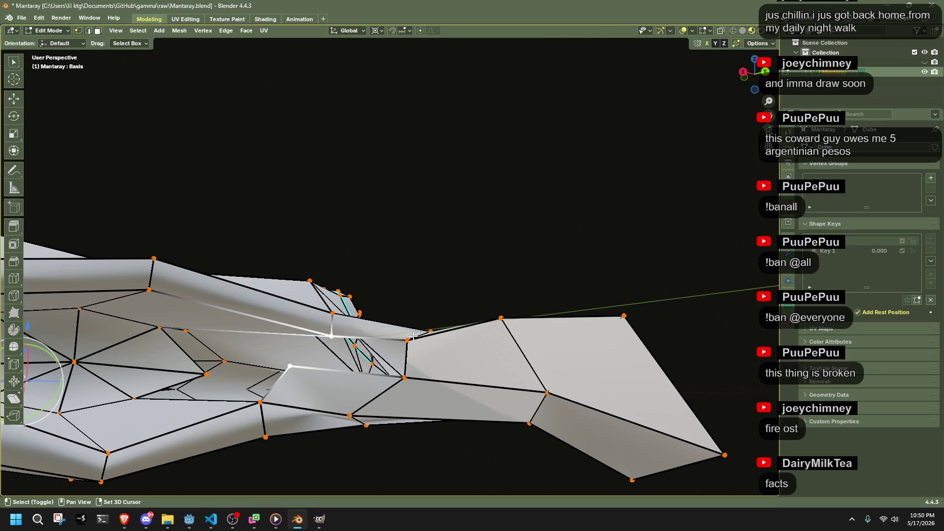
key(f)
Step: Reposition a wing vertex to reshape the fin edge
click(207, 375)
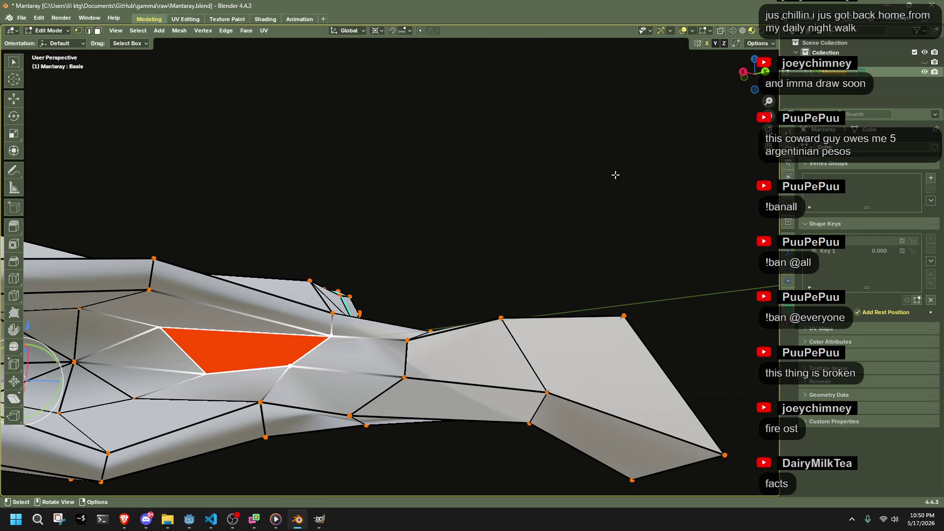
mouse_move(498, 252)
middle_down()
mouse_move(405, 225)
mouse_move(360, 329)
middle_up()
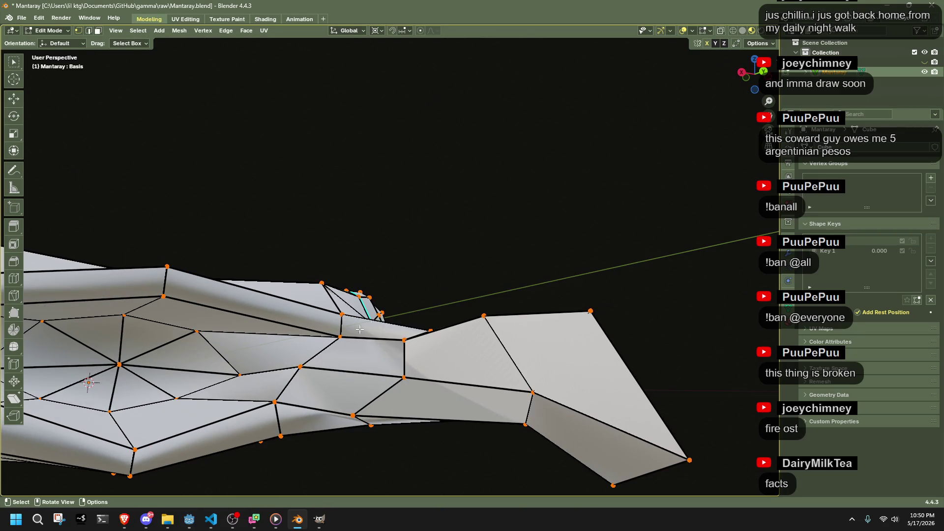
middle_drag(302, 370, 285, 401)
key(g)
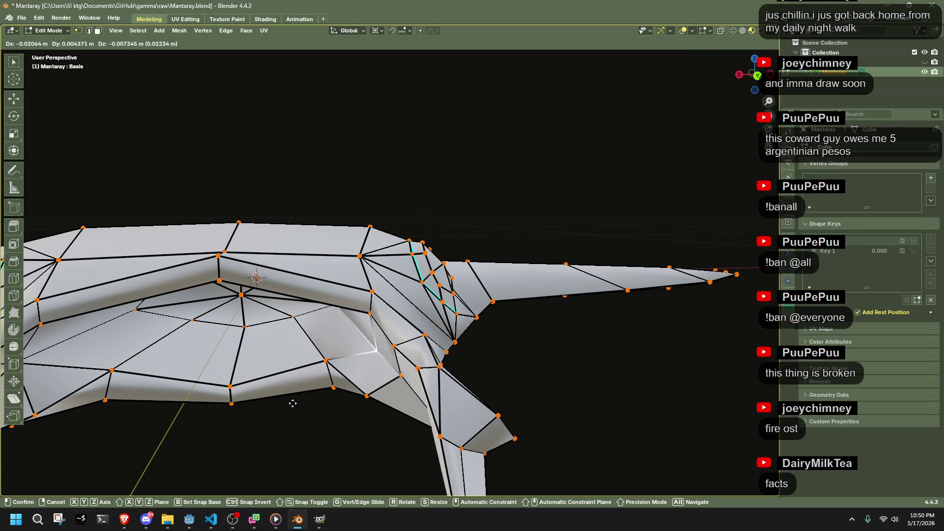
click(326, 407)
key(shift+s)
mouse_move(337, 407)
middle_down()
mouse_move(342, 460)
mouse_move(585, 456)
mouse_move(494, 342)
mouse_move(368, 333)
mouse_move(322, 306)
mouse_move(337, 270)
mouse_move(371, 259)
mouse_move(368, 240)
mouse_move(495, 360)
mouse_move(483, 336)
mouse_move(495, 331)
mouse_move(483, 315)
mouse_move(412, 294)
mouse_move(270, 317)
mouse_move(312, 228)
mouse_move(335, 343)
mouse_move(320, 396)
middle_up()
Step: Slide a vertex along its edge and move a fin vertex to reshape the fin
key(1)
middle_drag(267, 339, 211, 381)
key(shift+v)
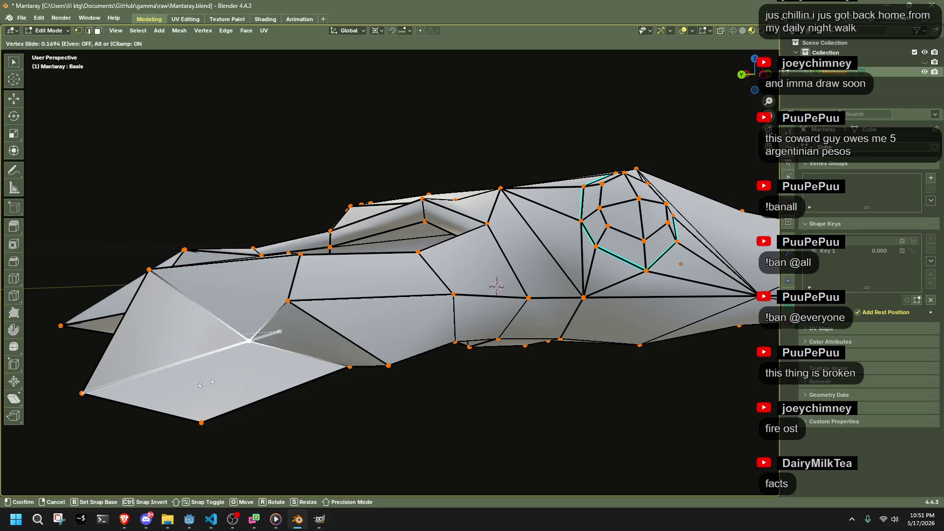
click(26, 419)
middle_drag(327, 436, 369, 421)
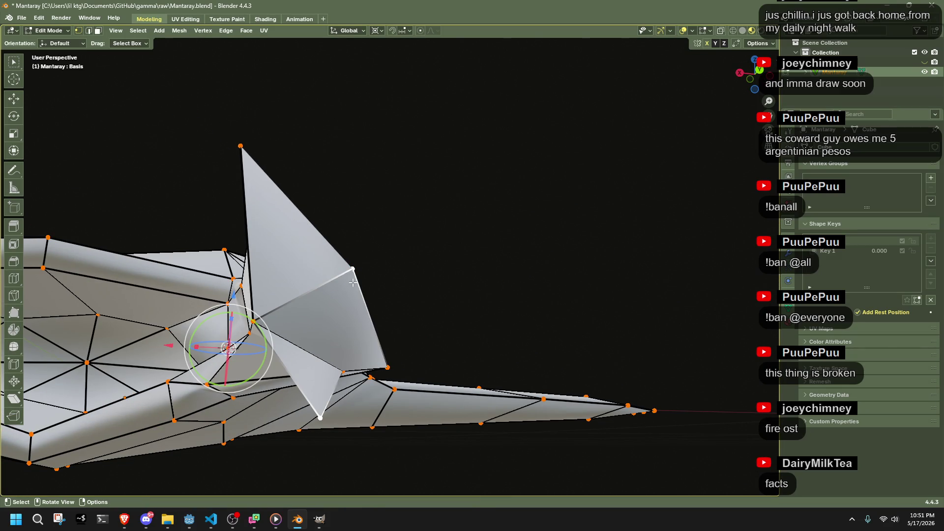
mouse_move(323, 343)
middle_down()
mouse_move(462, 331)
mouse_move(453, 344)
middle_up()
key(g)
click(384, 346)
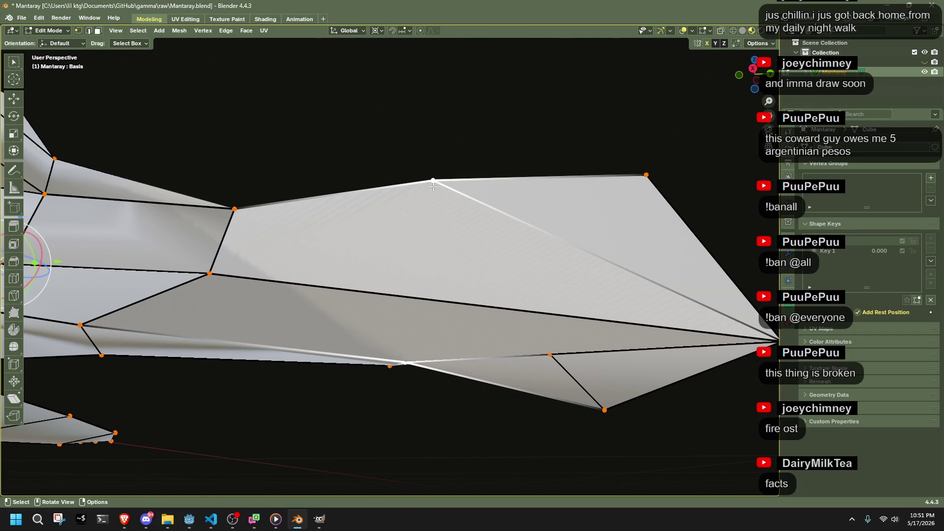
mouse_move(456, 206)
middle_down()
mouse_move(415, 400)
mouse_move(471, 418)
mouse_move(331, 443)
mouse_move(542, 432)
mouse_move(538, 410)
mouse_move(565, 415)
mouse_move(351, 411)
middle_up()
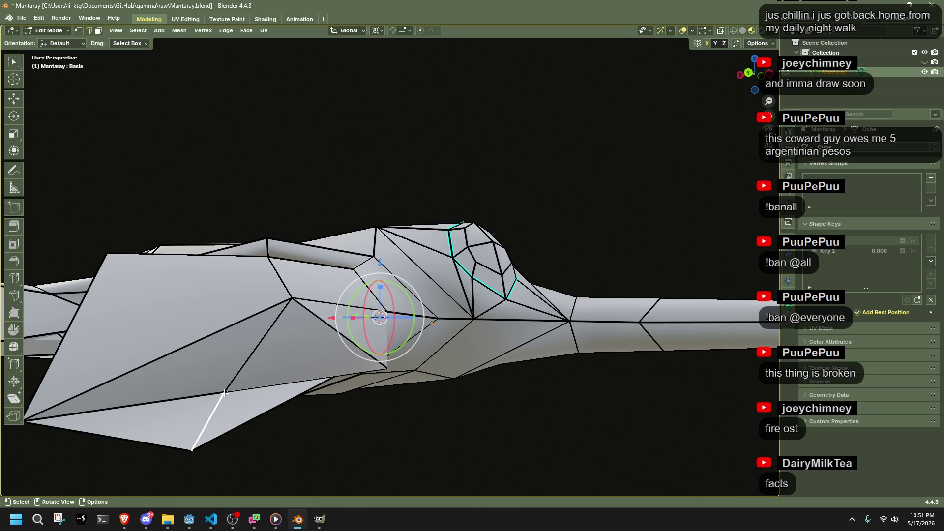
Step: Delete the stray wing edge, keeping its neighbouring faces intact
key(x)
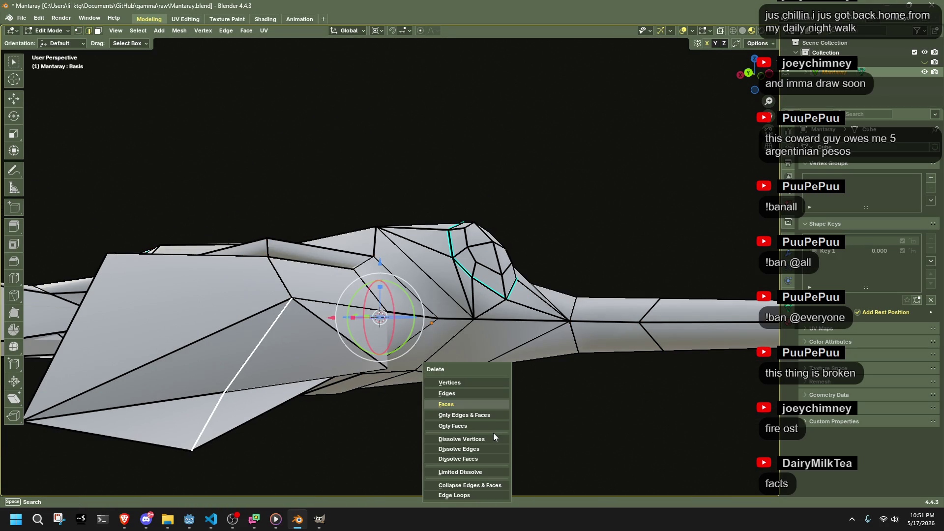
click(443, 393)
key(ctrl+z)
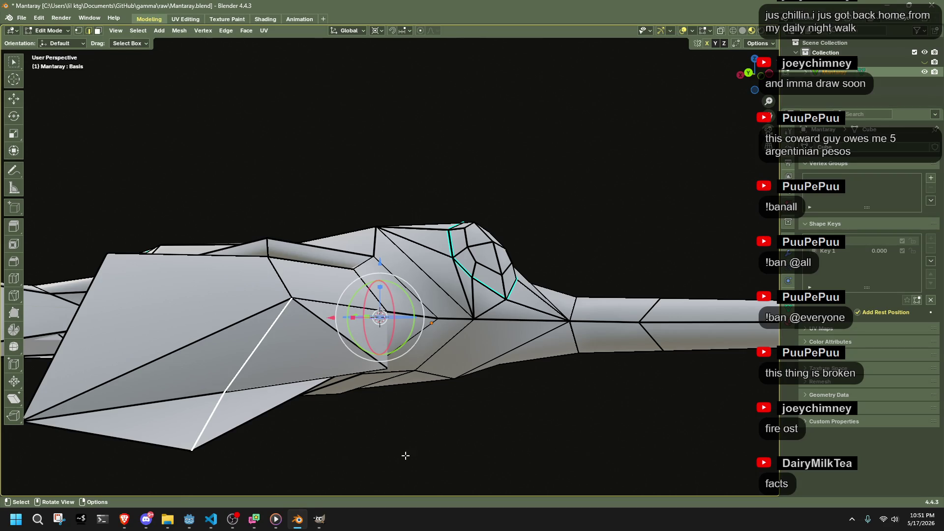
key(x)
click(237, 374)
mouse_move(238, 374)
middle_down()
mouse_move(398, 401)
mouse_move(272, 434)
mouse_move(198, 424)
middle_up()
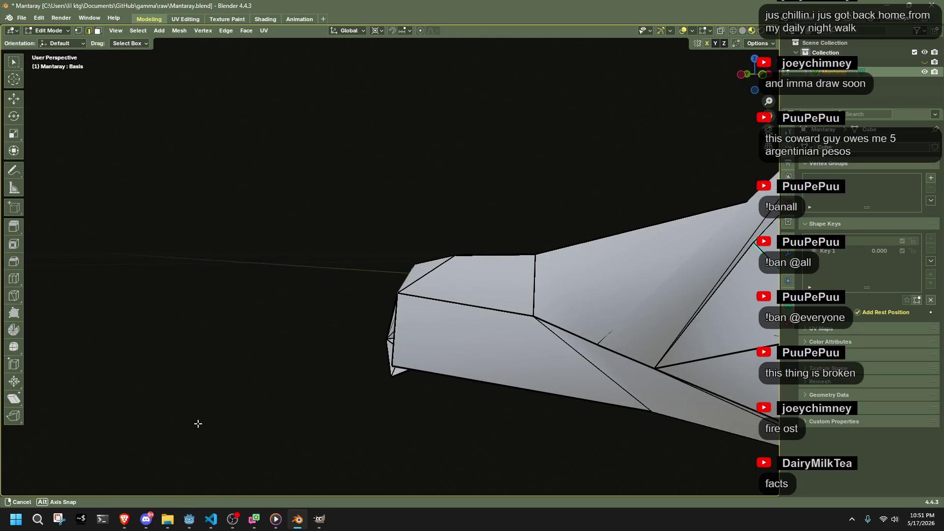
middle_drag(343, 385, 328, 389)
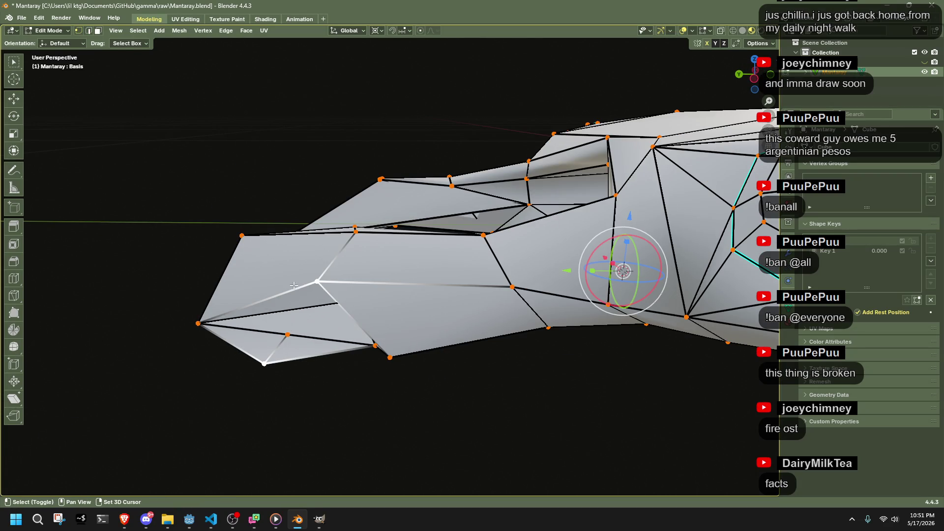
mouse_move(391, 356)
middle_down()
mouse_move(455, 363)
mouse_move(500, 339)
mouse_move(485, 291)
mouse_move(506, 298)
mouse_move(559, 282)
mouse_move(604, 300)
mouse_move(596, 339)
mouse_move(626, 386)
middle_up()
Step: Rip the spike's edge apart, cancelling the extra move afterwards
right_click(577, 306)
middle_drag(551, 412, 417, 351)
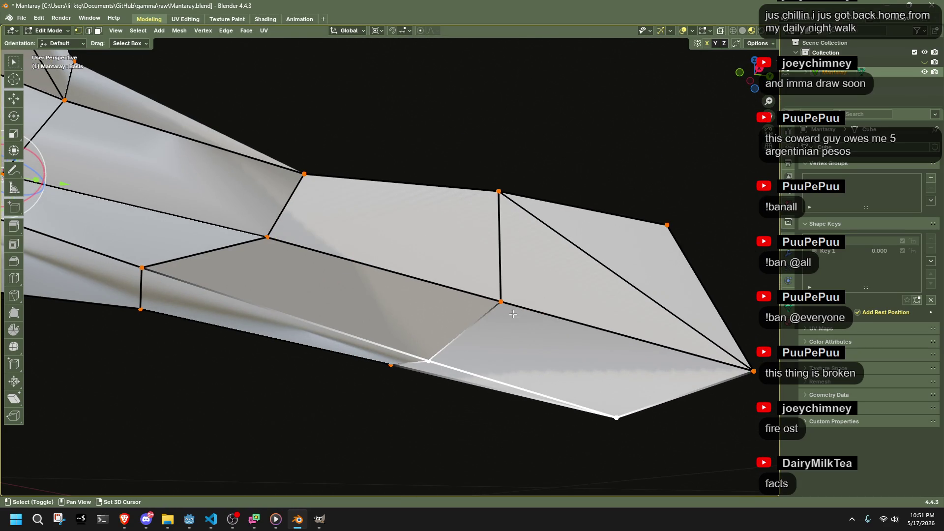
shift+click(743, 371)
mouse_move(689, 459)
middle_down()
mouse_move(569, 436)
mouse_move(596, 433)
mouse_move(595, 412)
mouse_move(497, 344)
mouse_move(466, 335)
mouse_move(456, 385)
mouse_move(504, 445)
mouse_move(457, 467)
mouse_move(506, 416)
mouse_move(544, 473)
mouse_move(517, 443)
mouse_move(486, 465)
mouse_move(458, 397)
mouse_move(460, 377)
mouse_move(370, 249)
middle_up()
middle_drag(306, 169, 432, 309)
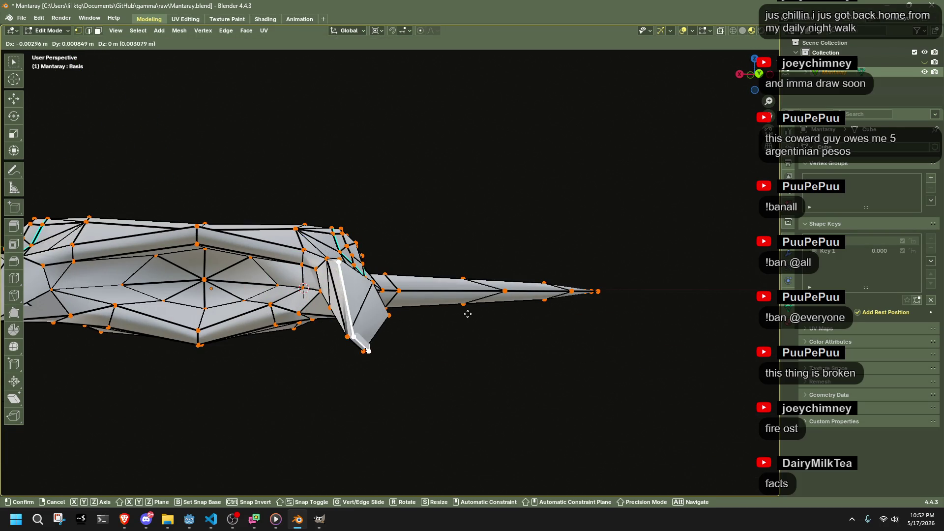
click(452, 319)
mouse_move(452, 320)
middle_down()
mouse_move(485, 350)
mouse_move(453, 293)
mouse_move(444, 225)
mouse_move(451, 267)
mouse_move(463, 270)
middle_up()
key(g)
right_click(468, 344)
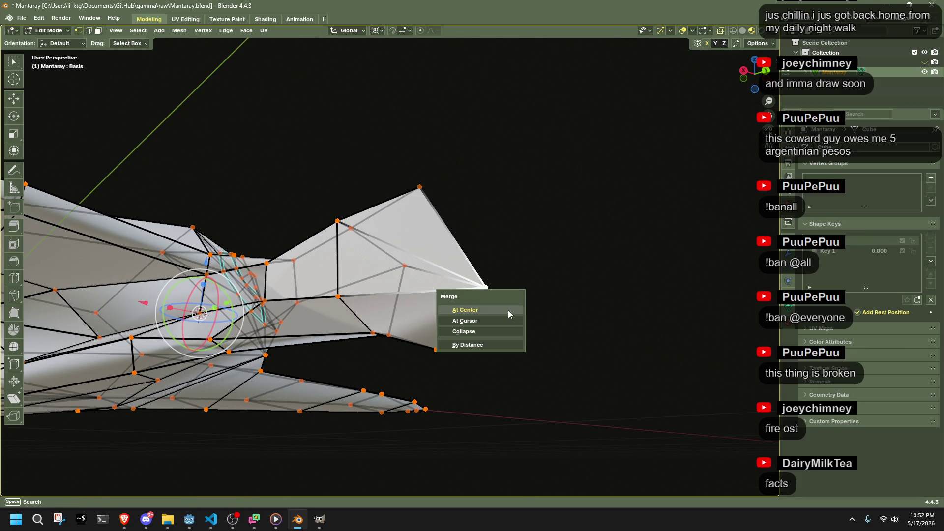
Step: Merge the spike's tip vertices at their center into a single point
click(509, 310)
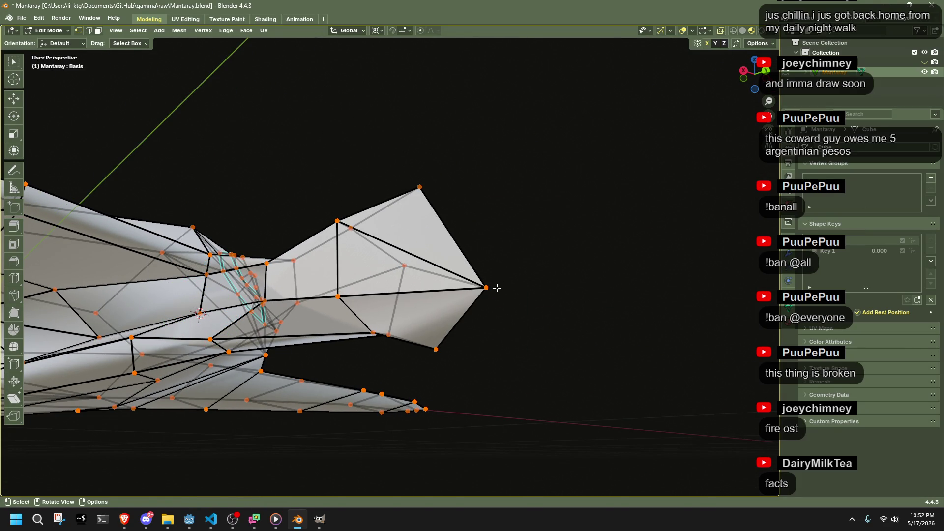
key(g)
right_click(492, 290)
mouse_move(492, 290)
middle_down()
mouse_move(441, 314)
mouse_move(394, 358)
middle_up()
middle_drag(470, 380, 442, 359)
mouse_move(364, 360)
middle_down()
mouse_move(392, 375)
mouse_move(506, 399)
mouse_move(510, 316)
mouse_move(396, 353)
middle_up()
Step: Rip the spike's selected edge and select the adjacent inner edge
key(v)
click(498, 316)
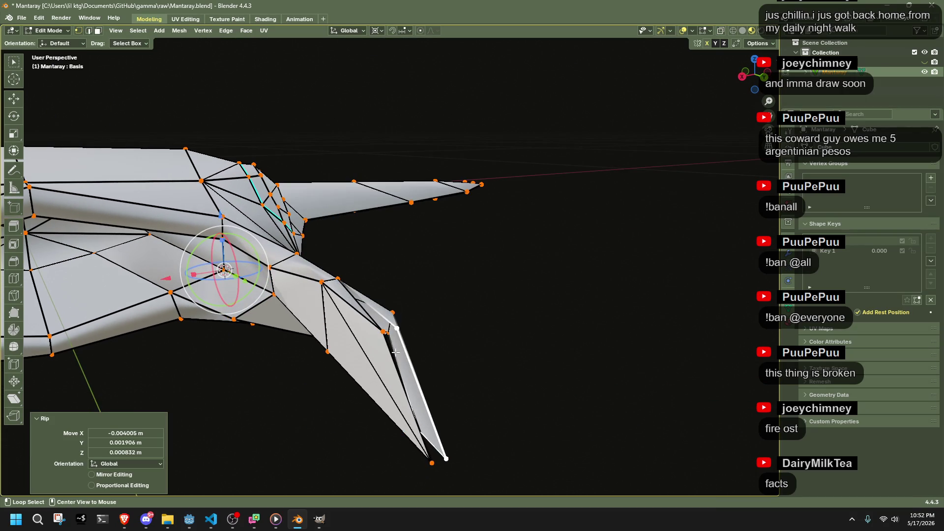
click(388, 349)
mouse_move(472, 366)
middle_down()
mouse_move(440, 343)
mouse_move(436, 297)
mouse_move(404, 288)
middle_up()
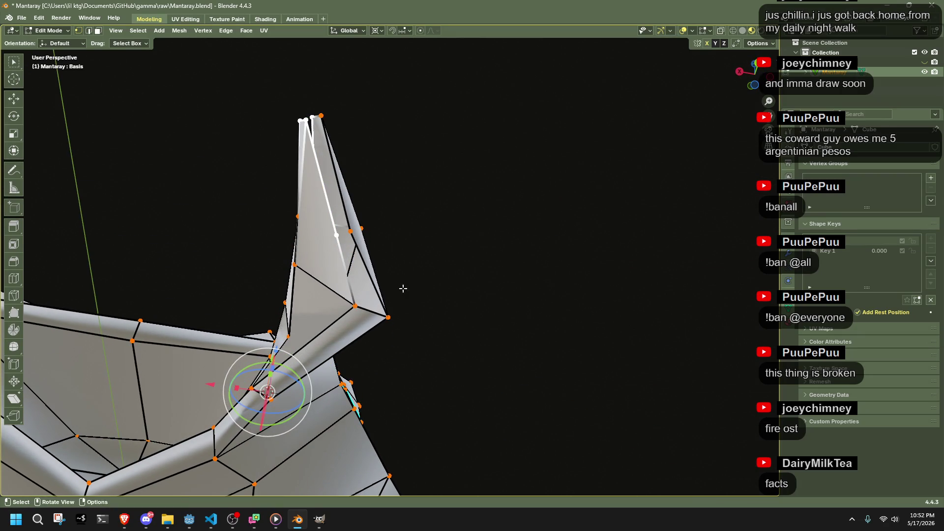
mouse_move(338, 240)
middle_down()
mouse_move(354, 330)
mouse_move(453, 369)
mouse_move(561, 349)
middle_up()
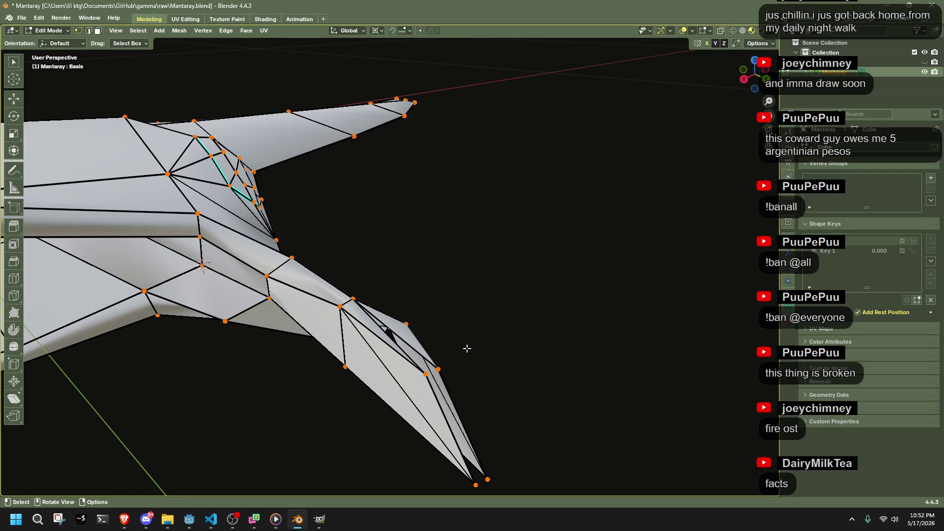
Step: Delete the thin sliver face on the spike
right_click(515, 376)
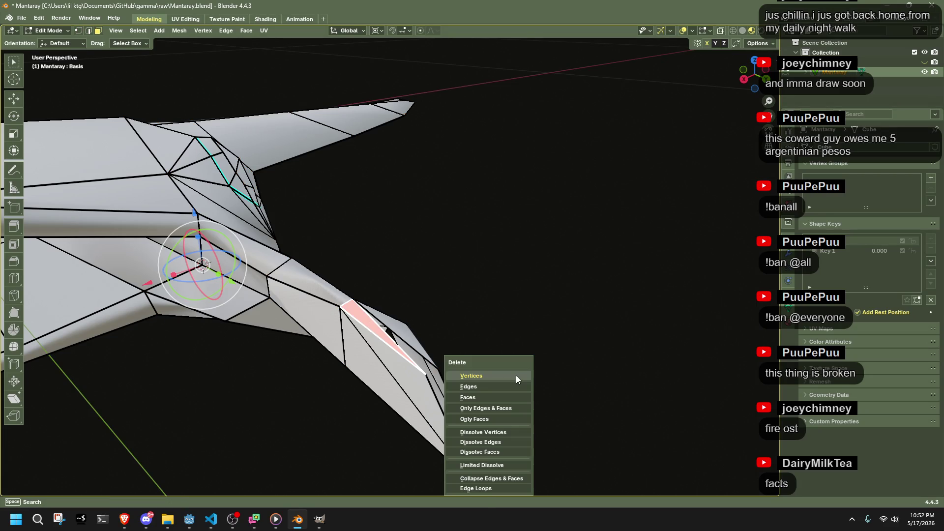
click(510, 394)
mouse_move(510, 394)
middle_down()
mouse_move(478, 320)
mouse_move(386, 289)
mouse_move(266, 270)
mouse_move(371, 344)
middle_up()
key(1)
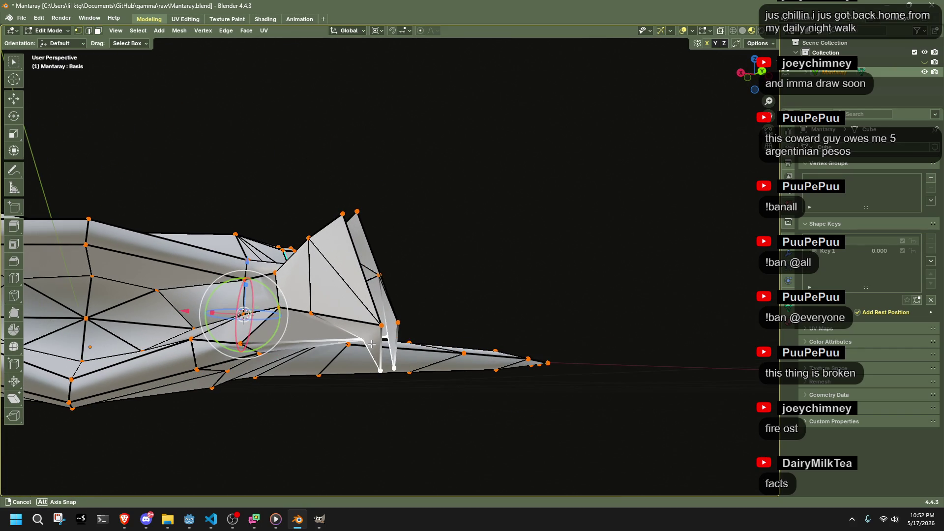
Step: Join the two spike triangles into one quad with Alt+J
middle_drag(378, 301, 434, 331)
key(3)
scroll(433, 331, up, 3)
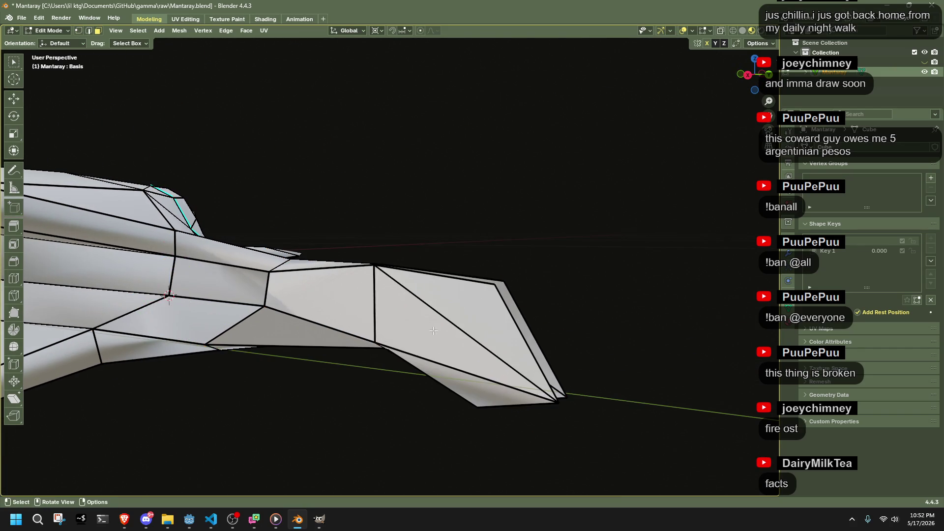
shift+click(467, 306)
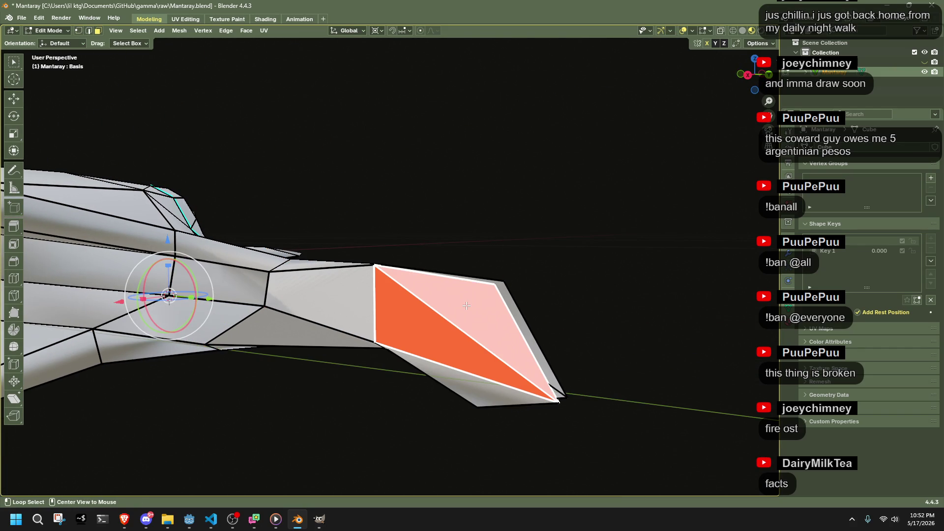
key(alt+j)
middle_drag(465, 313, 413, 320)
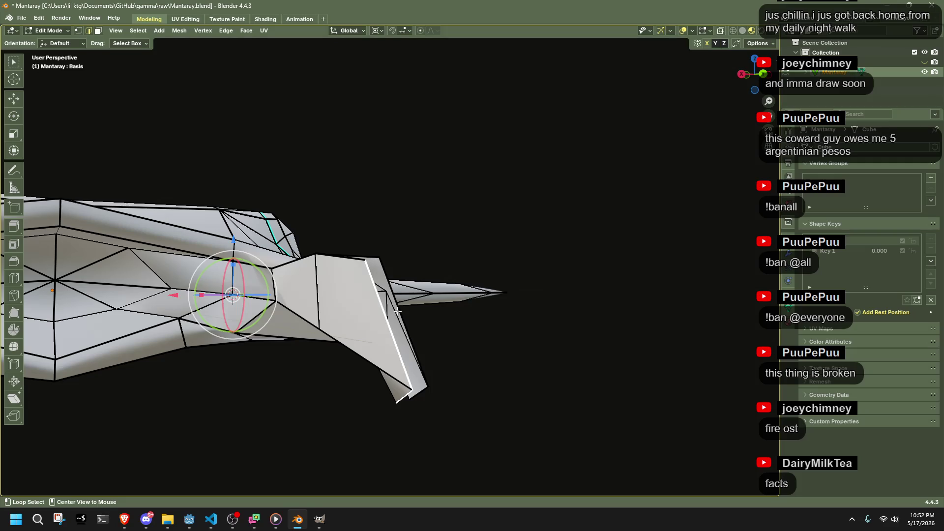
Step: Select the two edge loops around the spike's open end
alt+shift+click(350, 259)
mouse_move(350, 260)
middle_down()
mouse_move(411, 378)
mouse_move(417, 350)
mouse_move(399, 304)
middle_up()
alt+shift+click(425, 403)
mouse_move(338, 207)
middle_down()
mouse_move(577, 206)
mouse_move(702, 305)
mouse_move(363, 293)
mouse_move(364, 334)
mouse_move(483, 425)
middle_up()
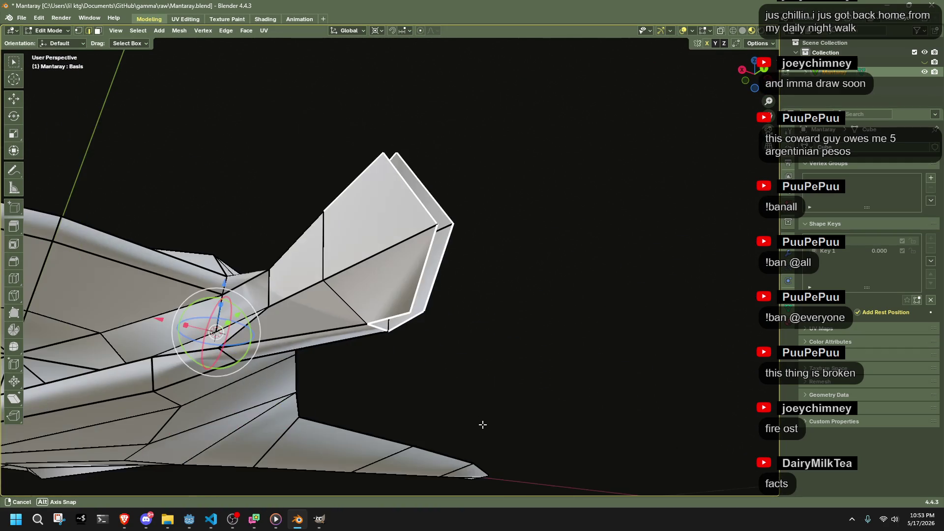
mouse_move(461, 327)
middle_down()
mouse_move(461, 318)
mouse_move(428, 350)
mouse_move(449, 397)
mouse_move(390, 394)
mouse_move(326, 348)
mouse_move(289, 299)
mouse_move(299, 251)
middle_up()
click(226, 31)
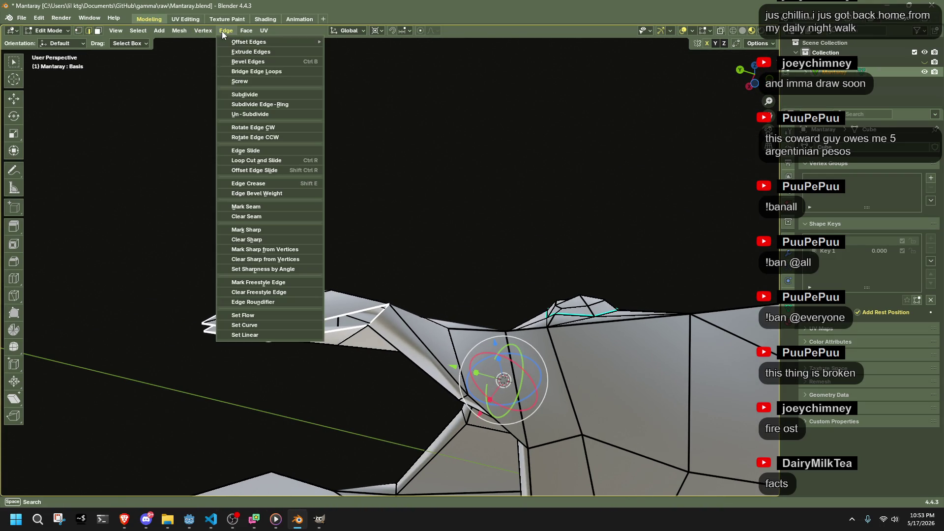
Step: Close the open spike end with Grid Fill after trying Bridge Edge Loops
click(250, 72)
middle_drag(353, 184, 362, 165)
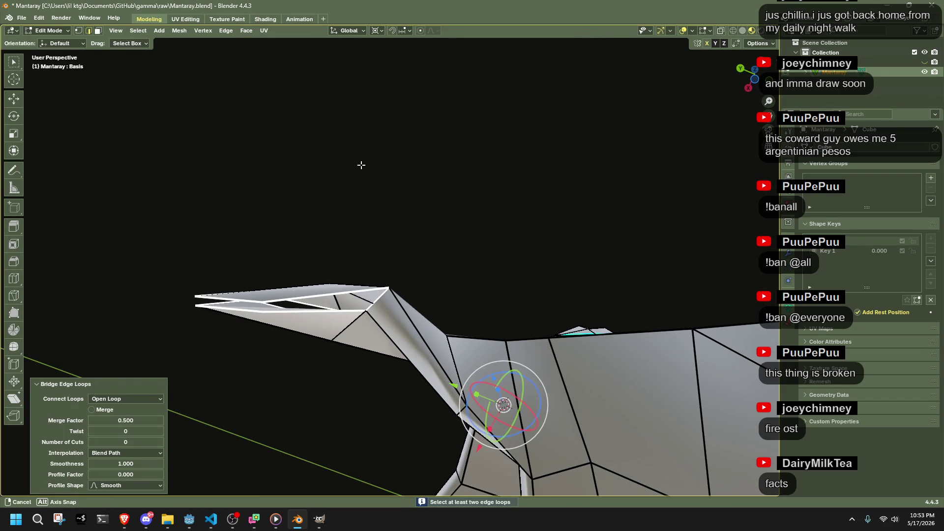
click(241, 32)
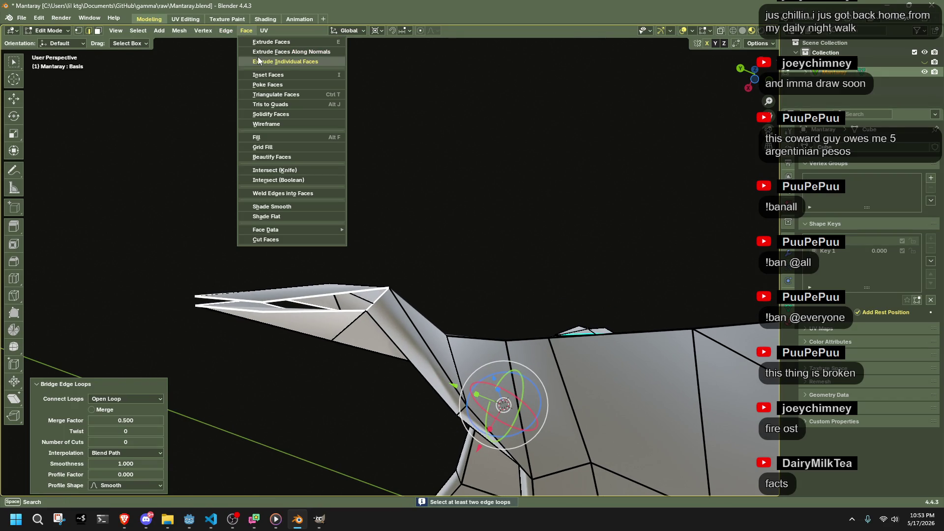
click(273, 146)
mouse_move(299, 200)
middle_down()
mouse_move(403, 251)
mouse_move(394, 268)
mouse_move(400, 302)
middle_up()
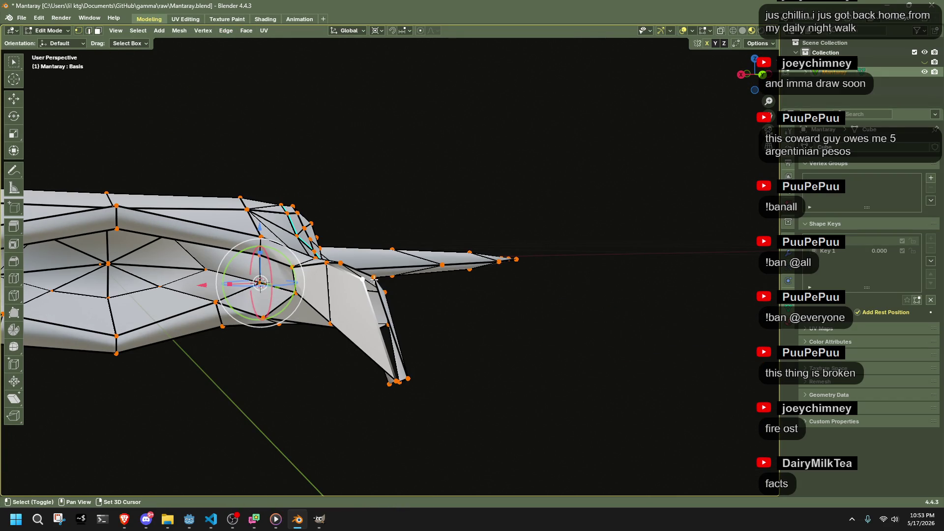
middle_drag(399, 381, 433, 389)
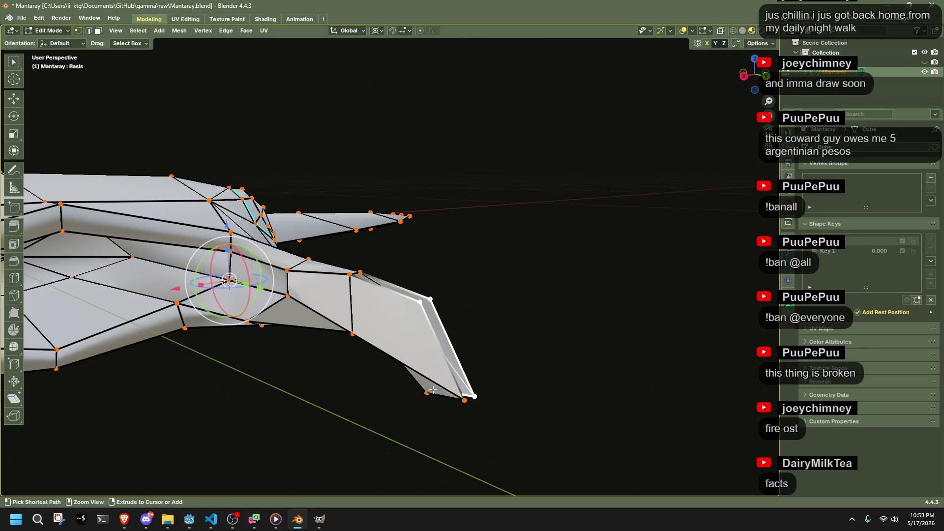
mouse_move(509, 386)
middle_down()
mouse_move(468, 331)
mouse_move(445, 396)
mouse_move(477, 395)
mouse_move(425, 287)
middle_up()
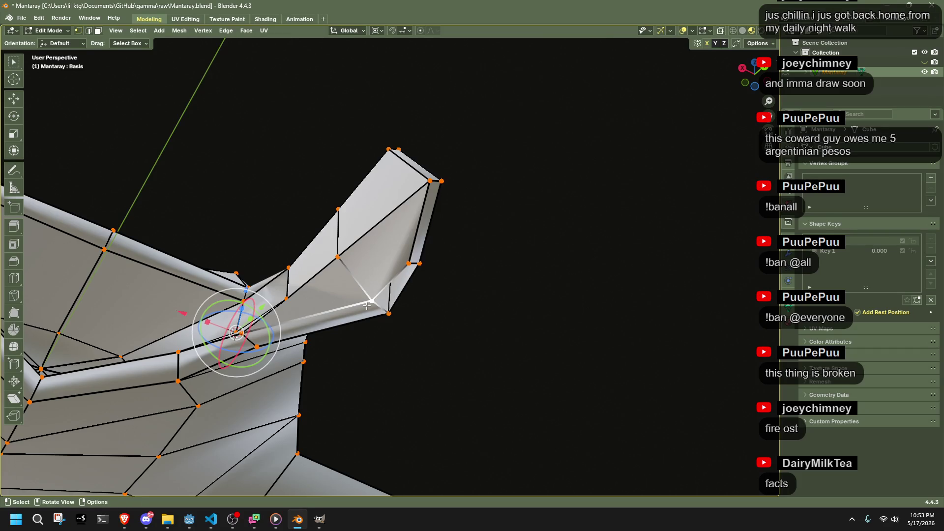
mouse_move(508, 308)
middle_down()
mouse_move(468, 392)
mouse_move(402, 439)
middle_up()
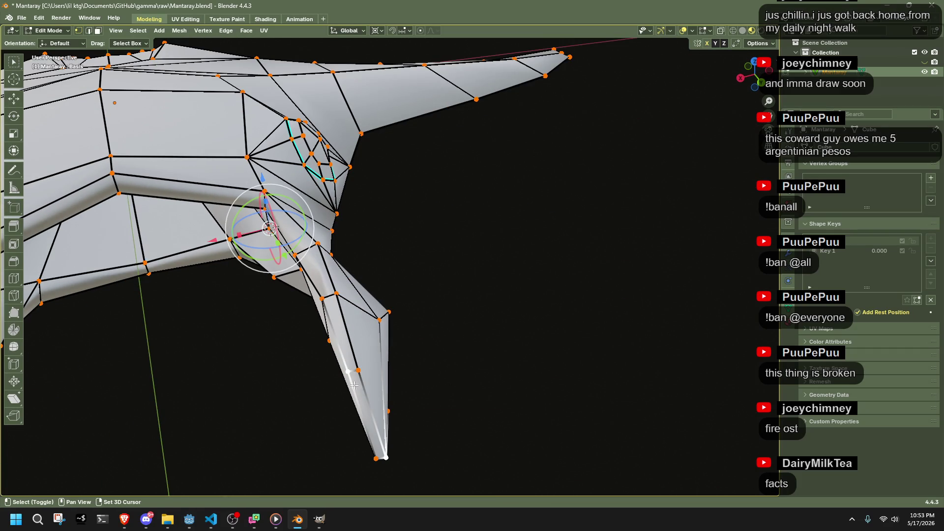
middle_drag(392, 403, 448, 424)
Step: In Top view, pull the three spike tip vertices and the left vertex leftward
click(755, 72)
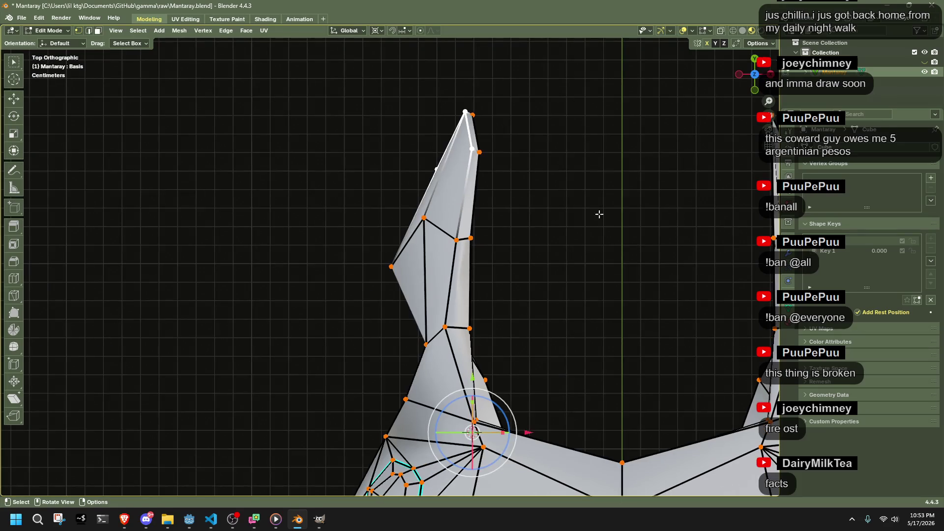
key(g)
click(531, 215)
click(391, 267)
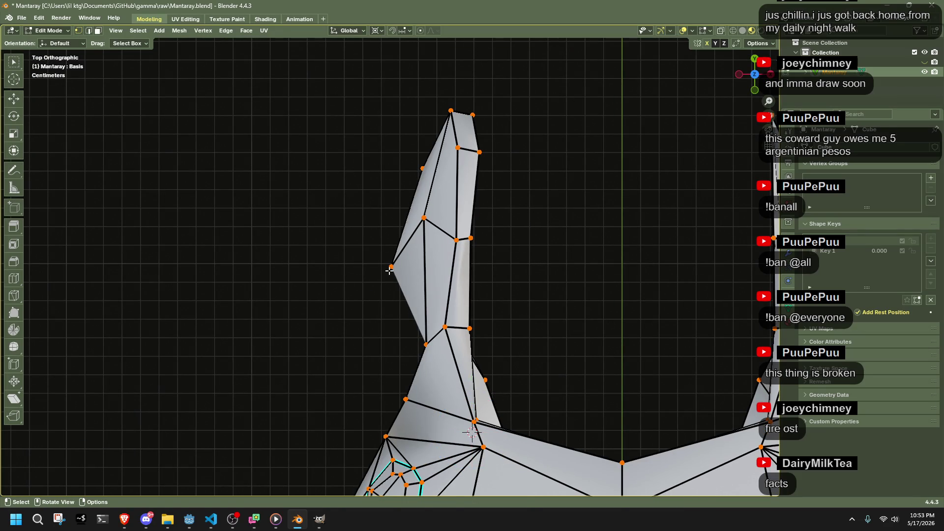
key(g)
click(401, 264)
mouse_move(402, 264)
middle_down()
mouse_move(359, 310)
mouse_move(571, 188)
mouse_move(528, 254)
mouse_move(486, 231)
mouse_move(398, 217)
mouse_move(472, 214)
mouse_move(574, 250)
mouse_move(621, 227)
mouse_move(587, 198)
mouse_move(506, 190)
mouse_move(438, 240)
mouse_move(436, 302)
mouse_move(609, 269)
middle_up()
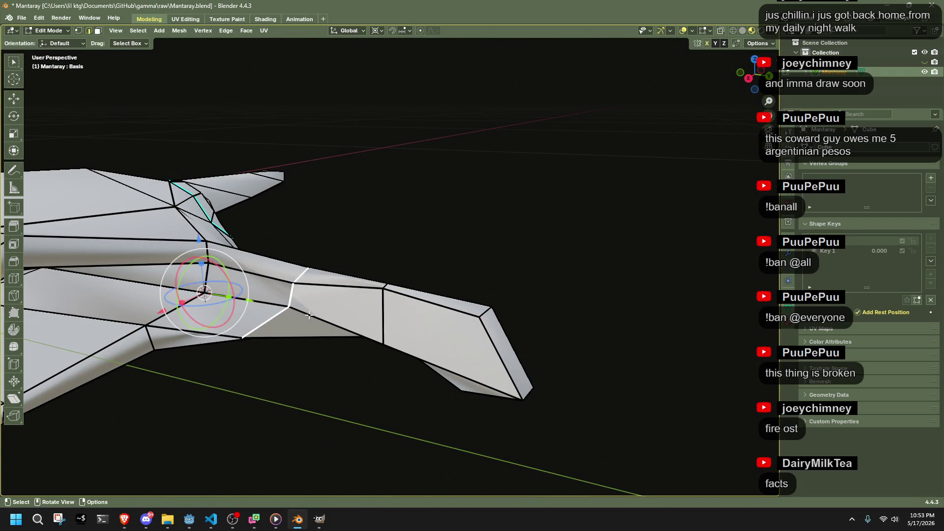